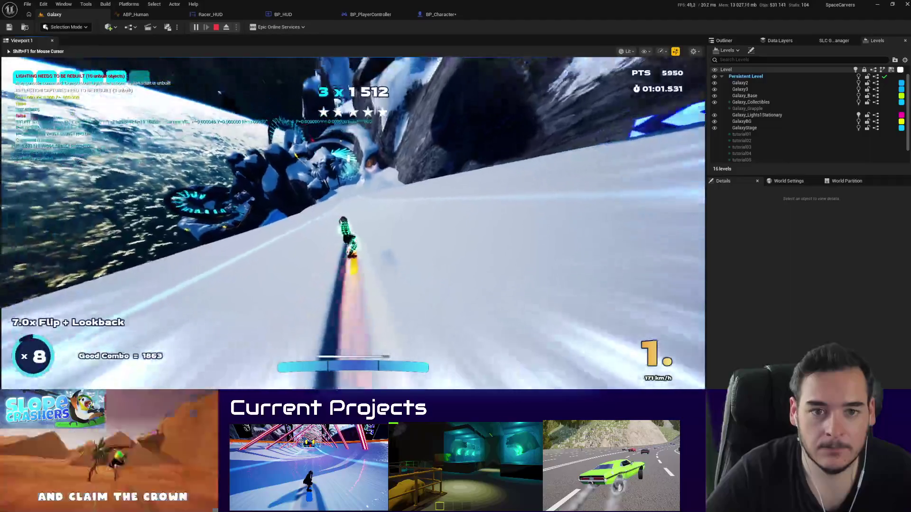
Step: Stop the Galaxy play-in-editor snowboarding test and return to the editor viewport
key(Escape)
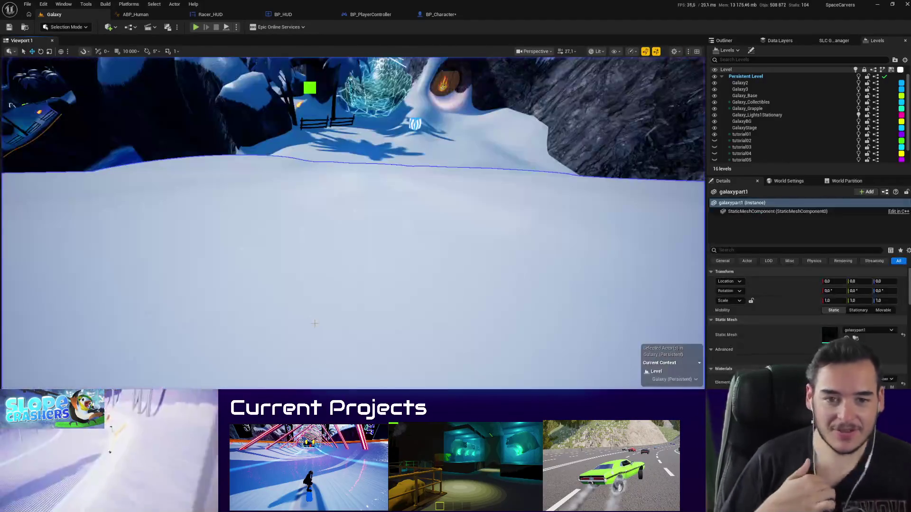
key(ctrl+s)
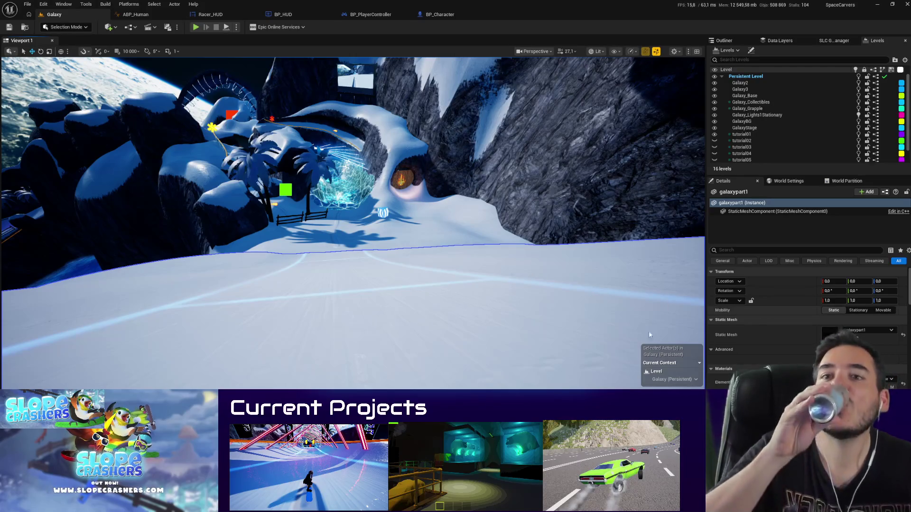
scroll(421, 314, down, 2)
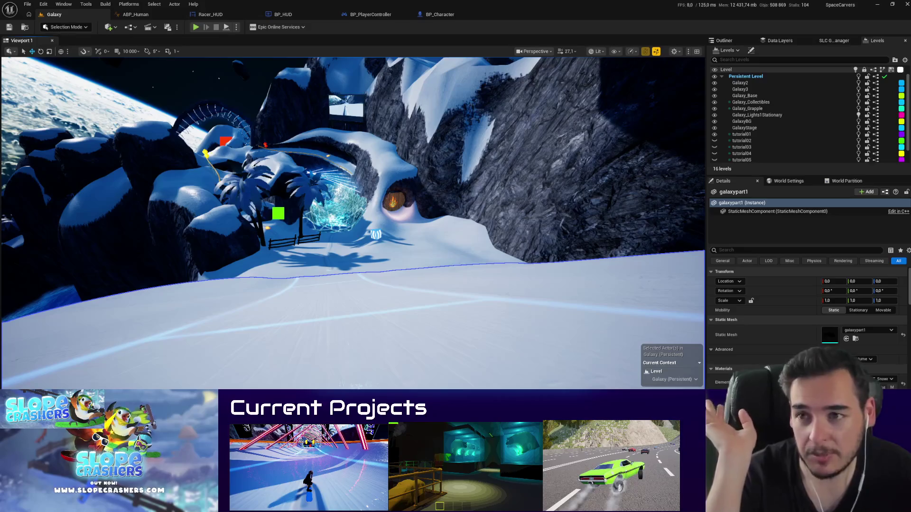
drag(241, 242, 241, 242)
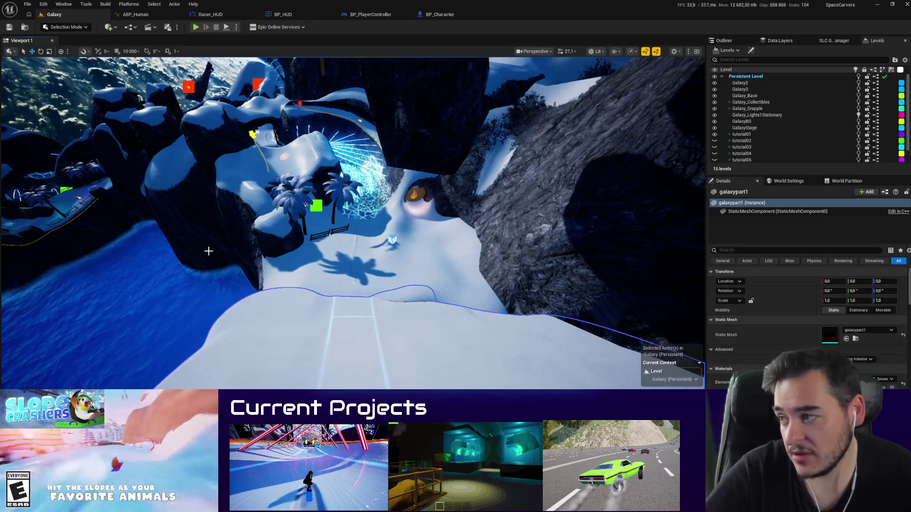
key(g)
drag(396, 295, 396, 295)
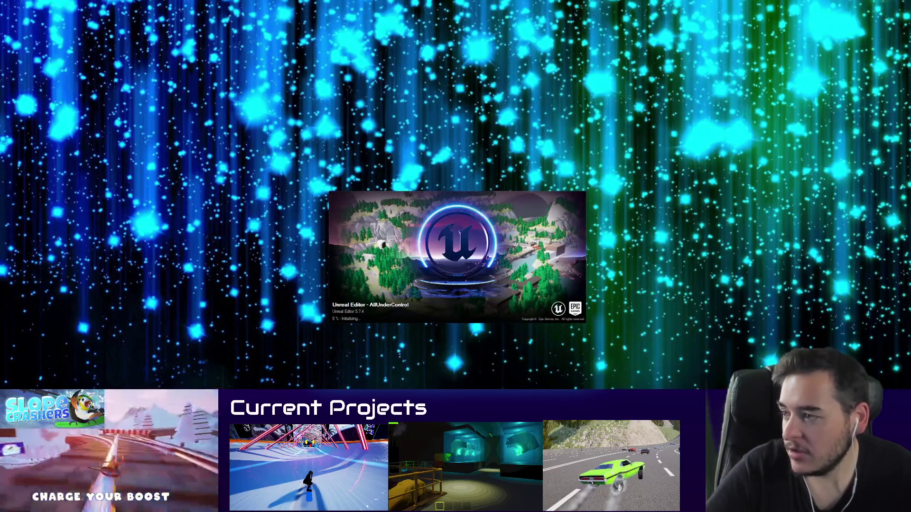
Step: Move the AllUnderControl loading splash window aside while the Town level loads
drag(409, 320, 364, 242)
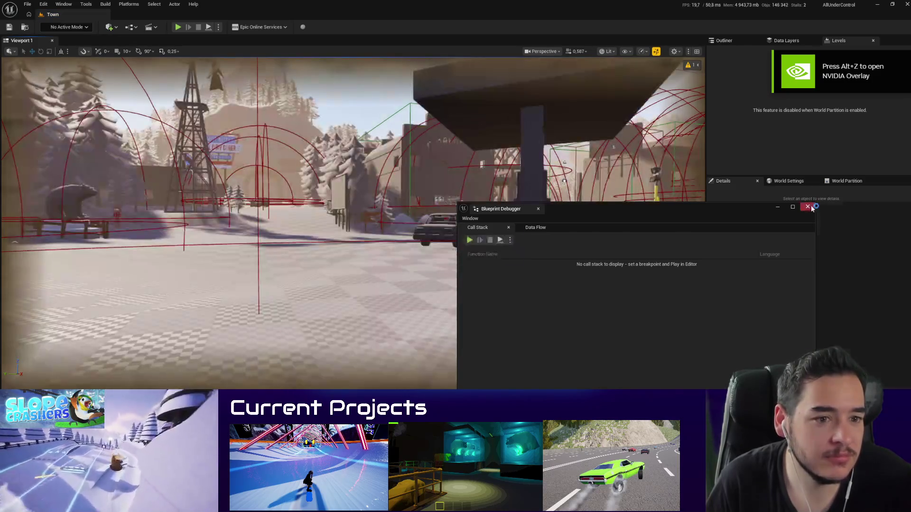
Step: Close the Blueprint Debugger window and start playing the Town level in the editor
click(806, 208)
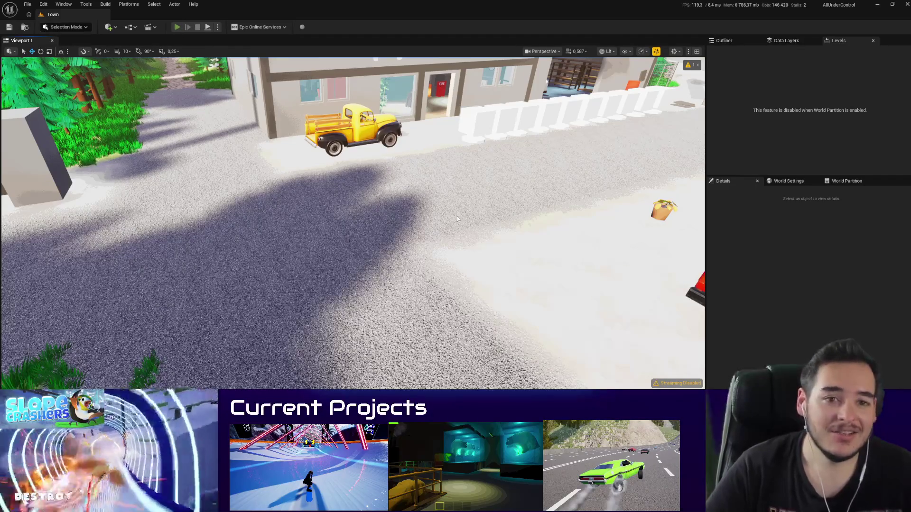
key(alt+p)
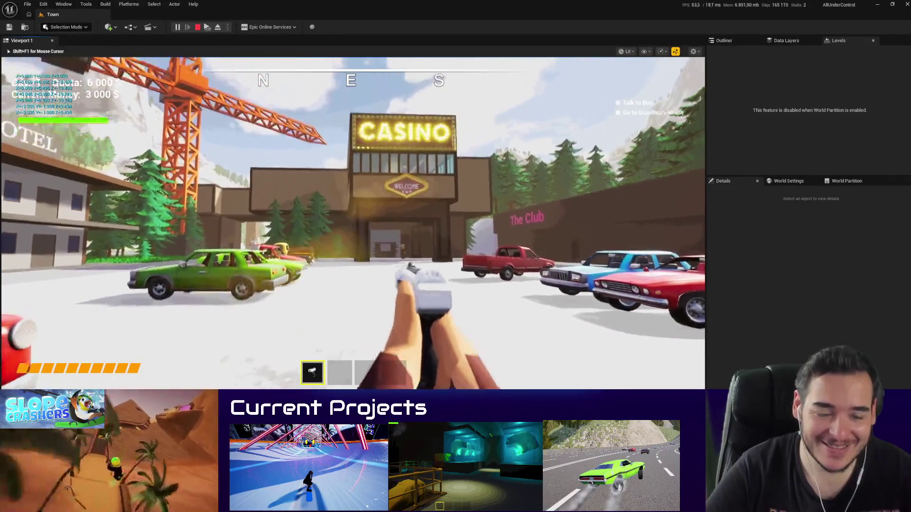
Step: Fire the pistol toward the casino and shop, then walk to the loot and take the rifle
click(356, 231)
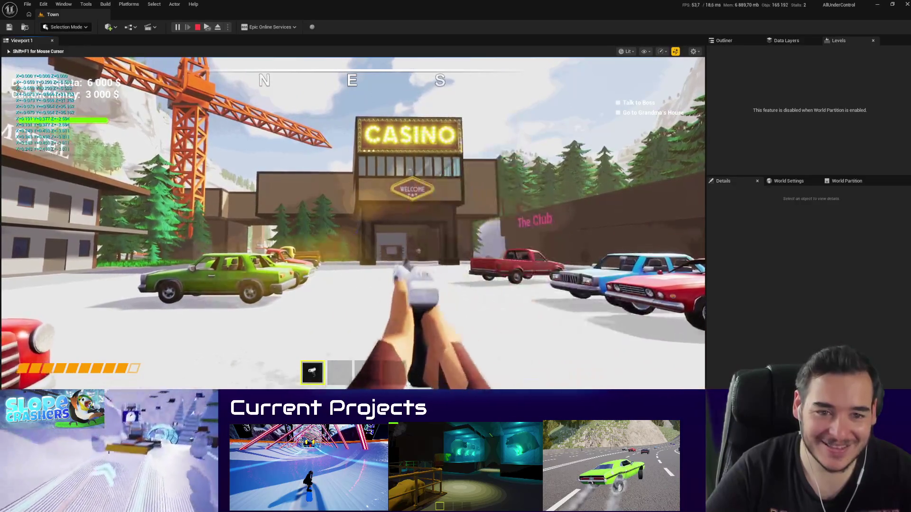
click(356, 231)
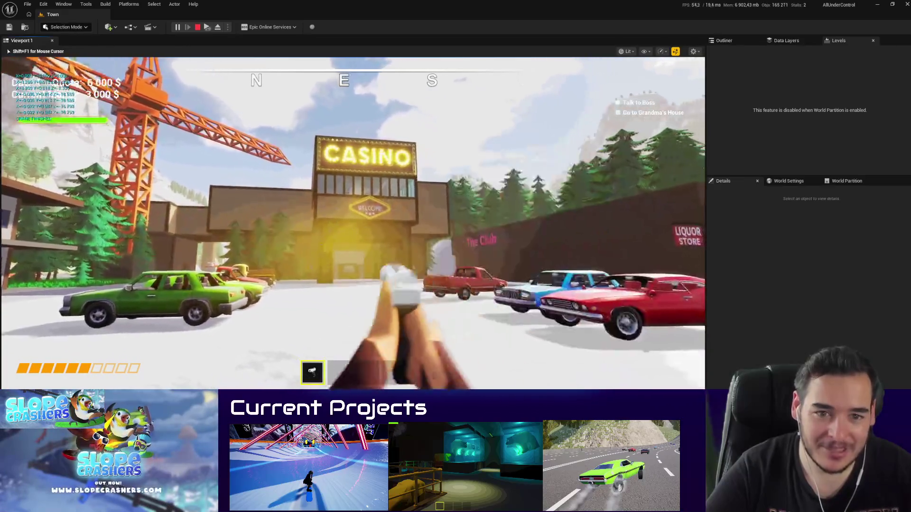
click(356, 231)
click(356, 232)
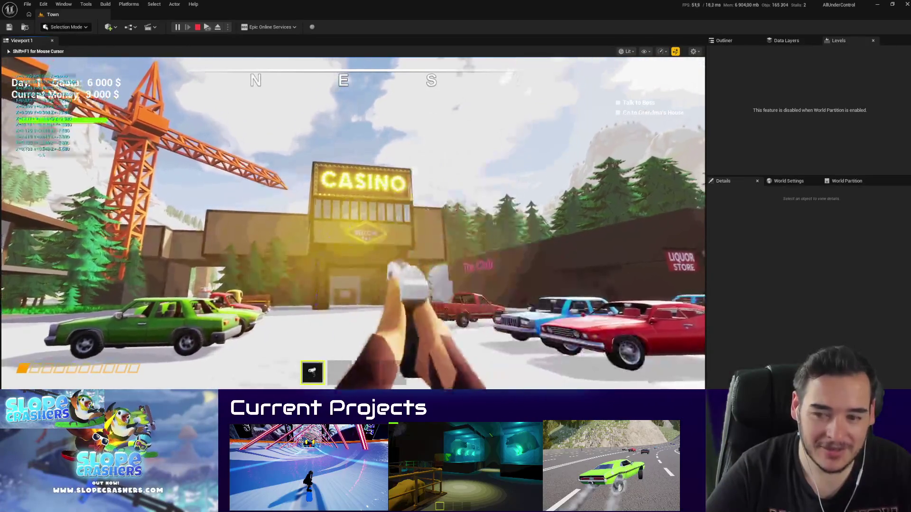
click(356, 231)
click(356, 231)
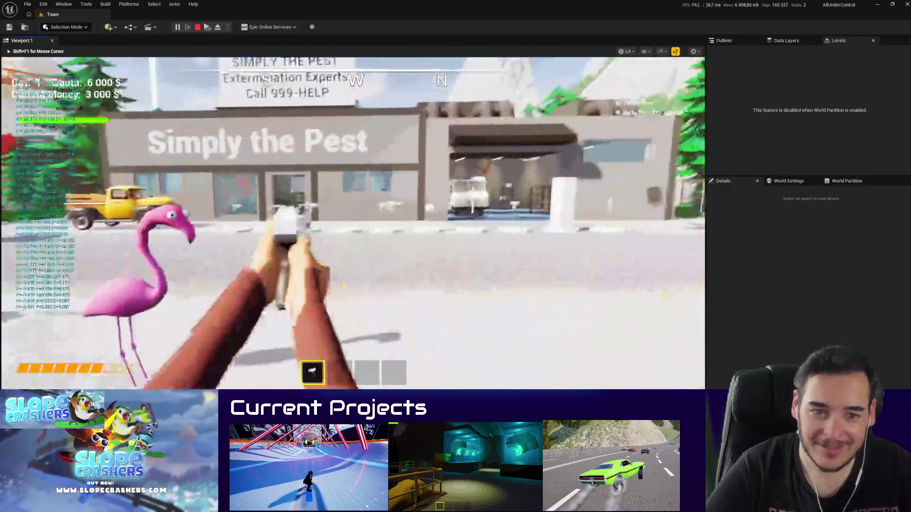
click(356, 231)
click(356, 231)
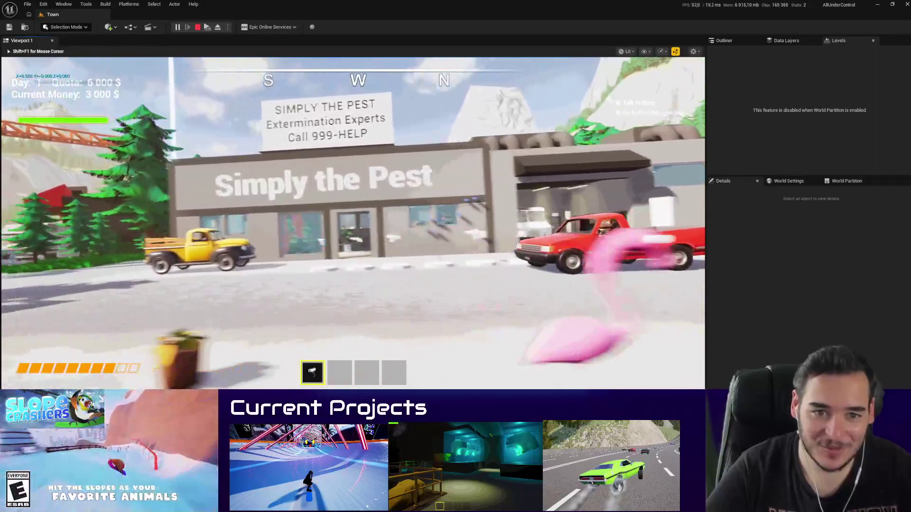
click(356, 231)
click(356, 231)
click(355, 231)
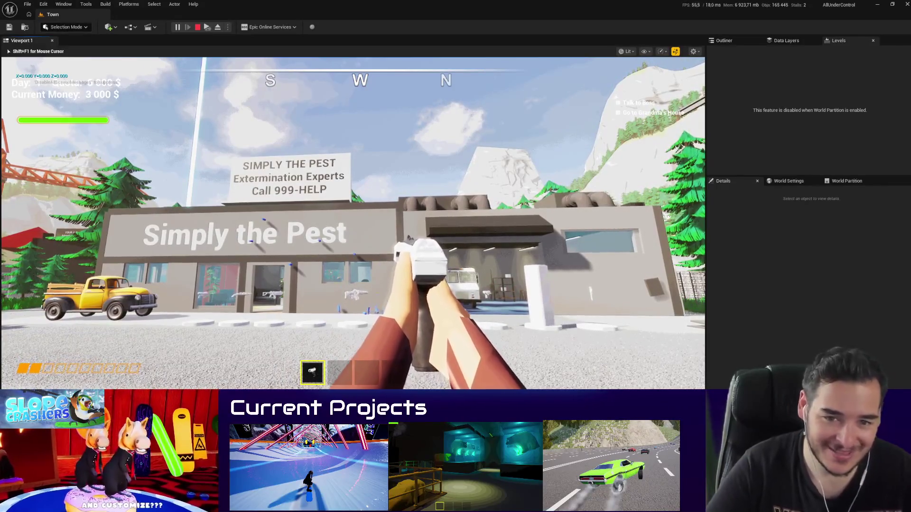
click(356, 231)
click(353, 223)
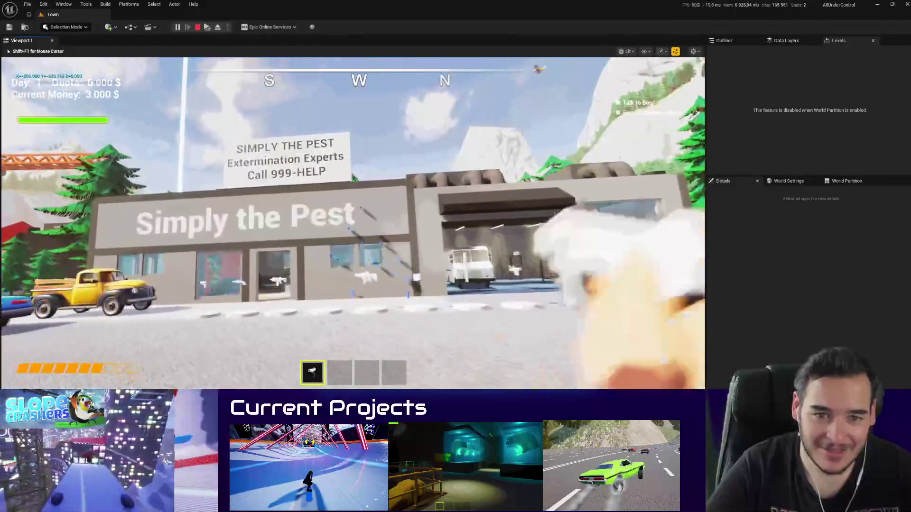
key(w)
click(353, 223)
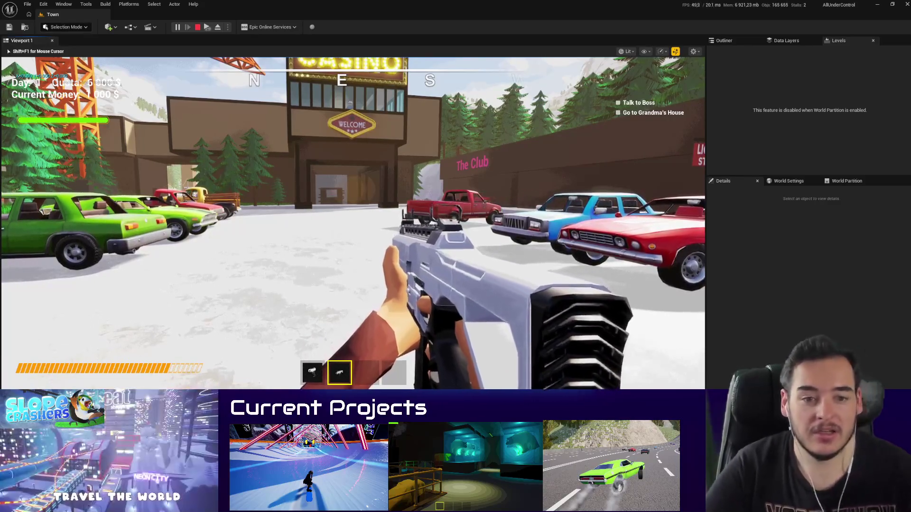
Step: Walk back and forth in front of the Simply the Pest shop
key(w)
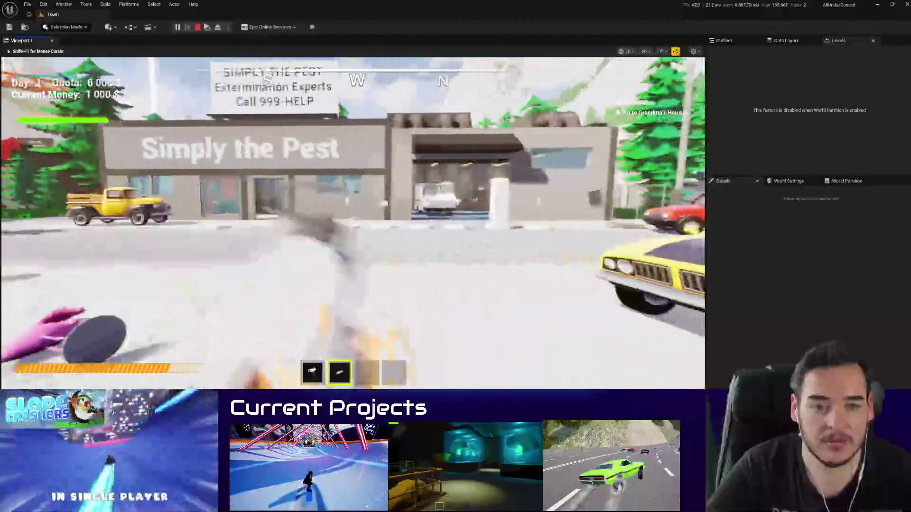
key(w)
key(w)
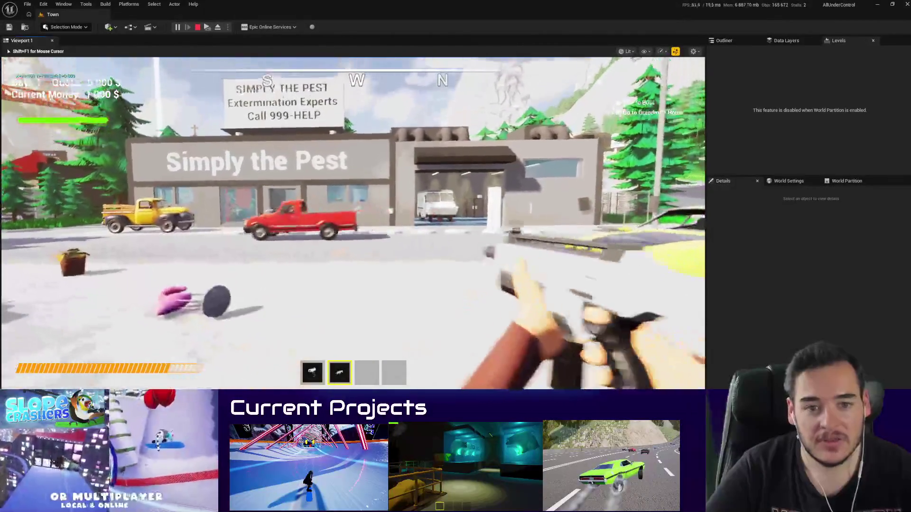
key(s)
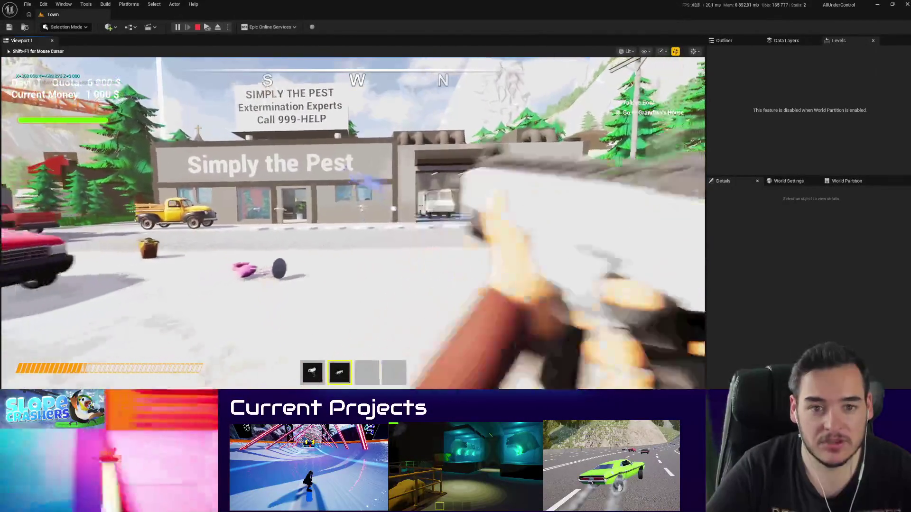
key(w)
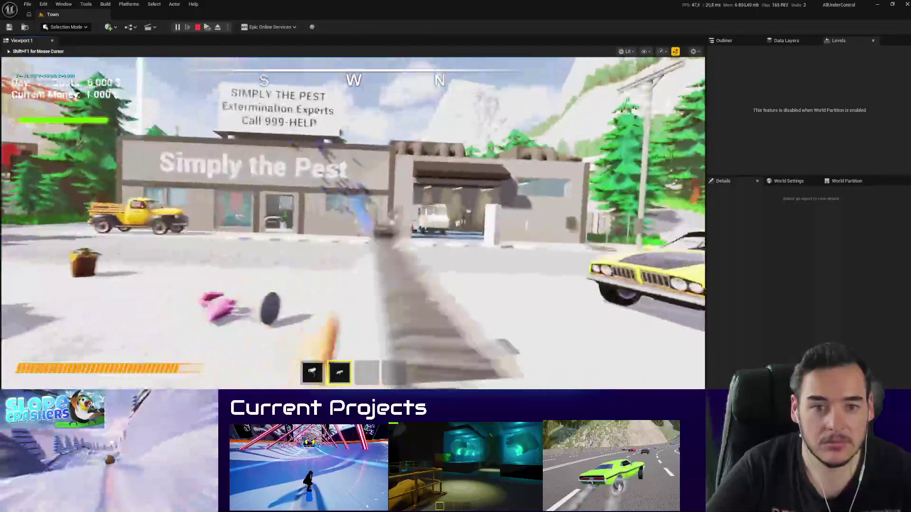
key(w)
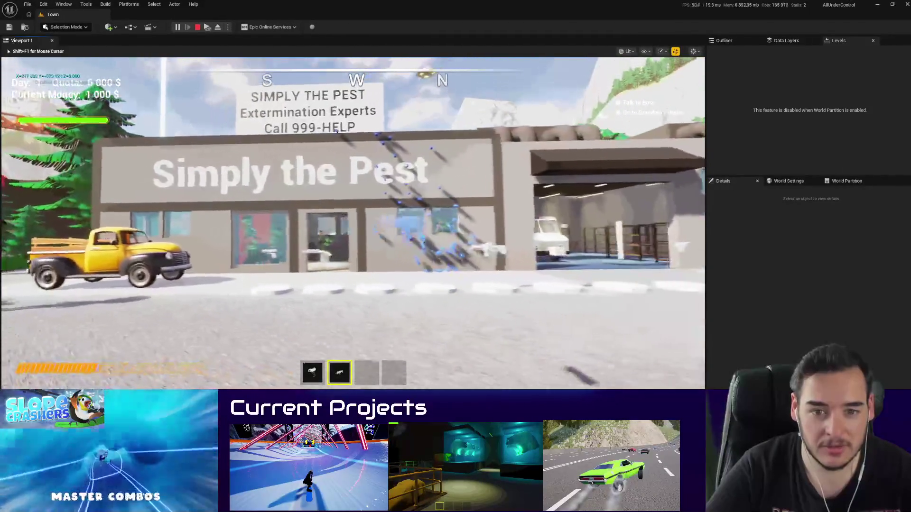
key(s)
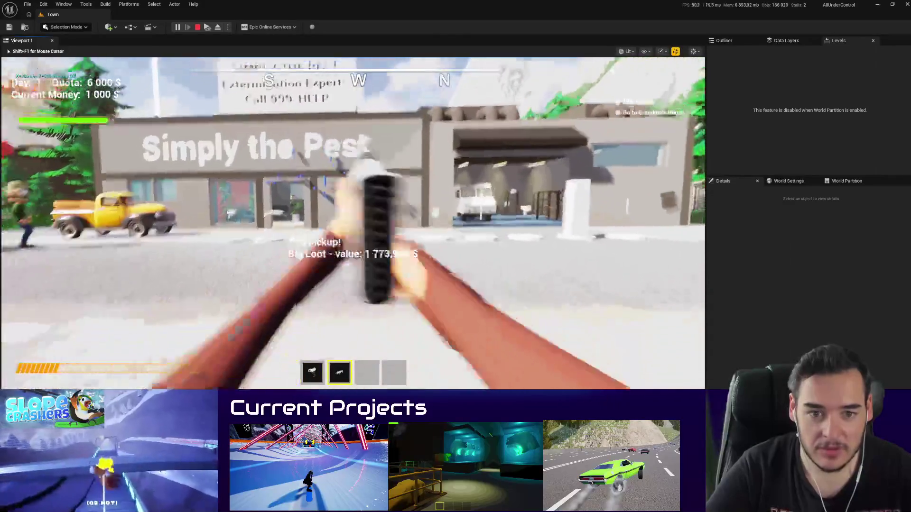
key(s)
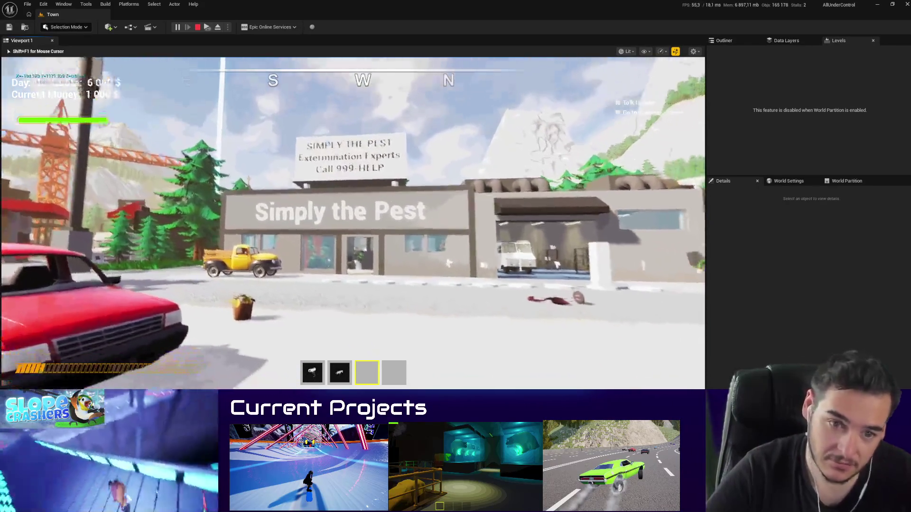
Step: Walk up to the Simply the Pest building and end the play test
key(w)
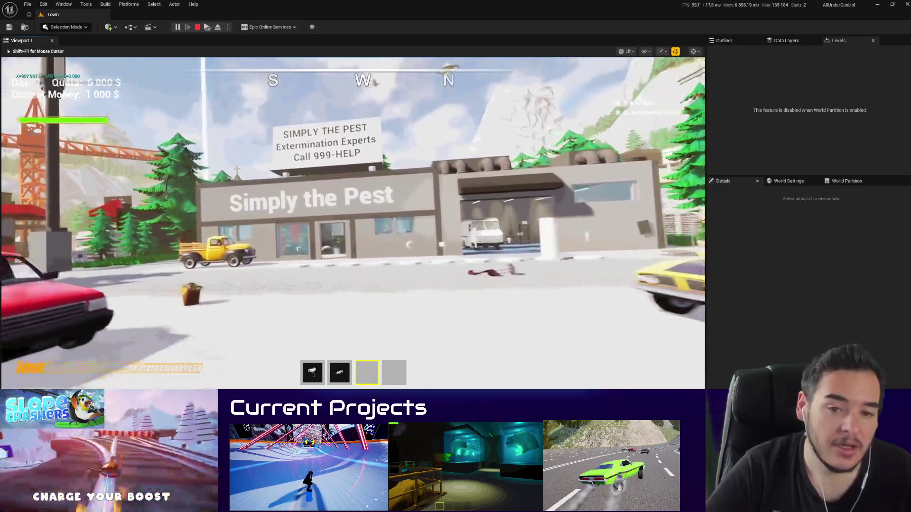
key(w)
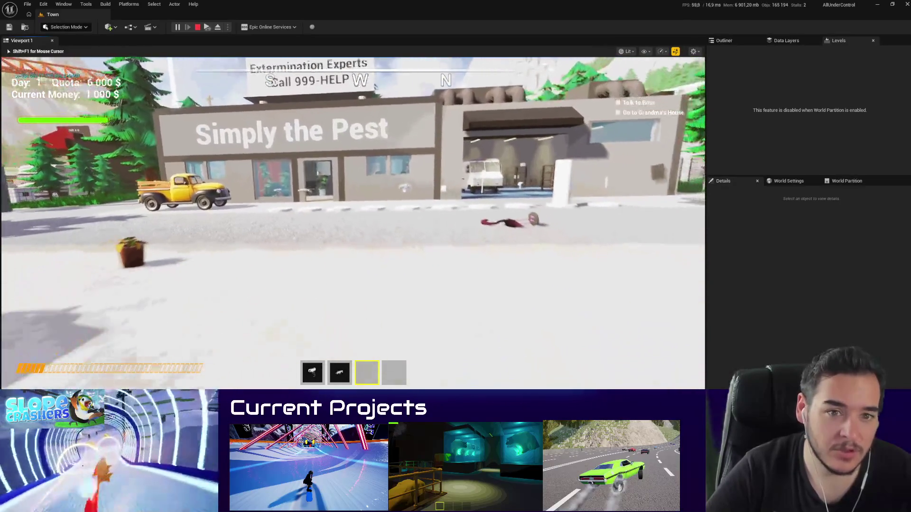
key(w)
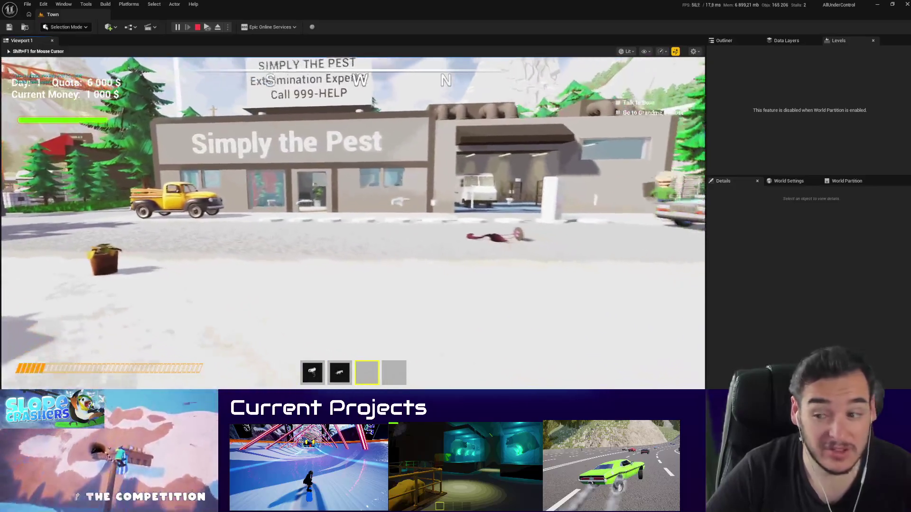
key(w)
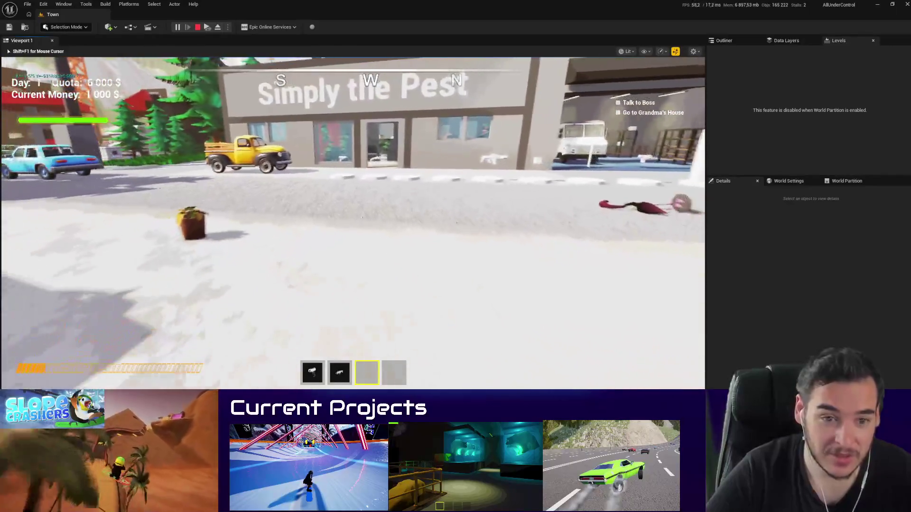
key(w)
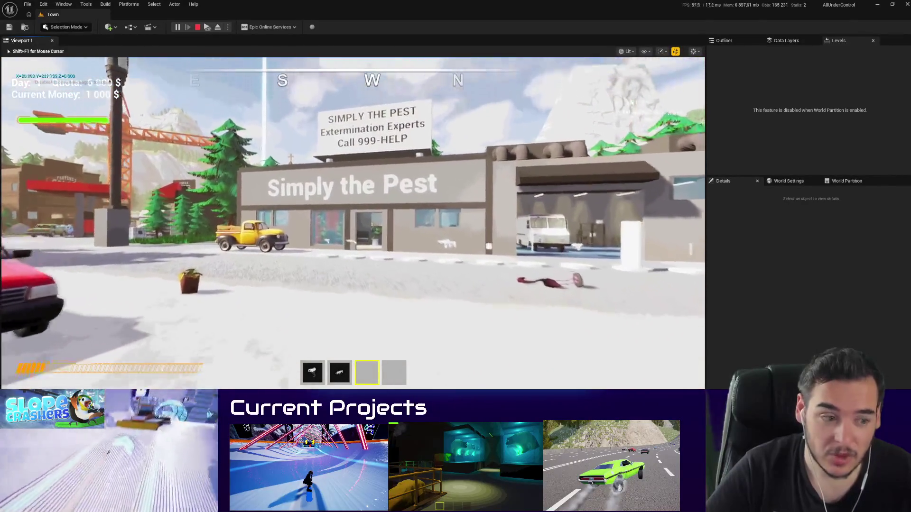
key(Escape)
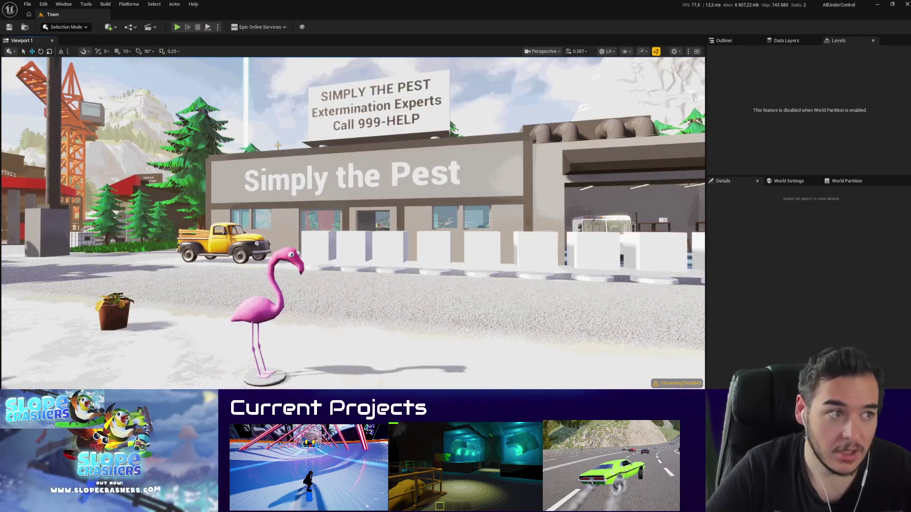
Step: Scroll the viewport and open the ABP_PlayerCharacter animation blueprint
scroll(408, 219, down, 6)
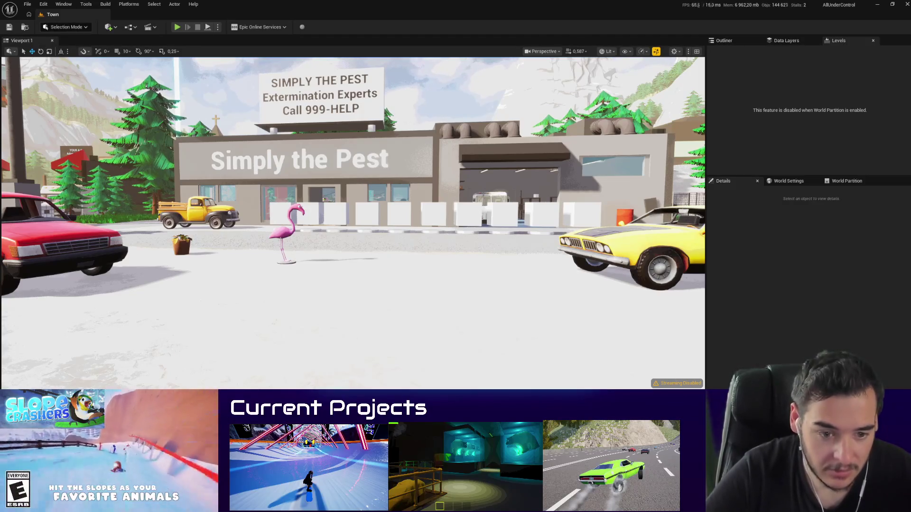
key(alt+p)
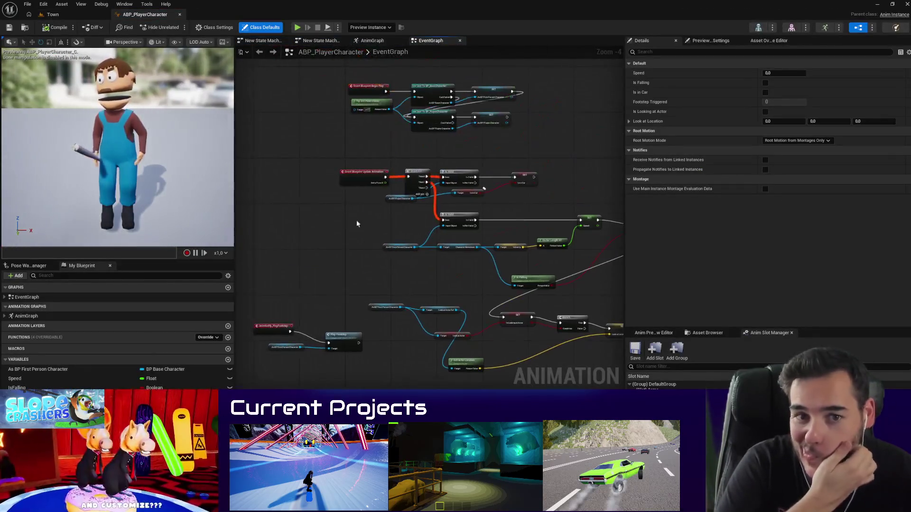
Step: Pan the EventGraph past the Begin Play logic and switch to the AnimGraph
drag(335, 188, 382, 290)
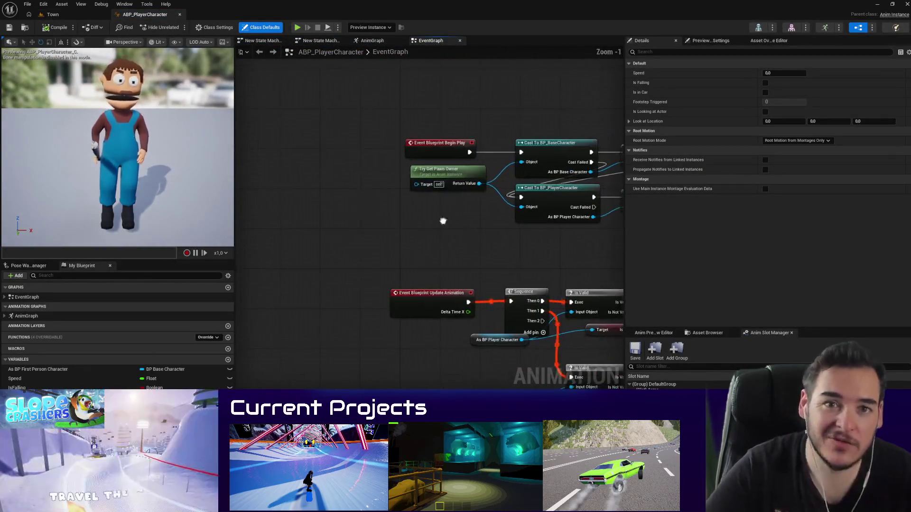
click(372, 41)
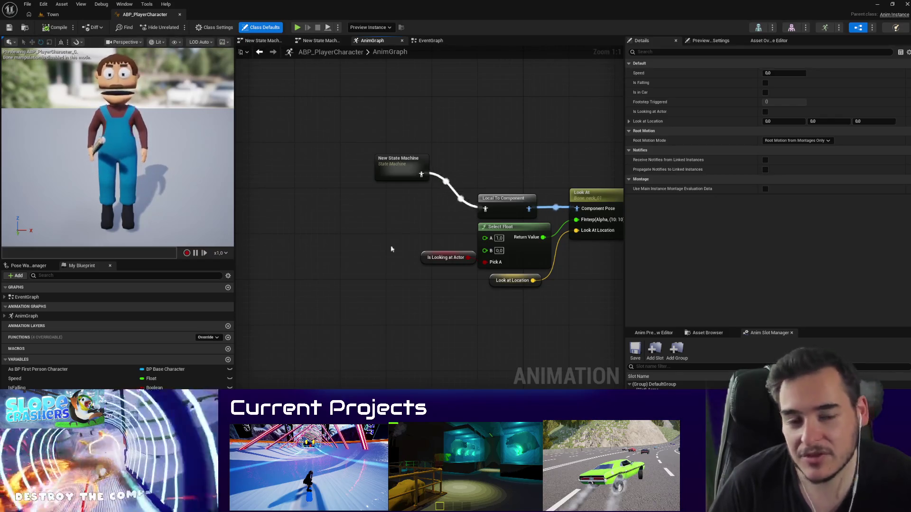
Step: Open New State Machine, peek into Locomotion, and reposition the Entry and Locomotion states
double_click(349, 176)
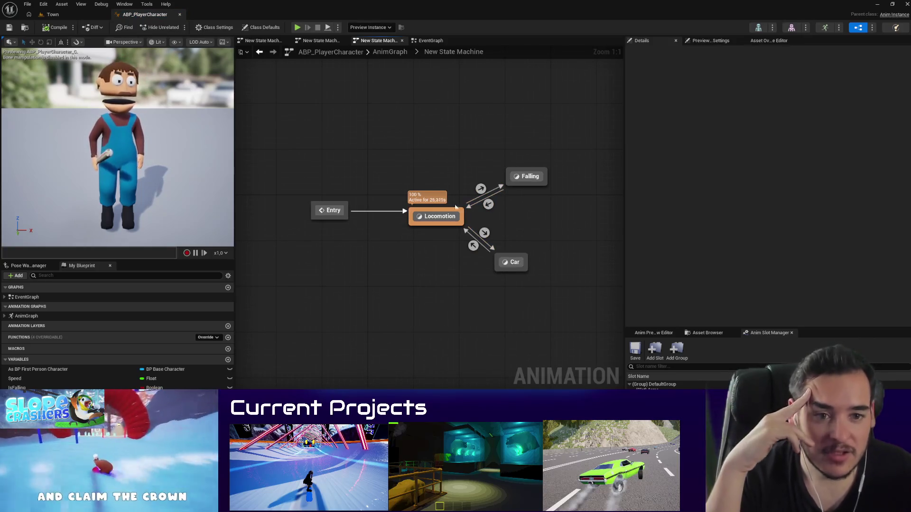
double_click(433, 217)
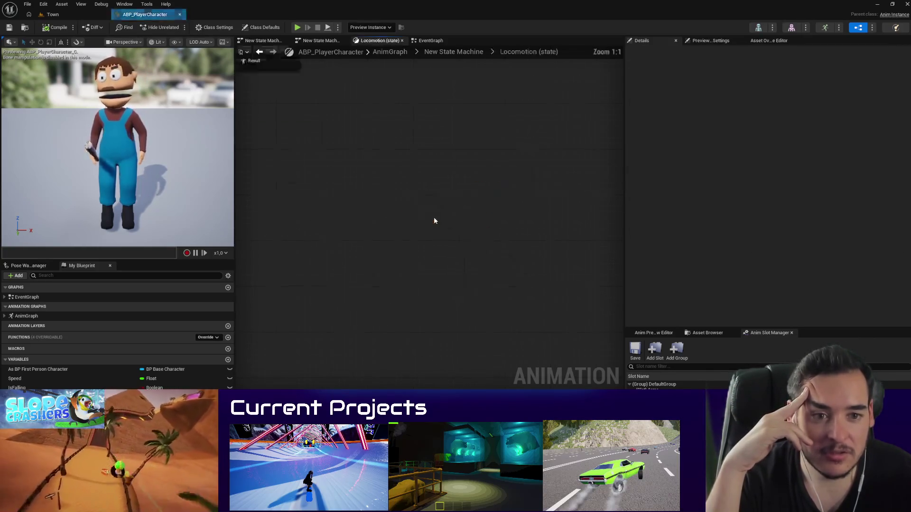
key(alt+Left)
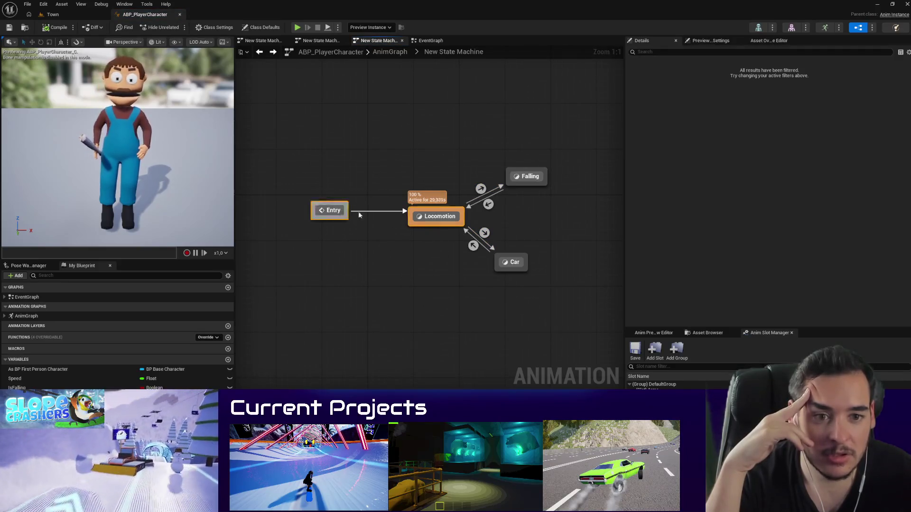
drag(442, 220, 336, 238)
mouse_move(344, 278)
mouse_down()
mouse_move(476, 296)
mouse_move(420, 285)
mouse_up()
double_click(400, 245)
key(alt+Left)
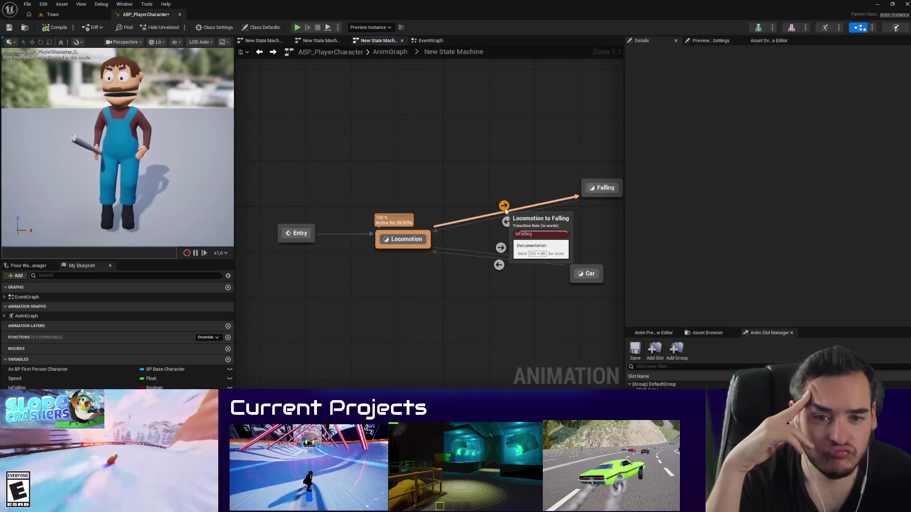
Step: Inside Locomotion, insert a Blend Poses by bool node between BS_Locomotion and the Output Animation Pose
double_click(397, 238)
drag(522, 184, 604, 188)
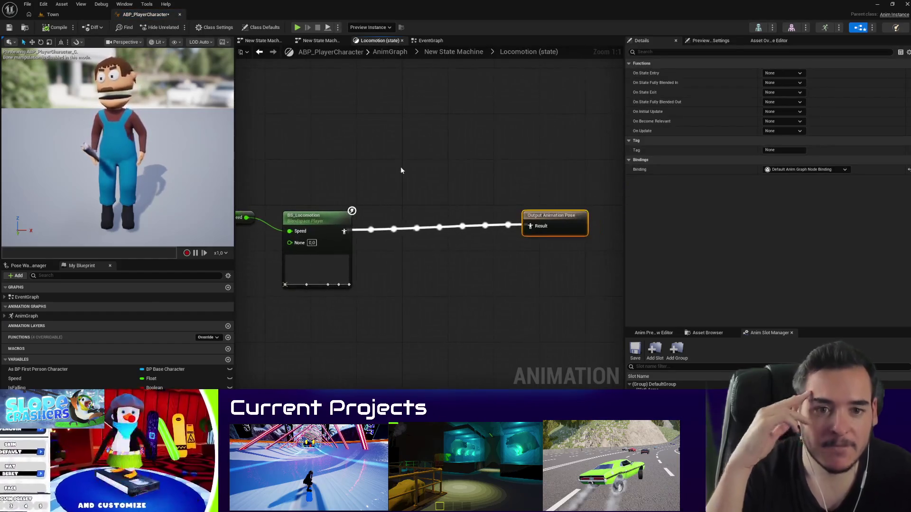
right_click(400, 169)
click(400, 169)
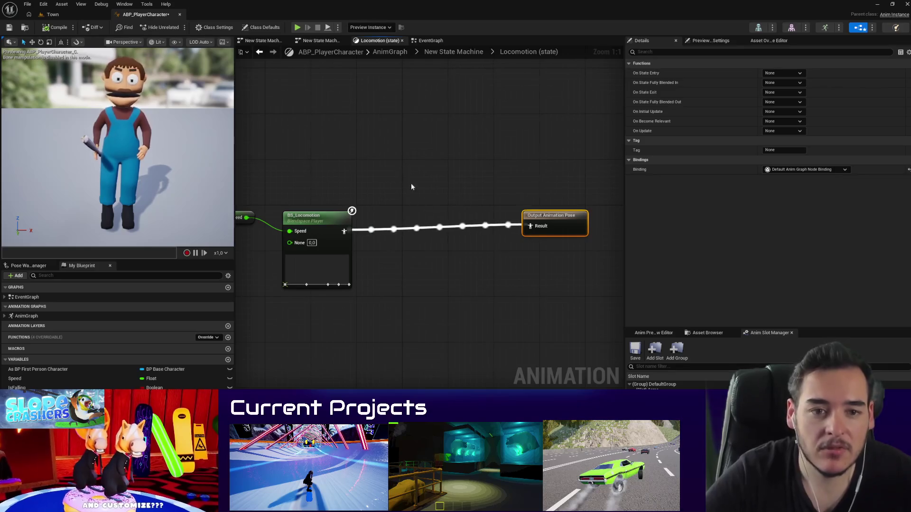
right_click(412, 187)
text(s)
key(BackSpace)
text(blend )
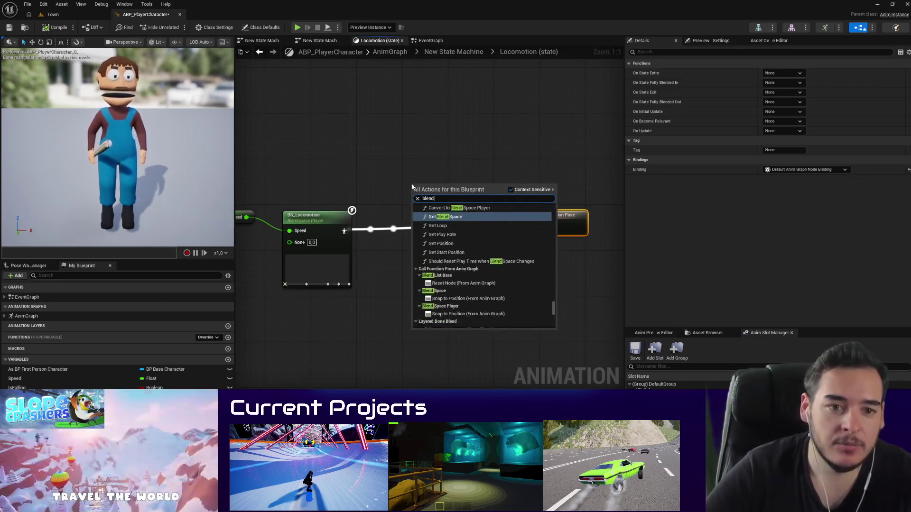
text(poses by b)
key(Return)
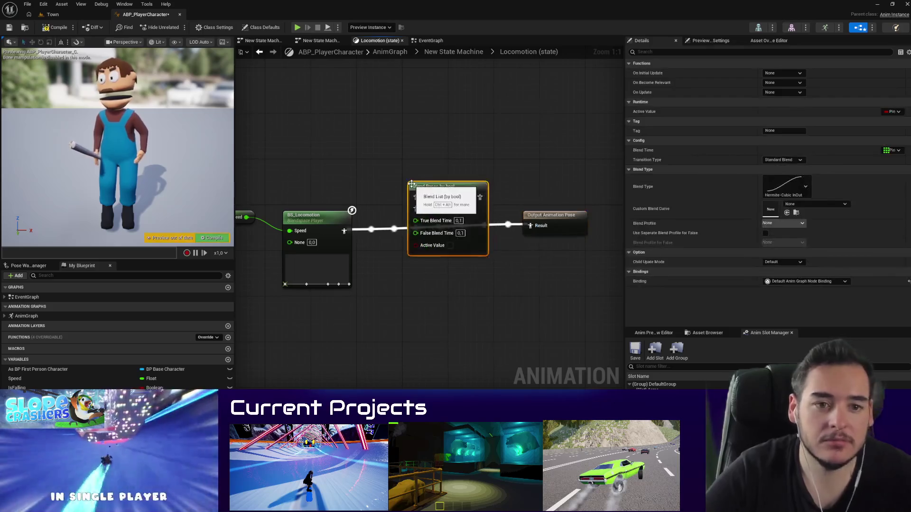
mouse_move(348, 233)
mouse_down()
mouse_move(489, 222)
mouse_move(494, 211)
mouse_move(480, 197)
mouse_up()
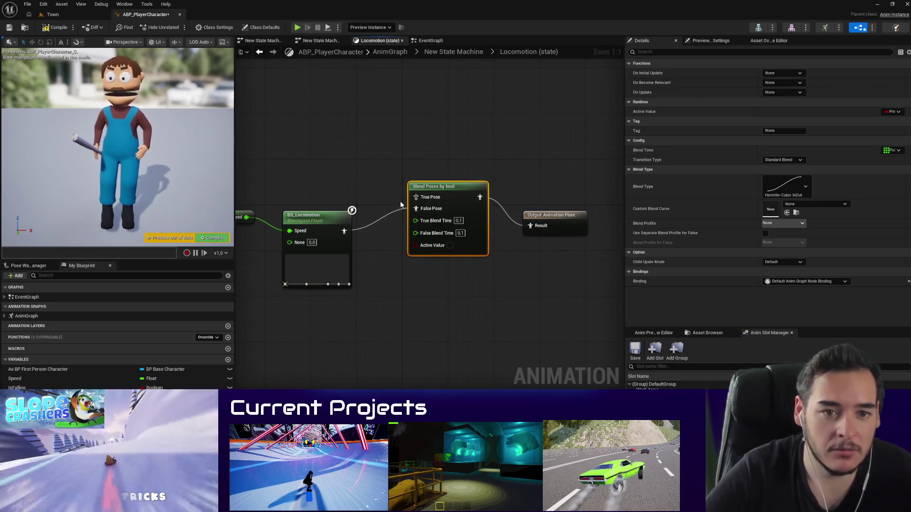
Step: Duplicate the Speed and BS_Locomotion nodes and wire the copy into True Pose
drag(400, 205, 520, 220)
drag(483, 329, 325, 204)
key(ctrl+c)
key(ctrl+v)
drag(344, 135, 373, 151)
mouse_move(535, 211)
mouse_down()
mouse_move(456, 166)
mouse_move(417, 117)
mouse_up()
mouse_move(496, 207)
mouse_down()
mouse_move(472, 283)
mouse_move(448, 279)
mouse_up()
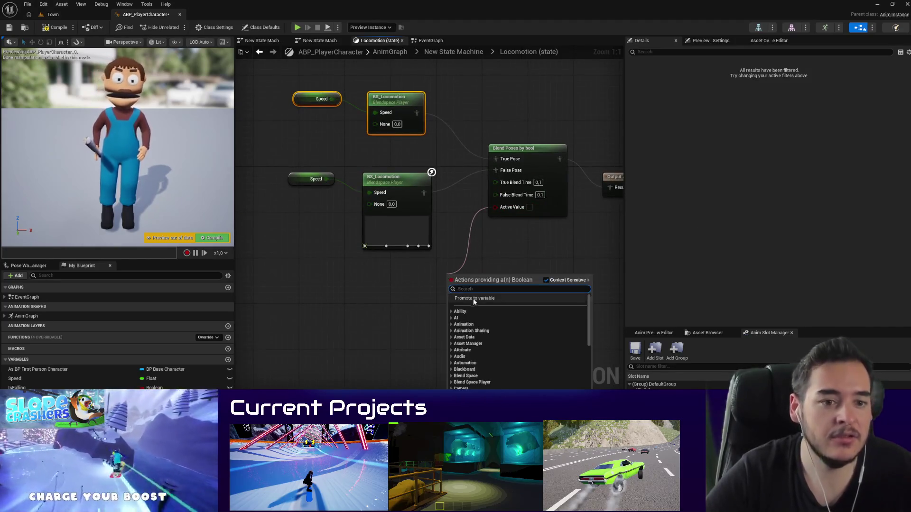
Step: Promote Active Value to a Boolean variable named crouching, compile, and check out the blueprint
click(473, 299)
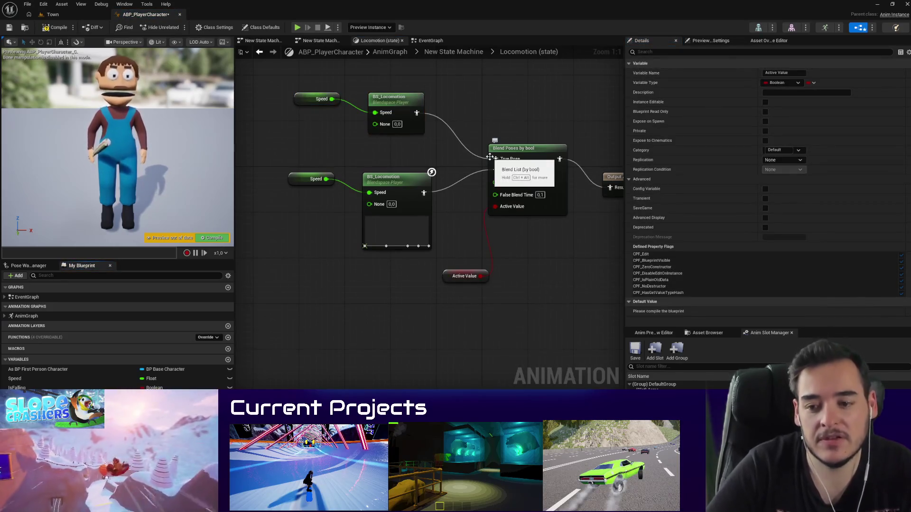
text(crouching)
key(Return)
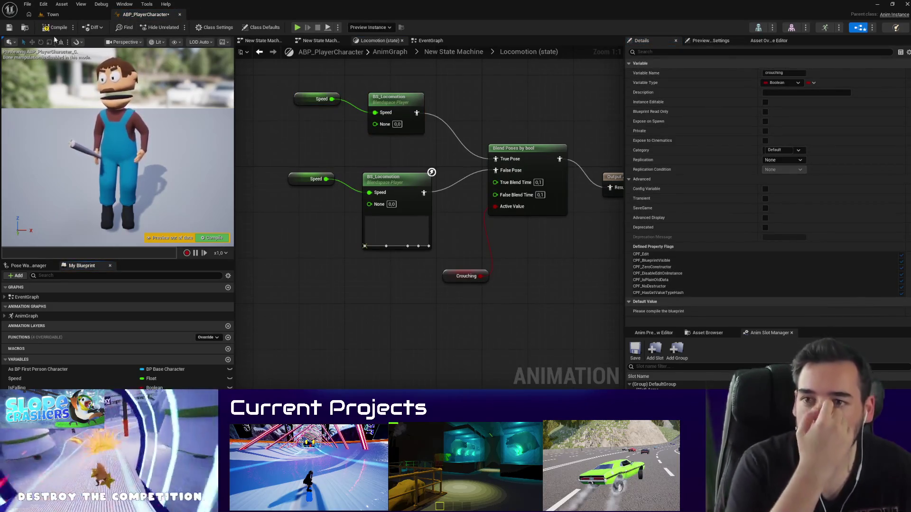
click(54, 27)
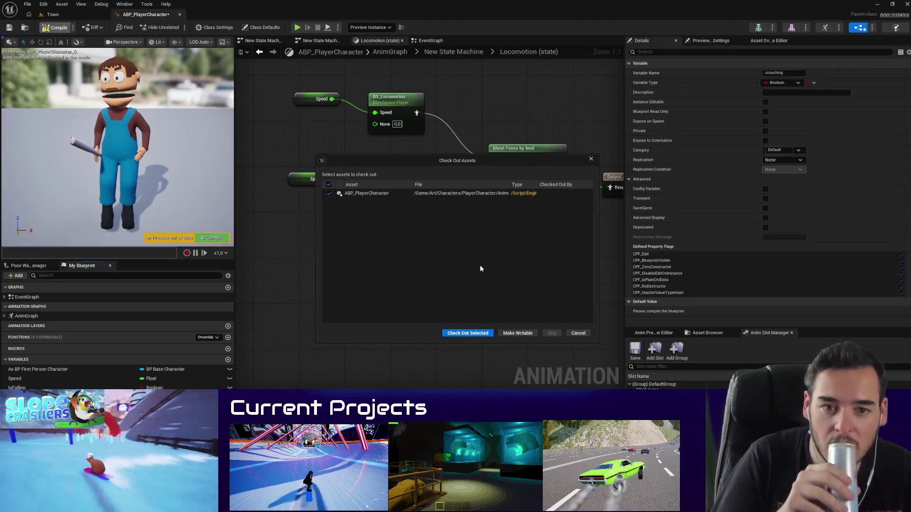
click(478, 332)
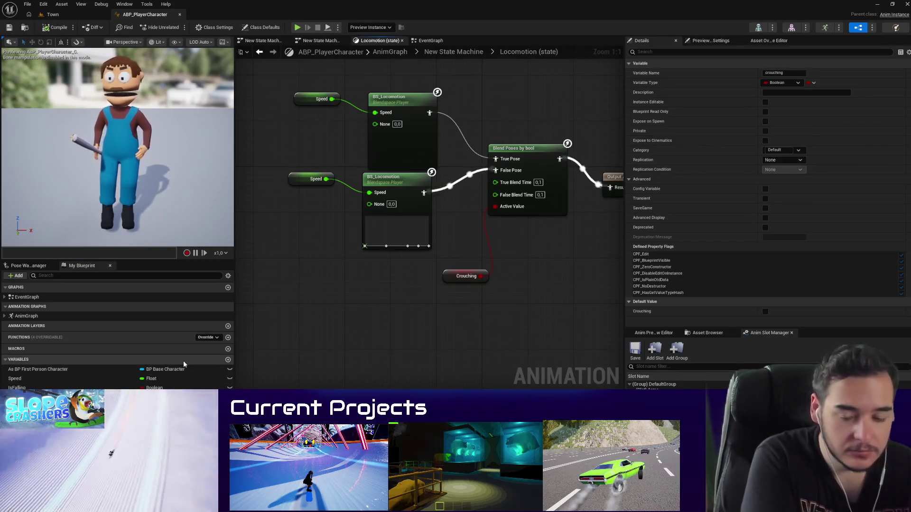
drag(409, 290, 397, 315)
click(382, 166)
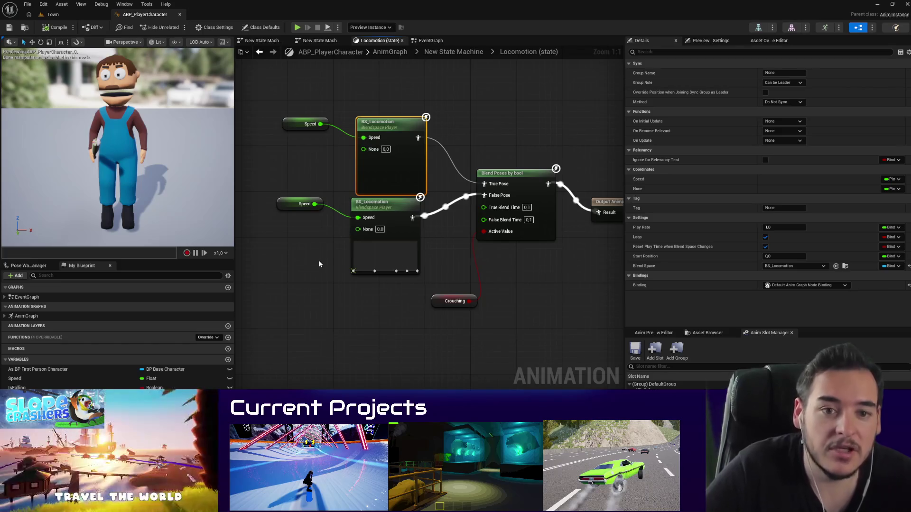
Step: Reselect and inspect the upper BS_Locomotion node, then head back to the Town level
click(296, 188)
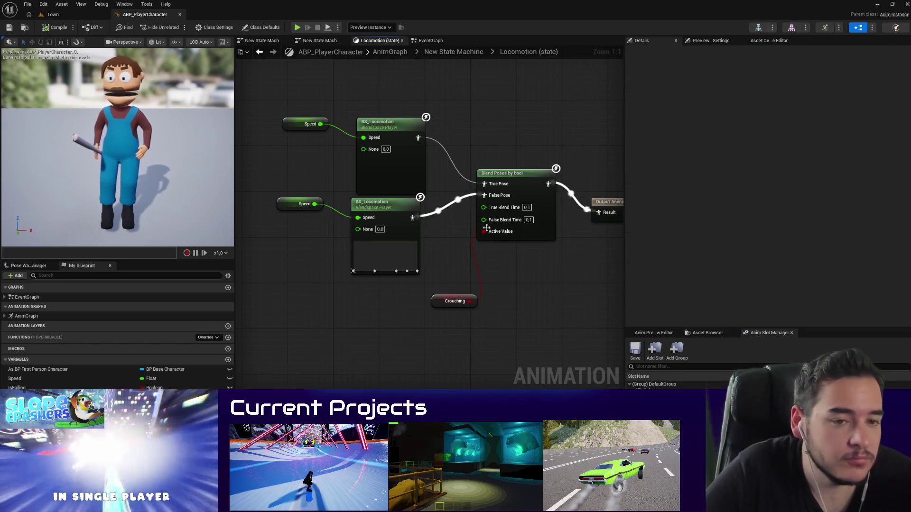
click(374, 178)
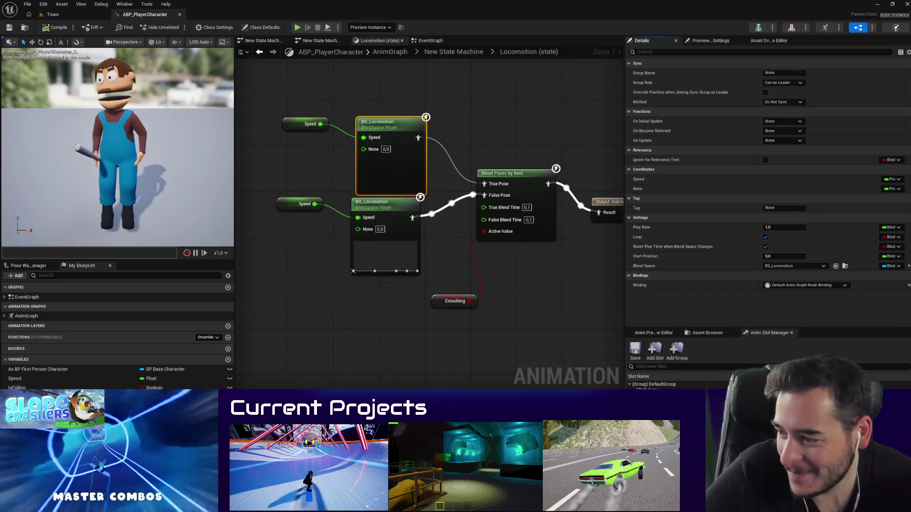
drag(306, 275, 309, 312)
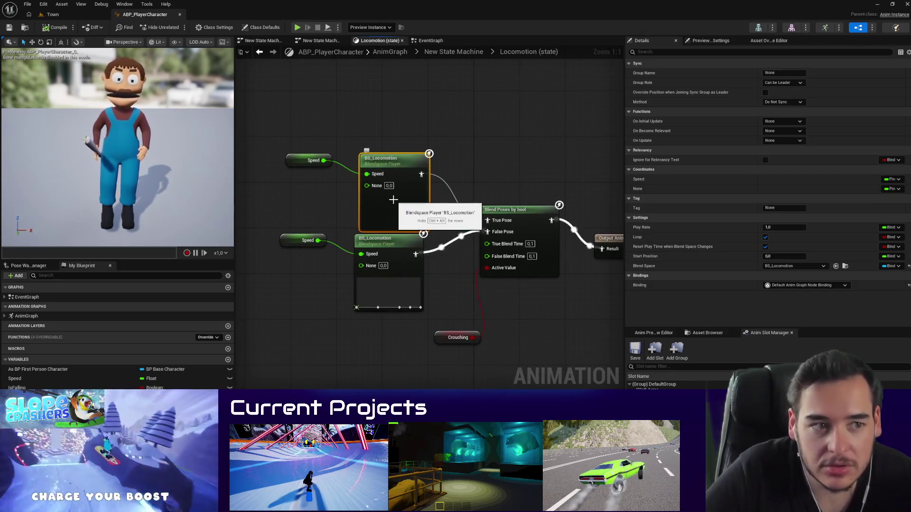
click(53, 14)
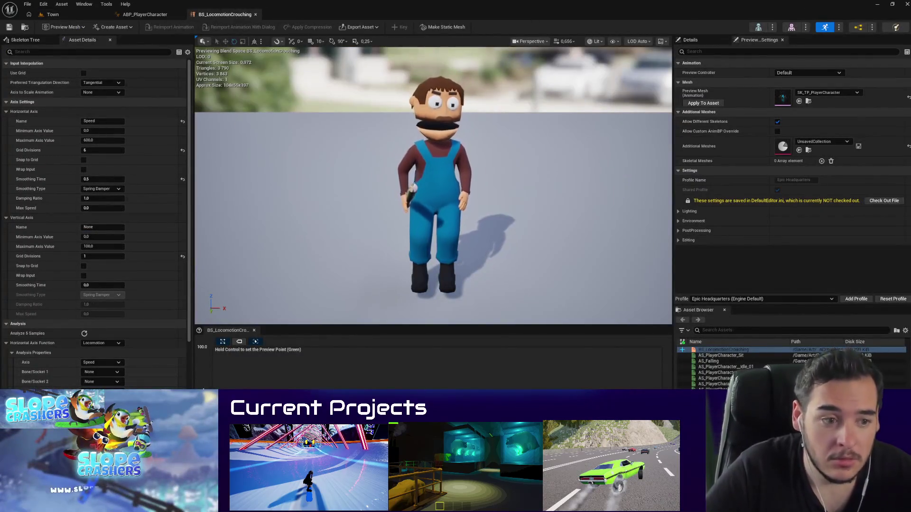
Step: Search assets for 'crouch', preview the crouch animations, and undo a test blend sample
click(774, 331)
text(crou)
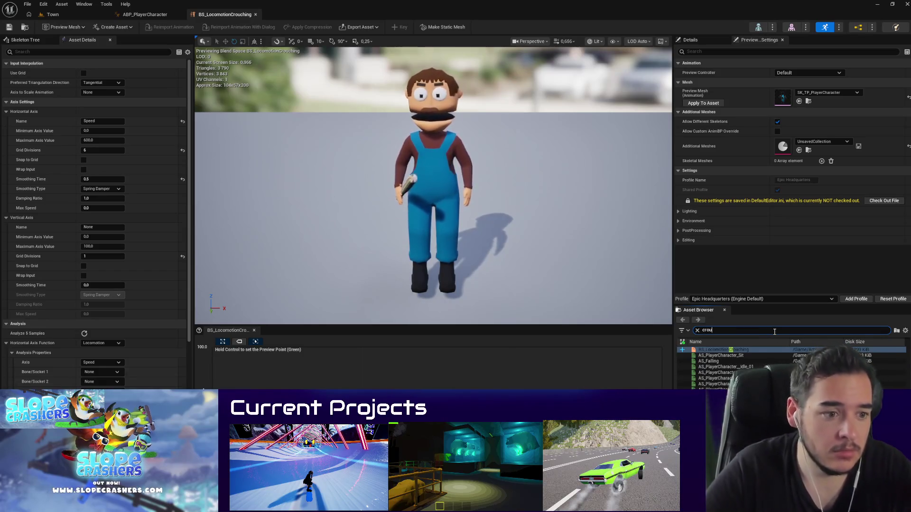
text(ch)
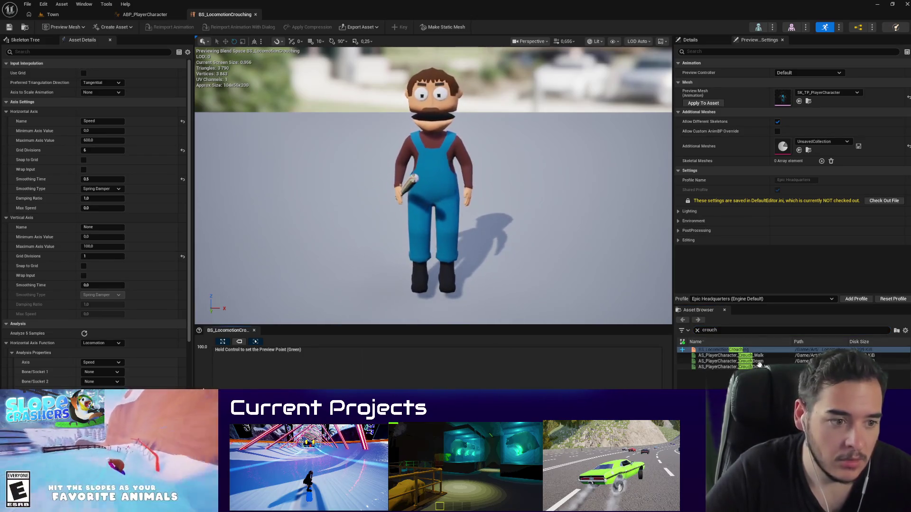
click(757, 361)
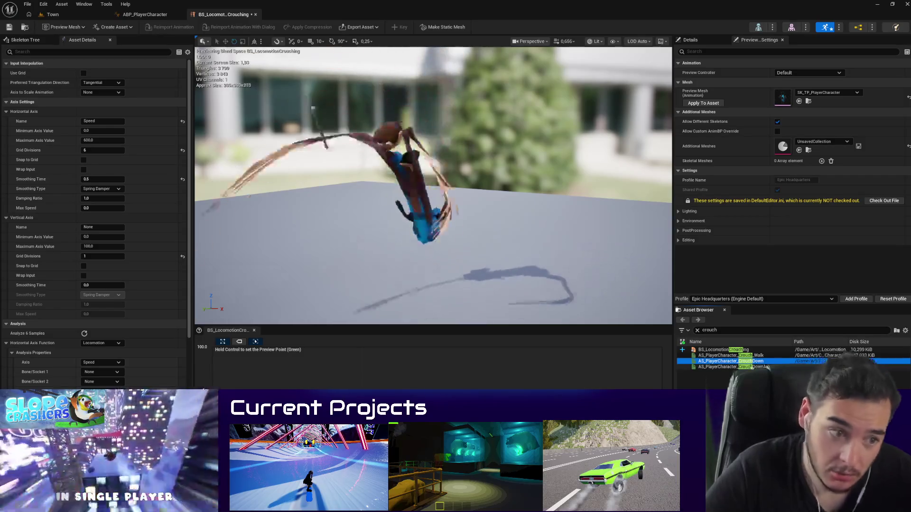
click(755, 366)
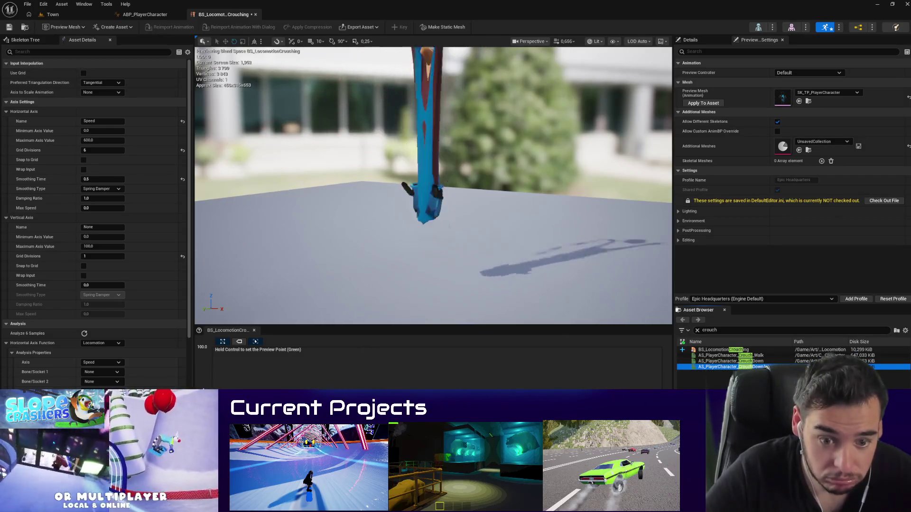
key(Up)
key(Up)
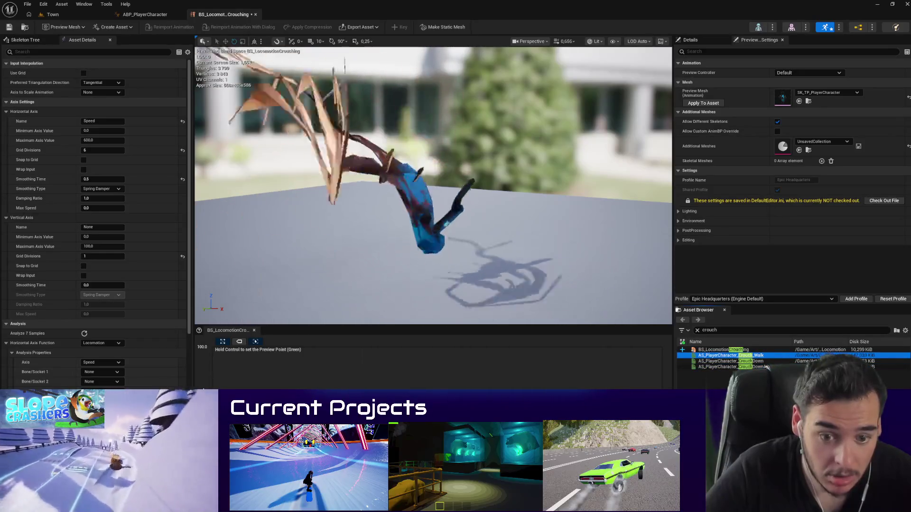
click(288, 355)
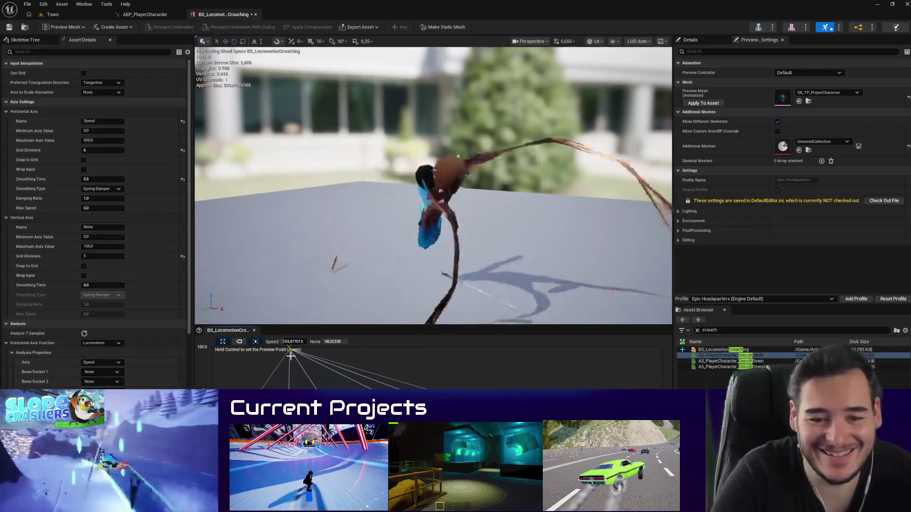
key(ctrl+z)
key(ctrl+z)
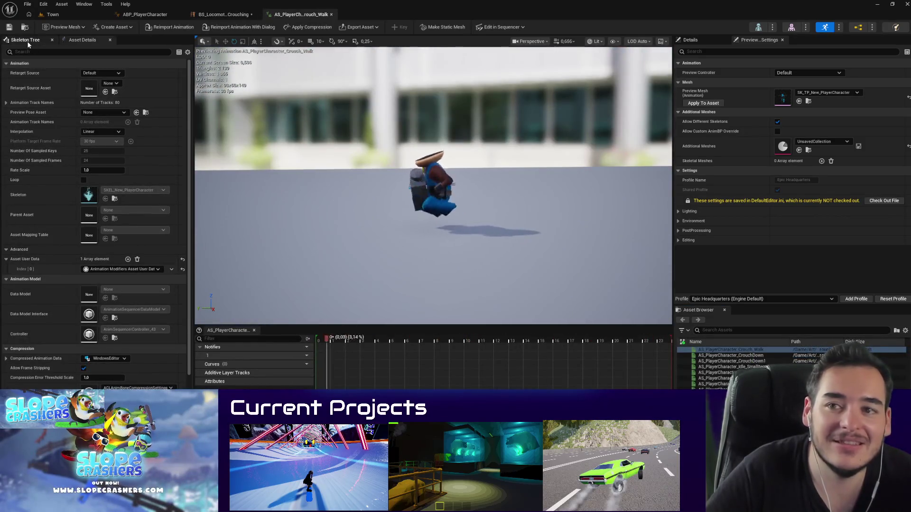
Step: View the crouch walk's skeleton bones, then close the AS_PlayerCharacter_Crouch_Walk tab
click(25, 40)
scroll(63, 217, down, 5)
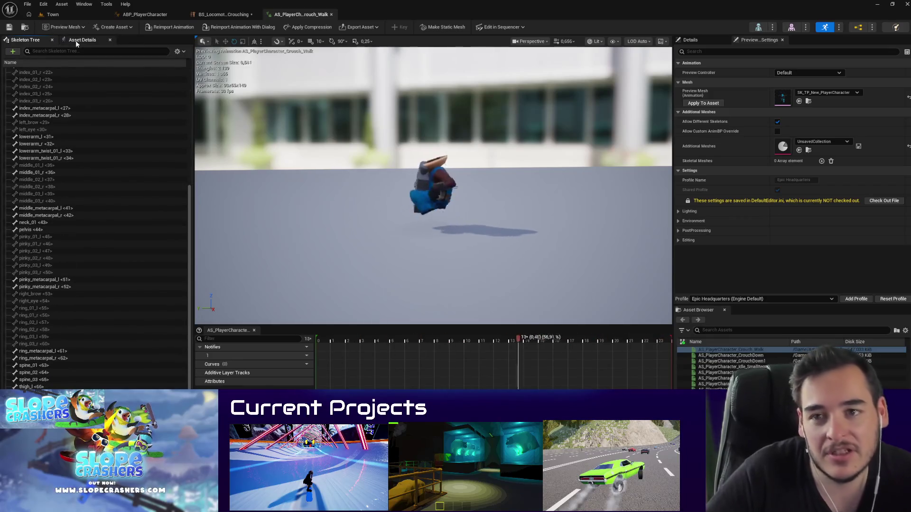
middle_click(279, 14)
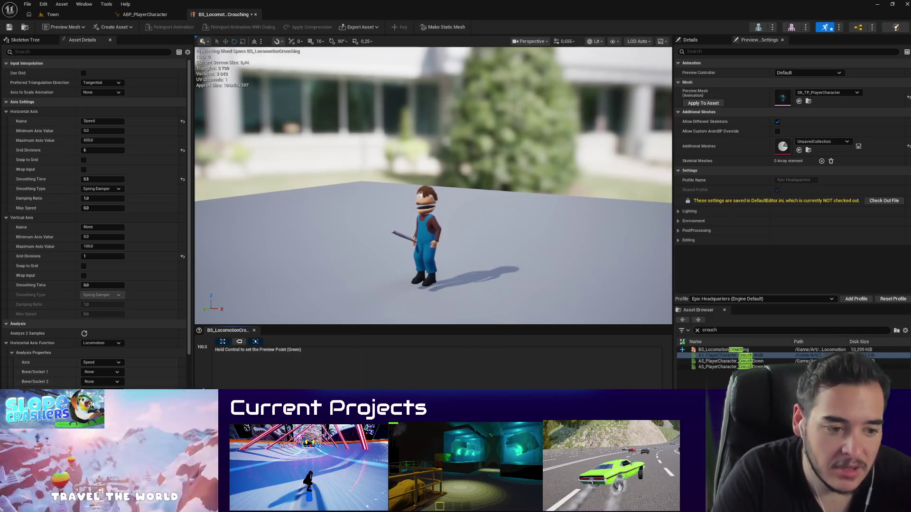
Step: Save the BS_LocomotionCrouching blend space and glance back at the Town level
click(9, 27)
click(52, 14)
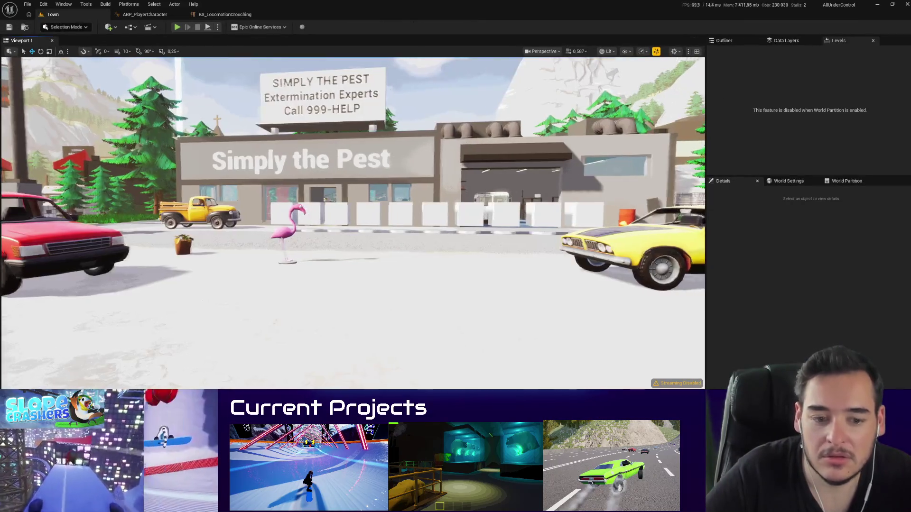
scroll(353, 222, down, 5)
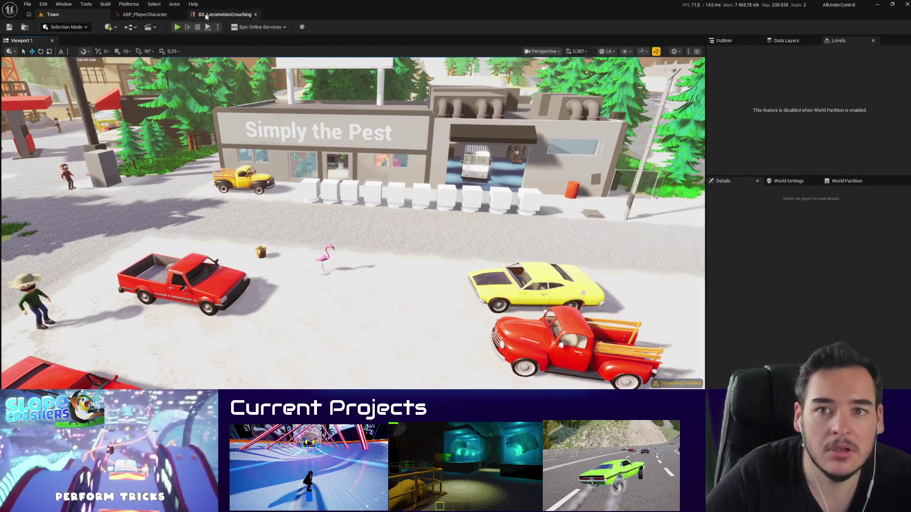
click(228, 15)
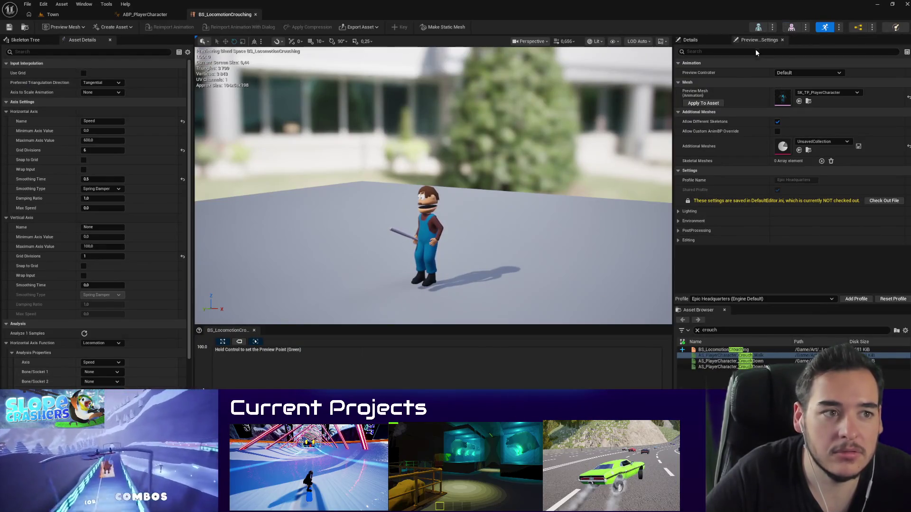
Step: Check Preview Scene Settings and open the SKEL_PlayerCharacter skeleton before returning to Town
text(con)
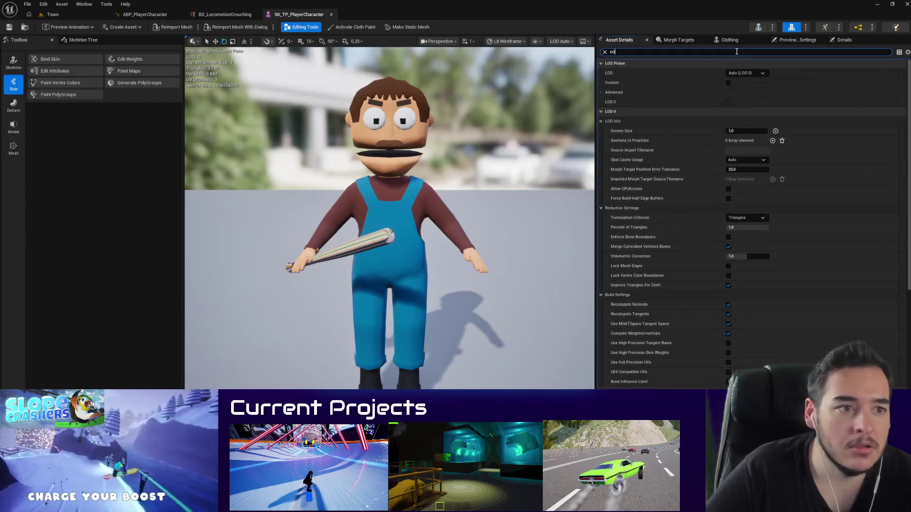
key(BackSpace)
key(BackSpace)
key(BackSpace)
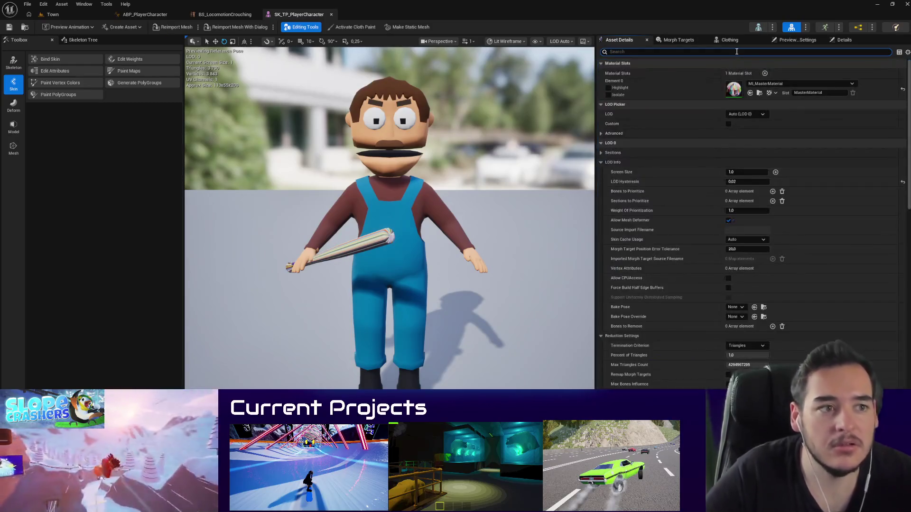
click(780, 42)
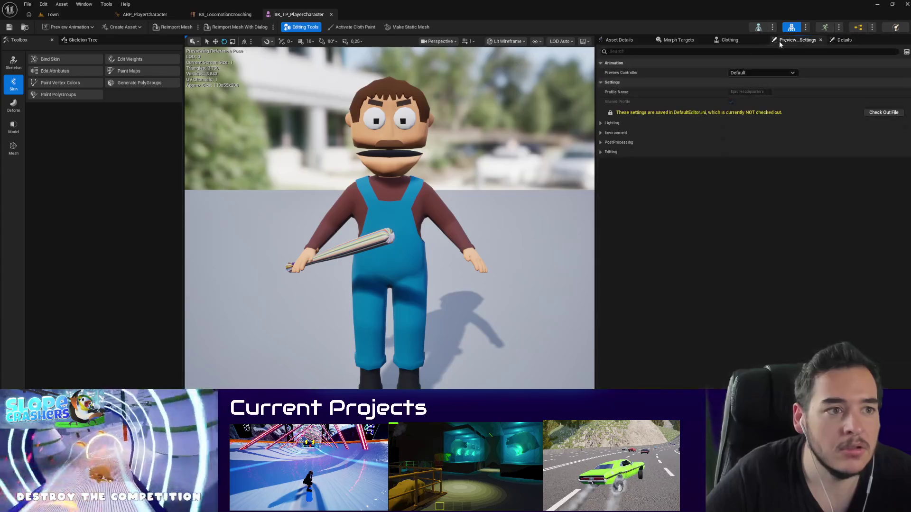
click(758, 28)
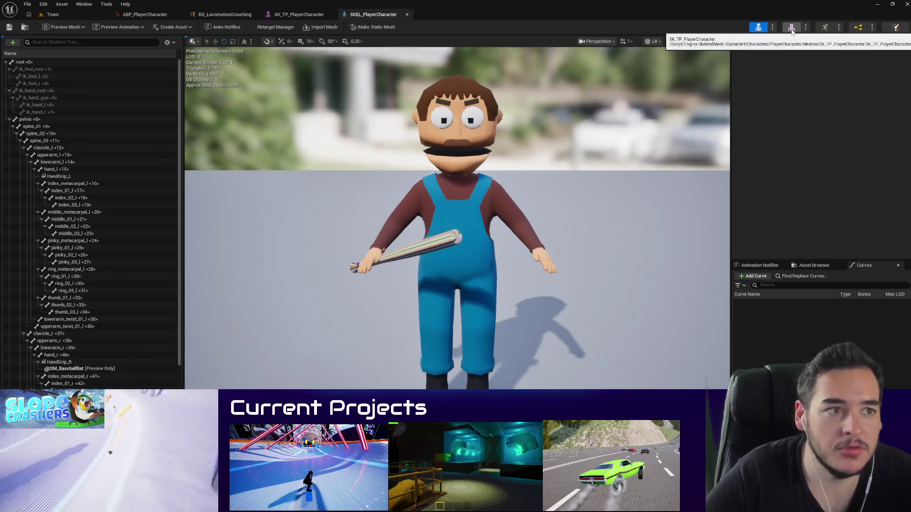
click(51, 14)
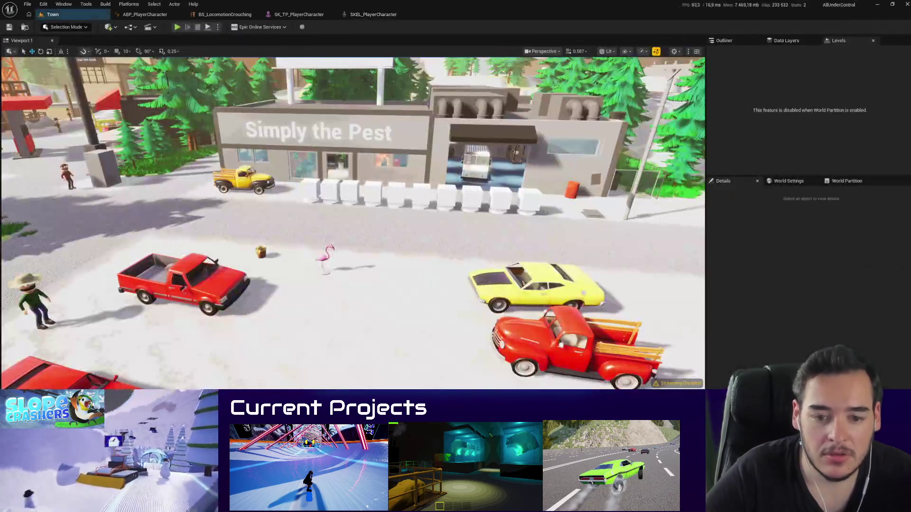
Step: Search the Content Browser for 'Contr Rig' and review the skeleton, mesh and blend space tabs
text(Contr)
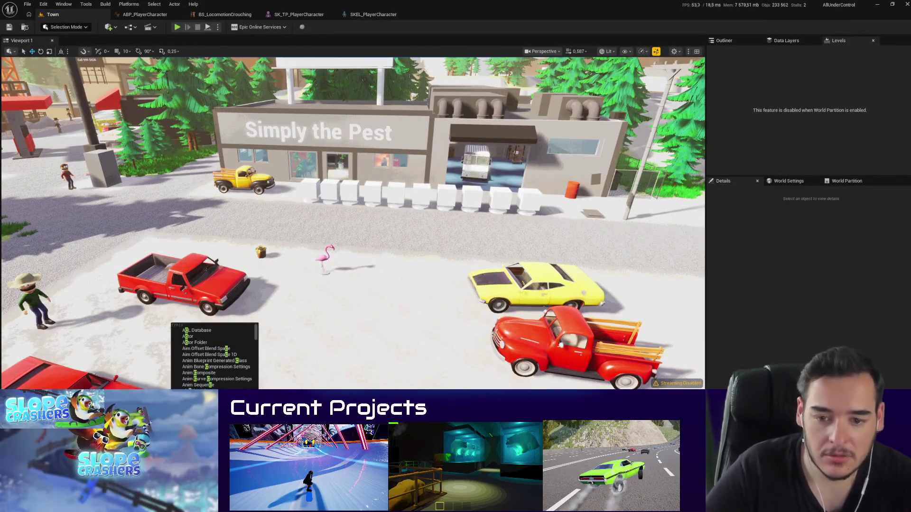
text( Rig)
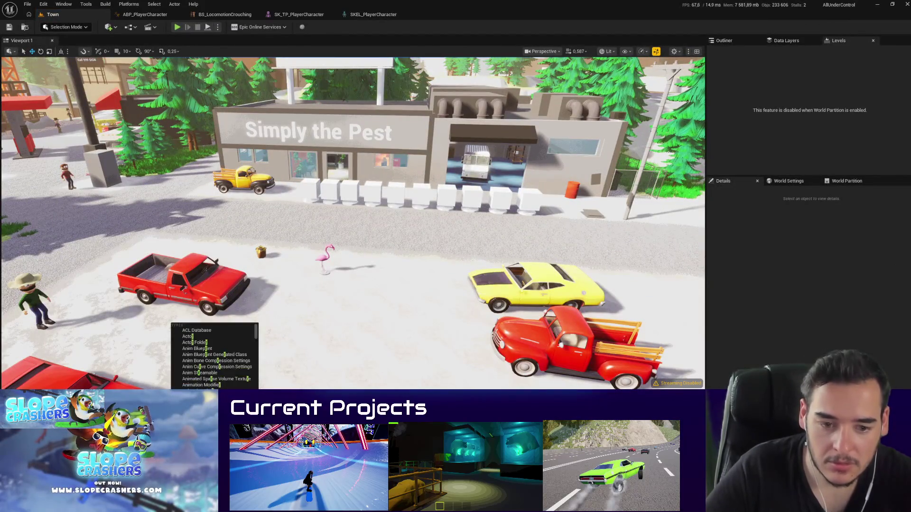
key(Return)
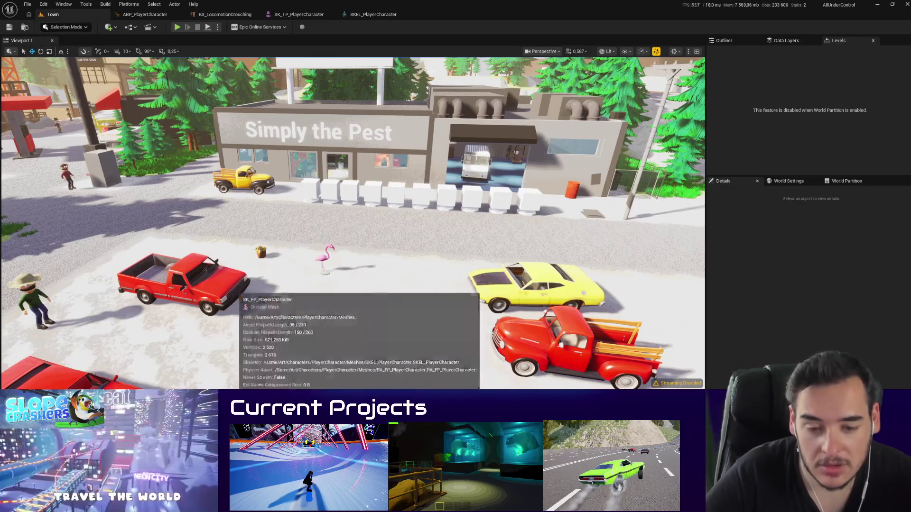
click(363, 15)
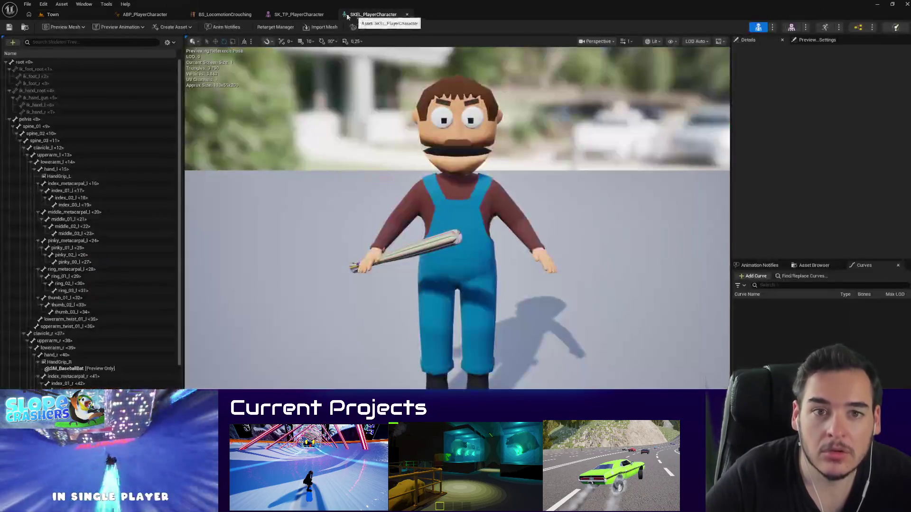
click(297, 15)
click(213, 15)
click(50, 14)
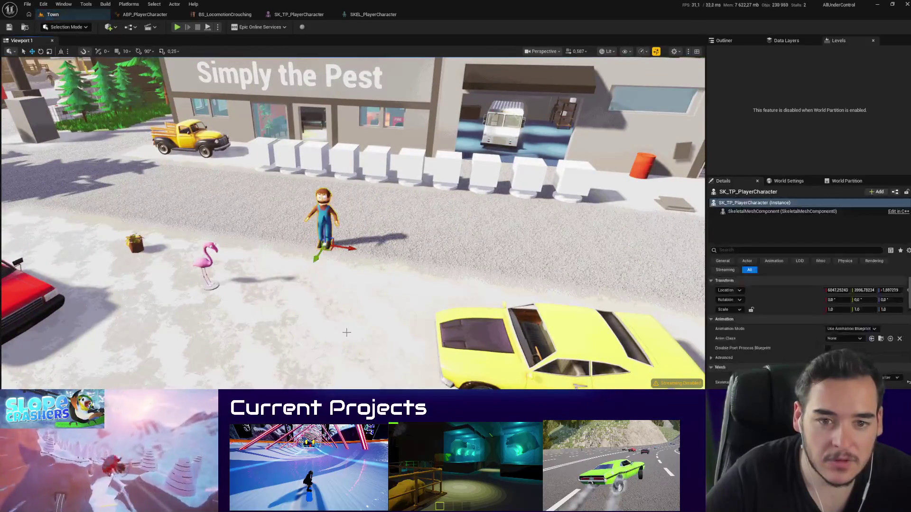
Step: Focus on the placed character and switch to Animation Mode with selection enabled
key(f)
click(62, 27)
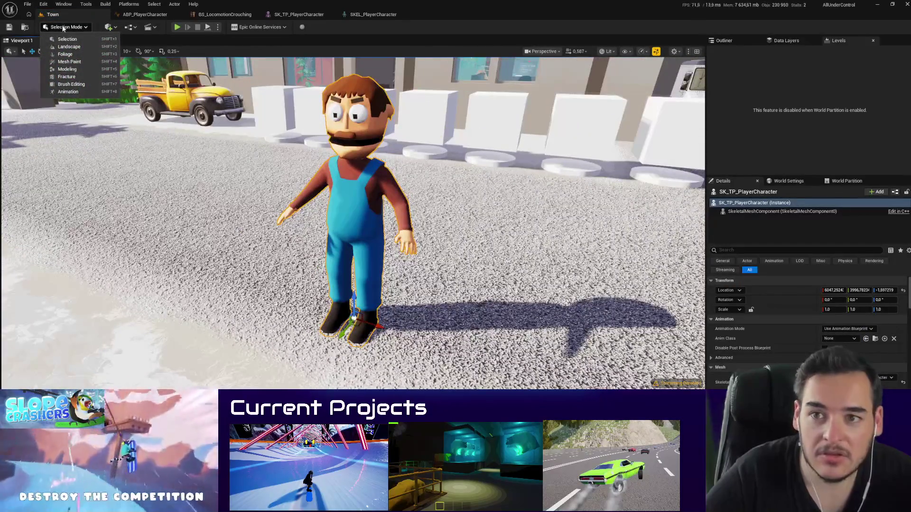
click(68, 92)
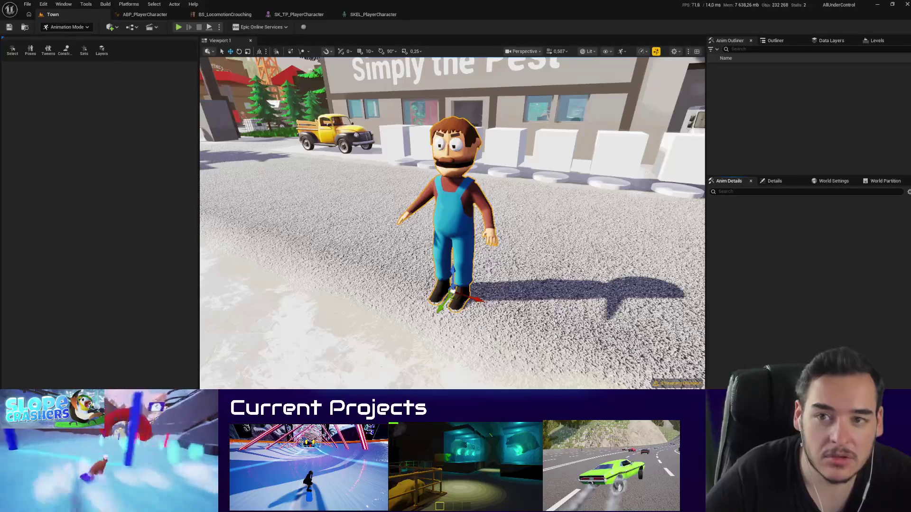
click(13, 50)
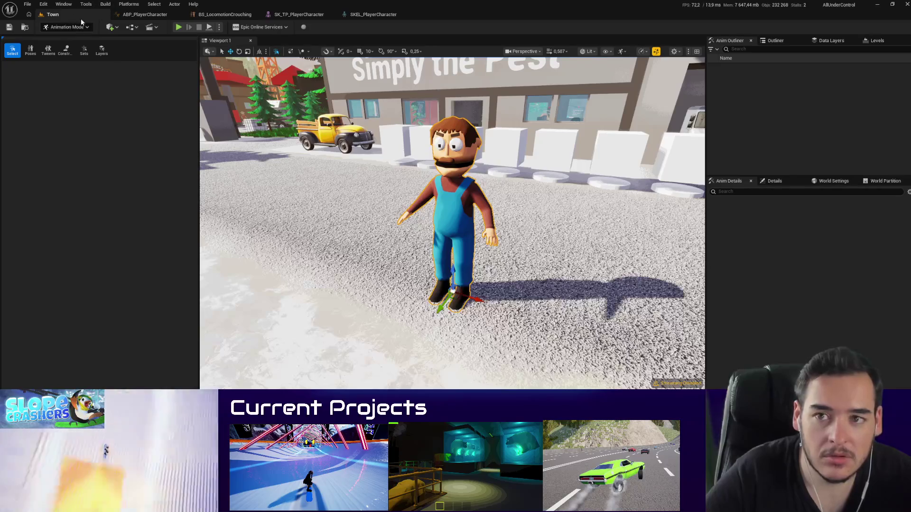
Step: Create a level sequence named AnimationSequence in the Art folder and select the player character
click(155, 28)
click(177, 47)
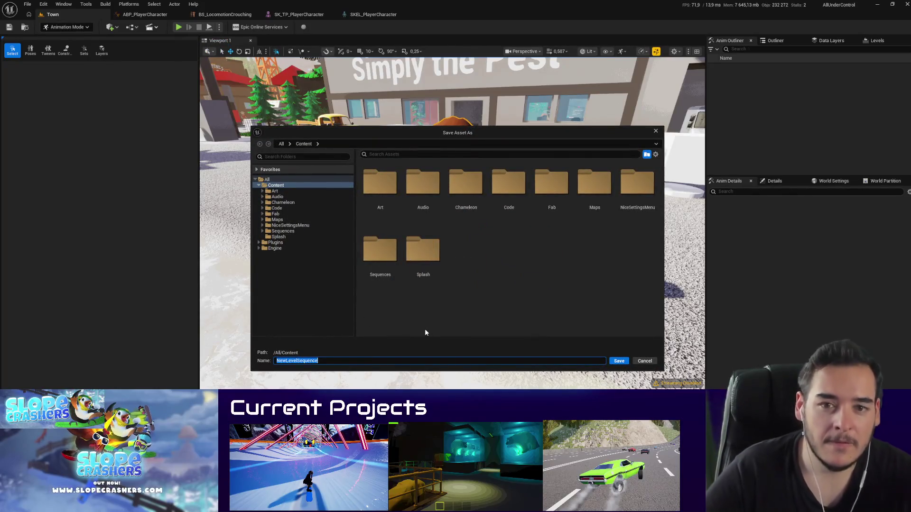
text(AnimationAS)
key(BackSpace)
key(BackSpace)
text(Sequence)
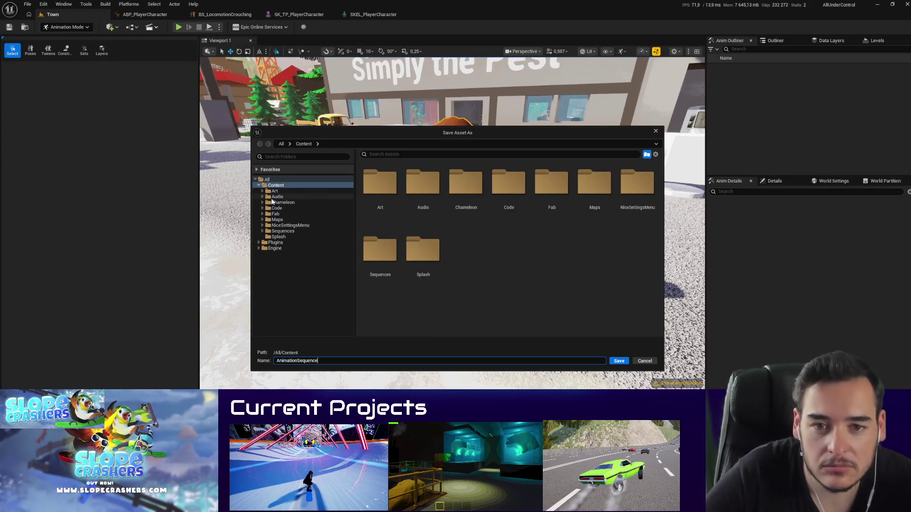
click(274, 190)
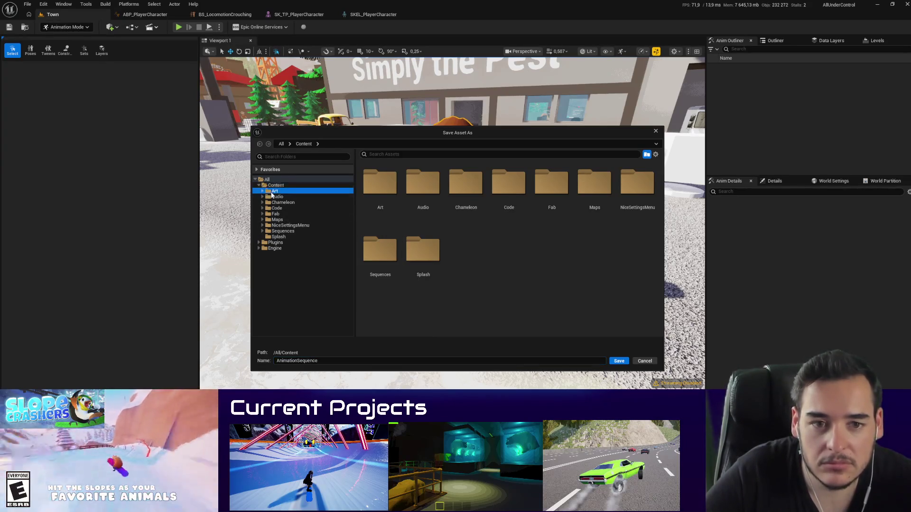
click(619, 361)
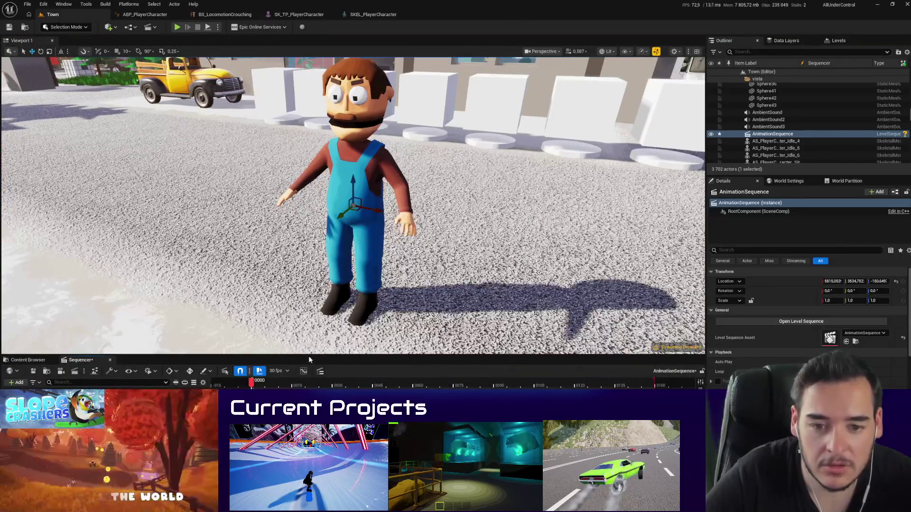
click(353, 246)
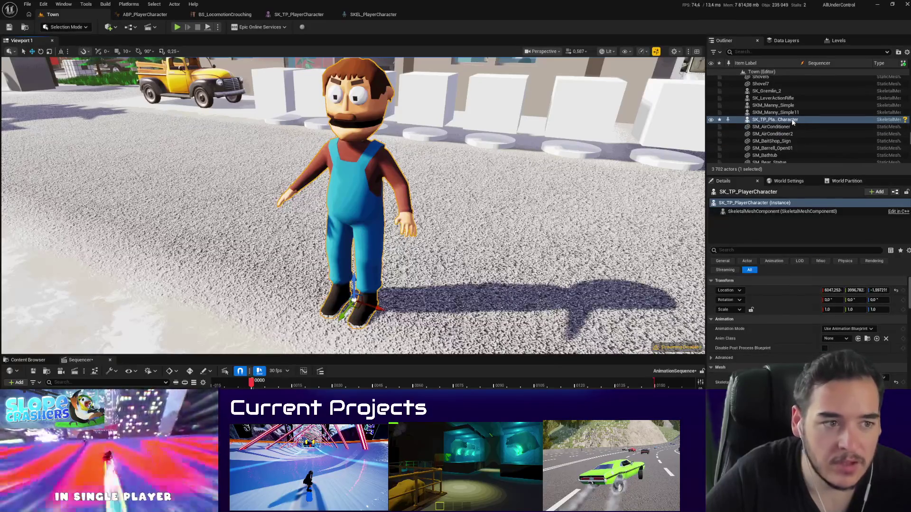
Step: Add the player character to AnimationSequence and move the playhead to frame 36
drag(792, 123, 95, 394)
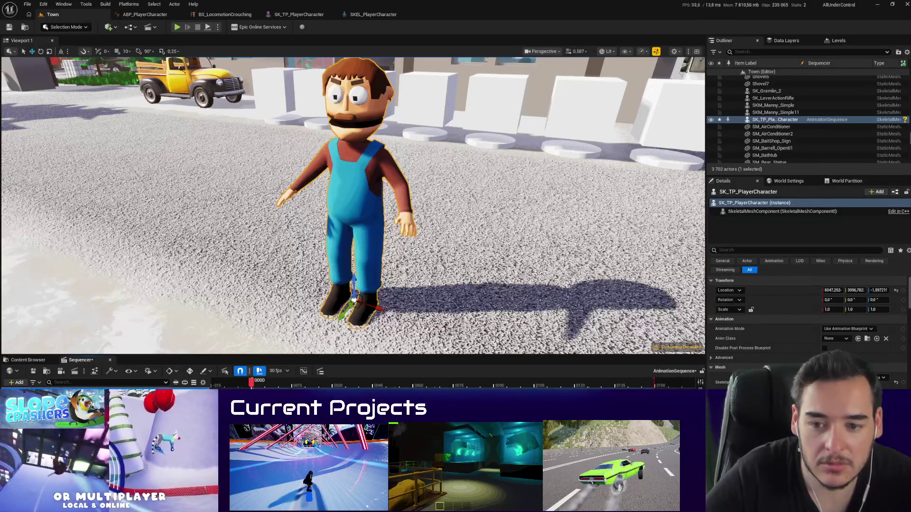
drag(248, 384, 348, 382)
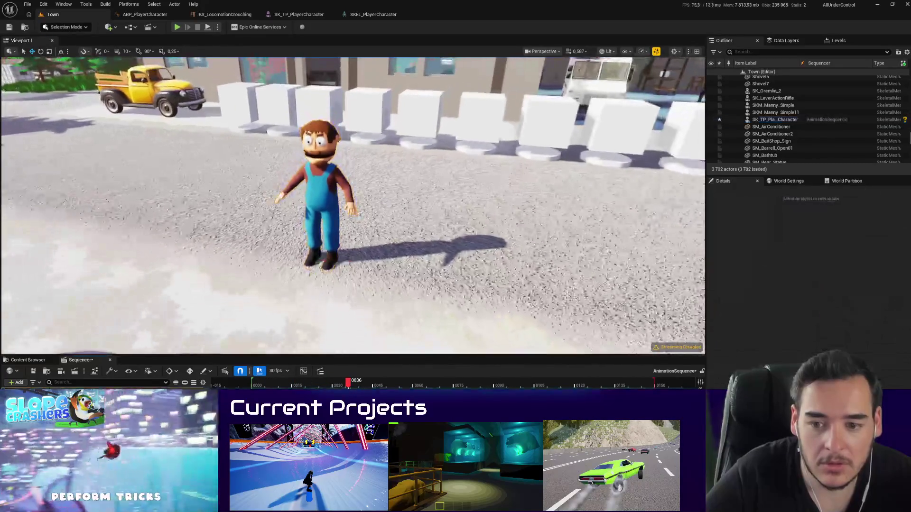
click(24, 360)
Step: Search all Content for 'control' and open the control rig for editing without checking it out
click(326, 372)
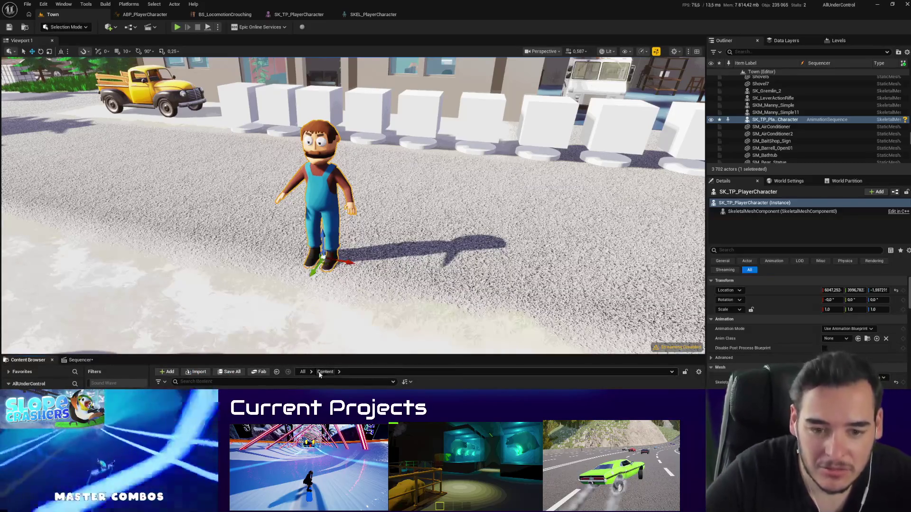
click(329, 381)
text(control)
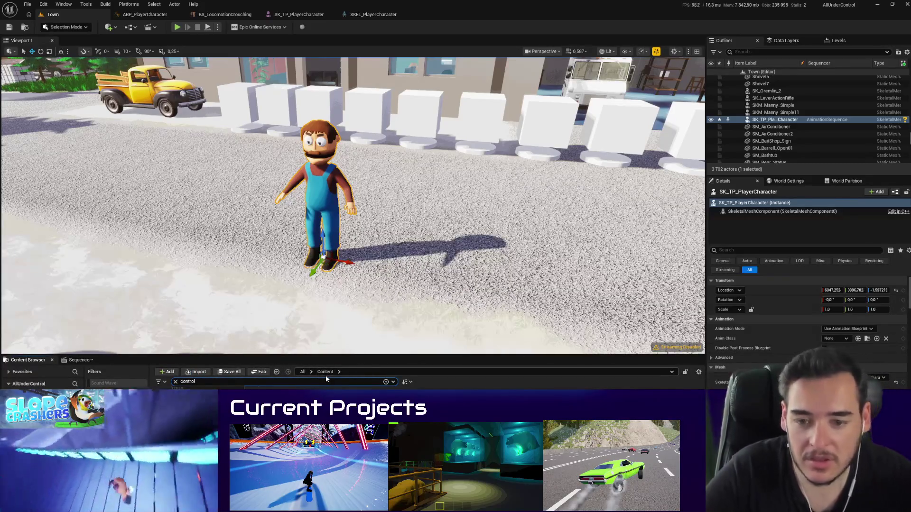
right_click(422, 401)
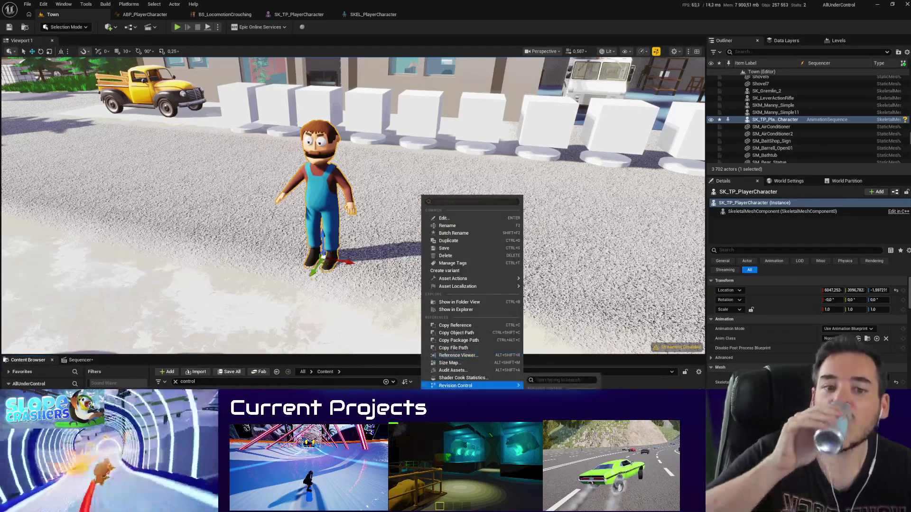
key(Escape)
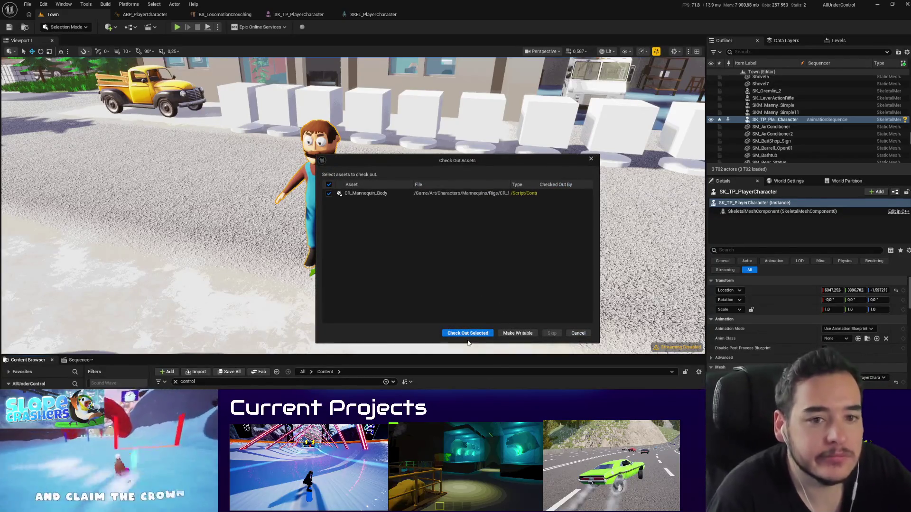
click(578, 333)
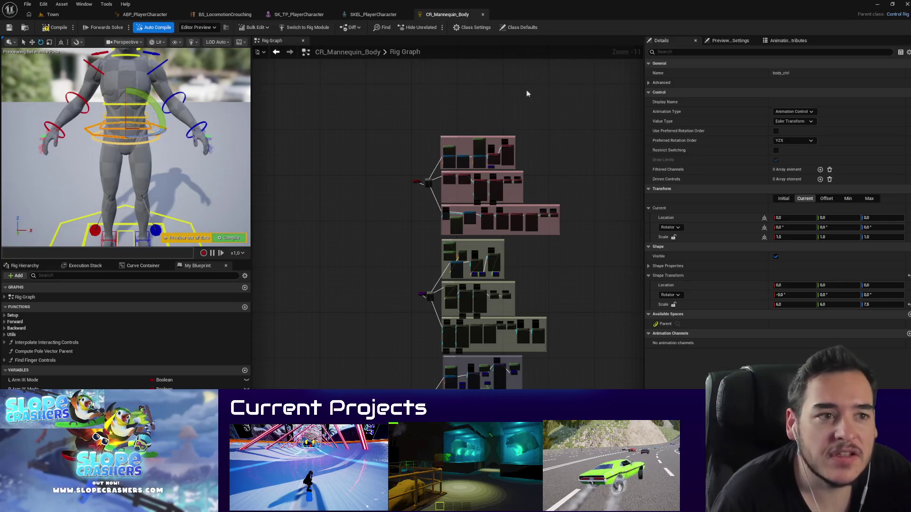
Step: Inspect CR_Mannequin_Body's Class Settings and preview mesh choices, then return to Town
click(487, 28)
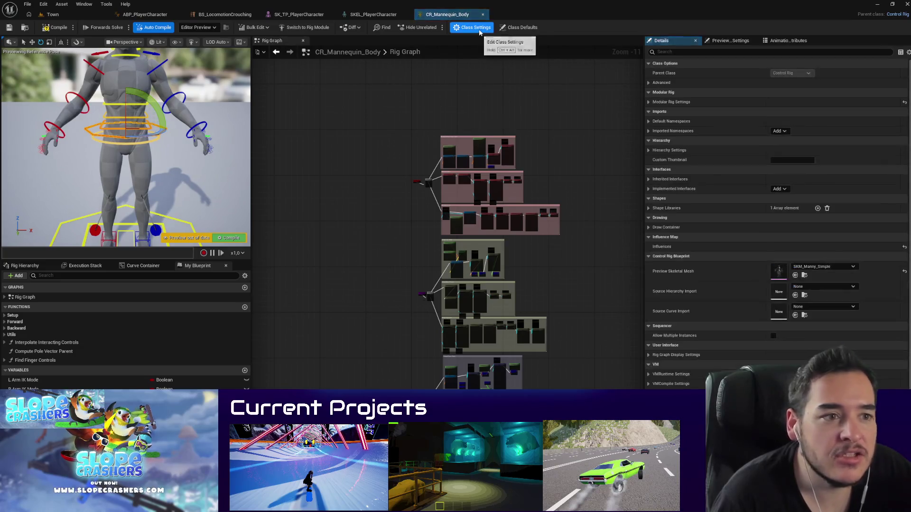
click(648, 83)
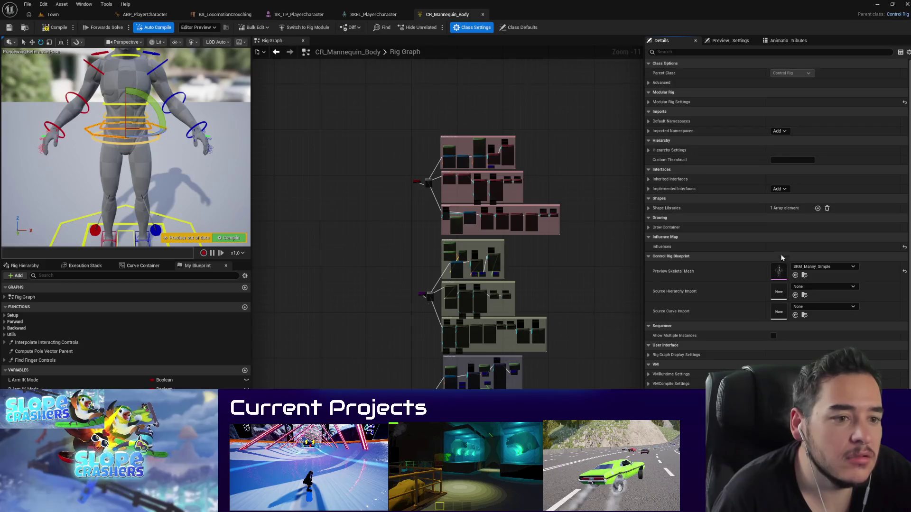
click(823, 266)
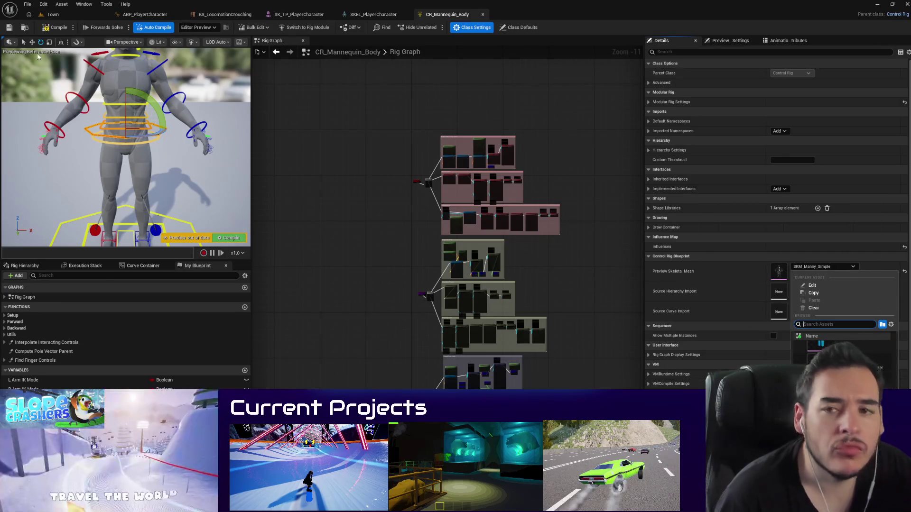
click(50, 14)
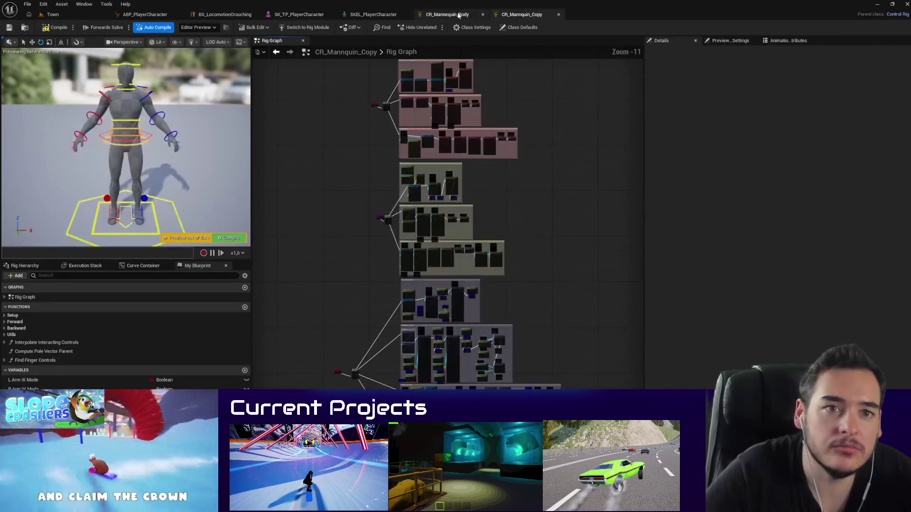
Step: Open CR_Mannquin_Copy's Class Settings and compile the copied rig
click(289, 16)
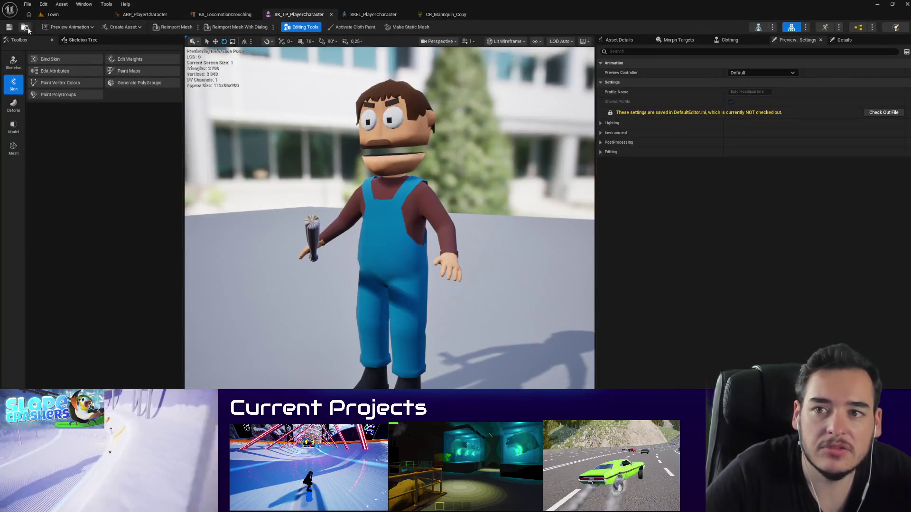
click(52, 14)
click(446, 15)
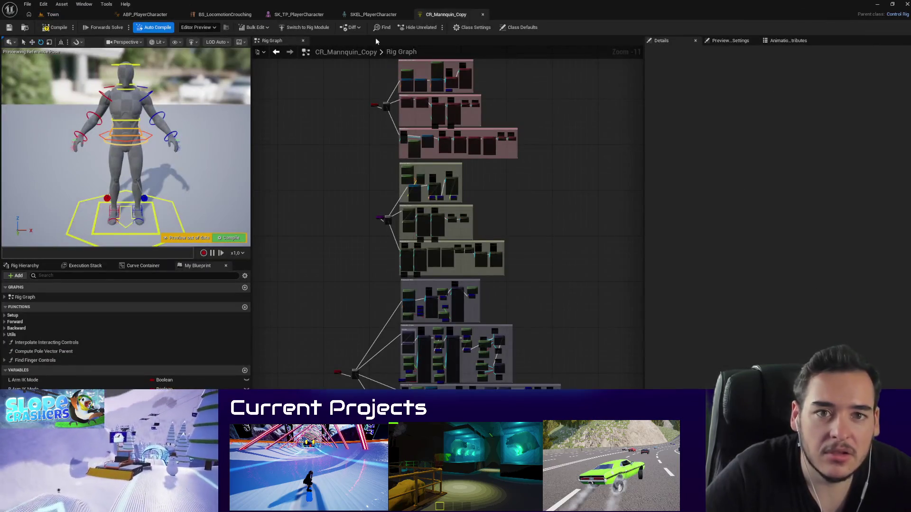
click(472, 27)
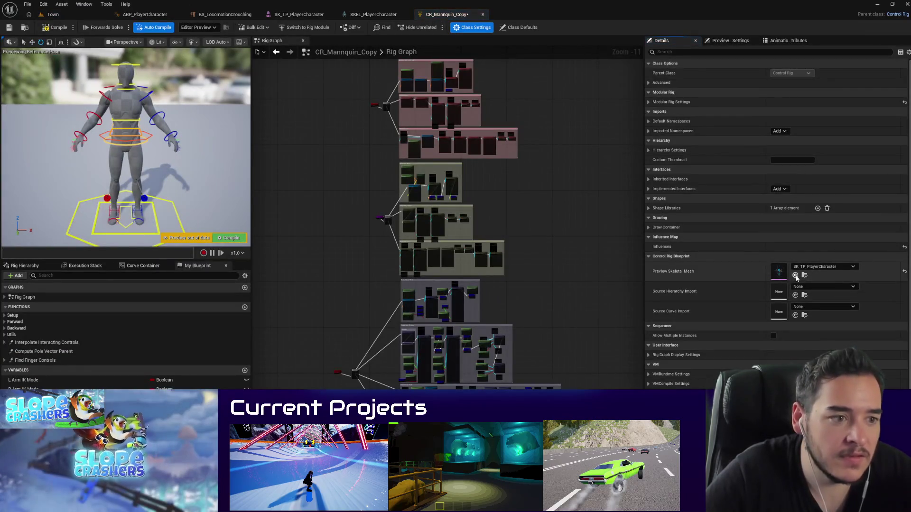
click(58, 28)
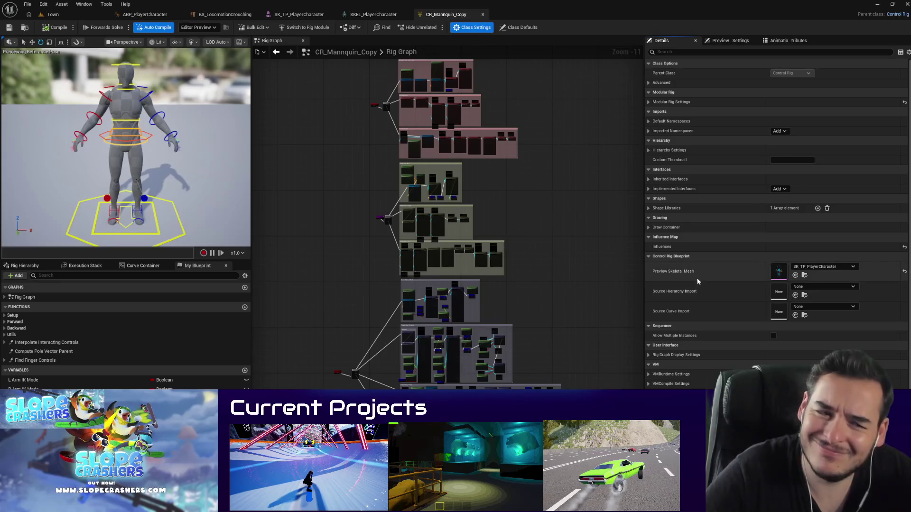
scroll(702, 290, down, 3)
scroll(675, 297, up, 3)
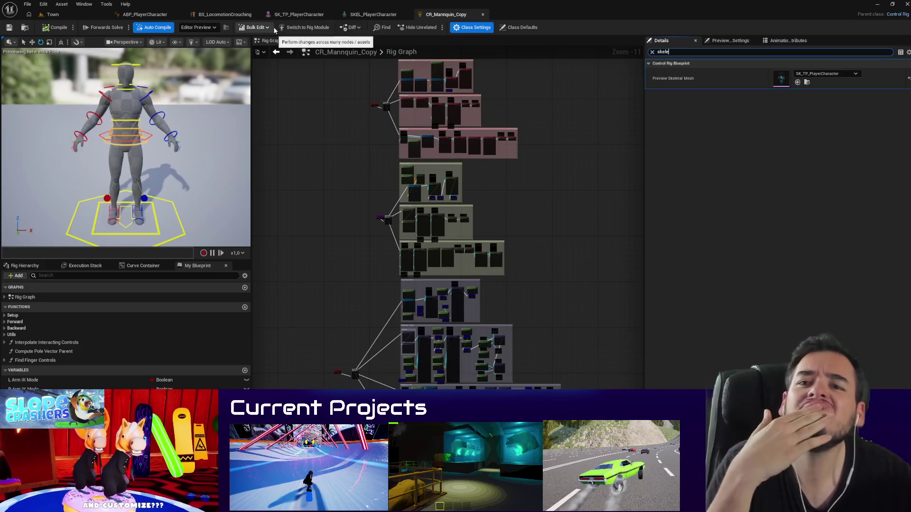
Step: Review the copied rig's Class Defaults variables, side panels and Rig Graph event nodes
click(522, 28)
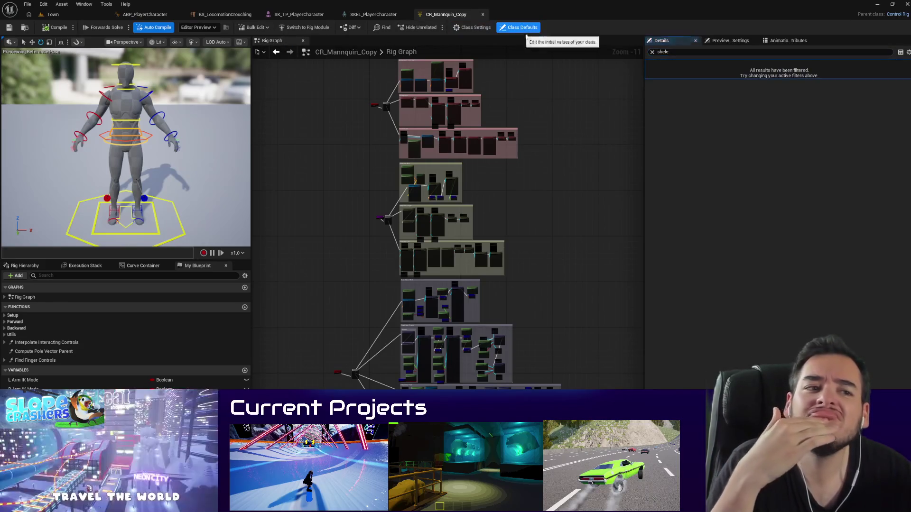
click(651, 52)
click(649, 64)
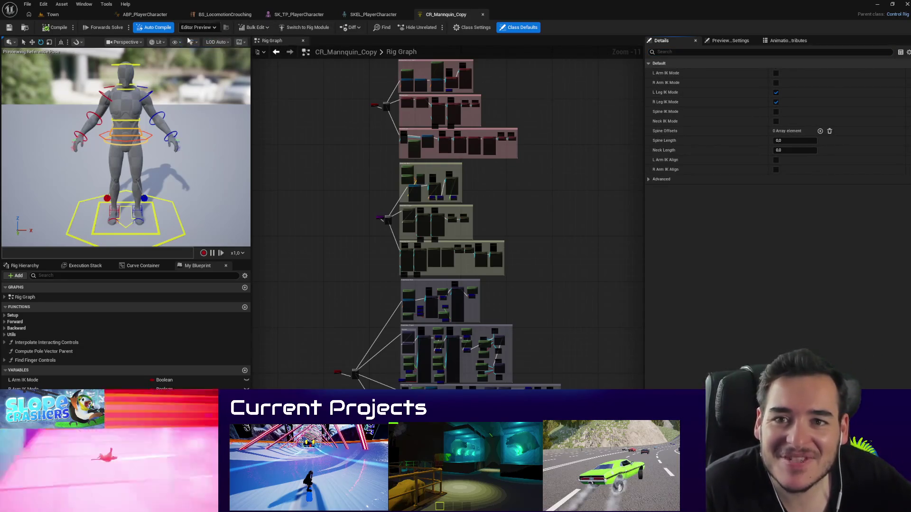
click(21, 266)
click(84, 266)
click(141, 266)
click(197, 266)
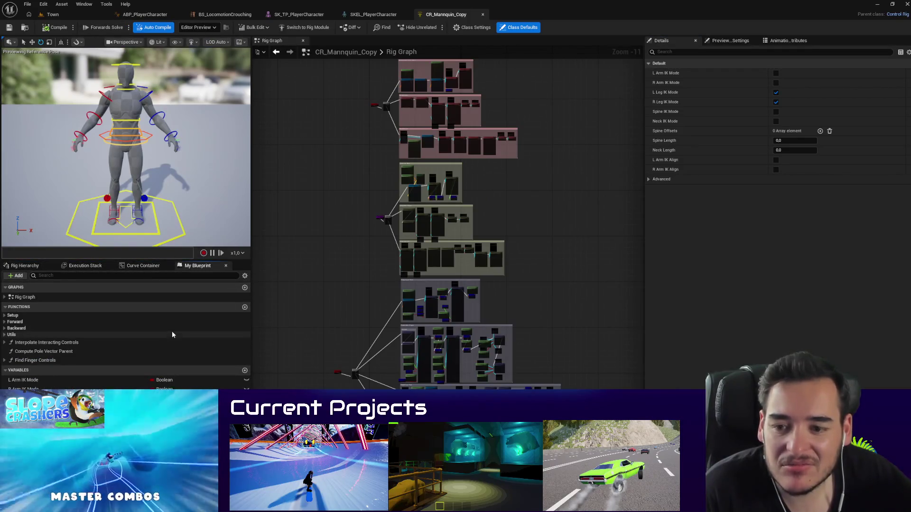
click(4, 297)
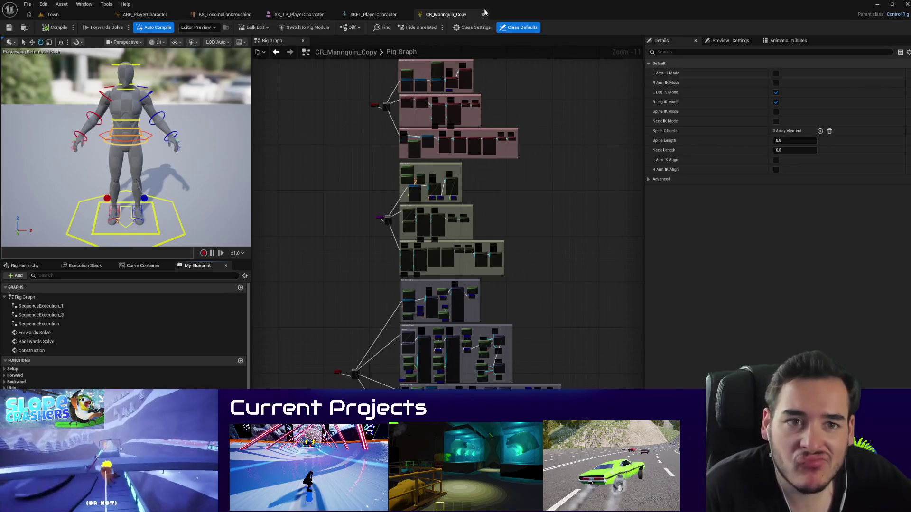
Step: Keep the editor preview as the rig's debug source and switch to the Town level
click(470, 27)
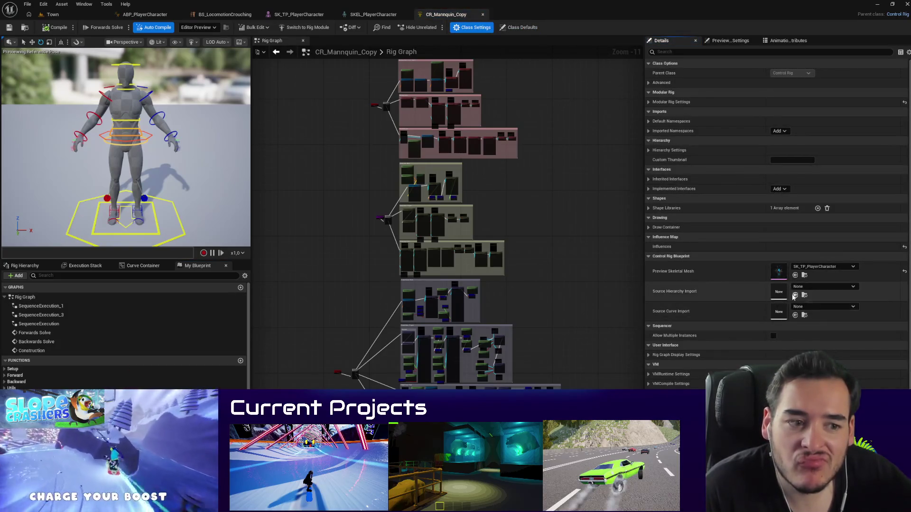
scroll(685, 310, down, 3)
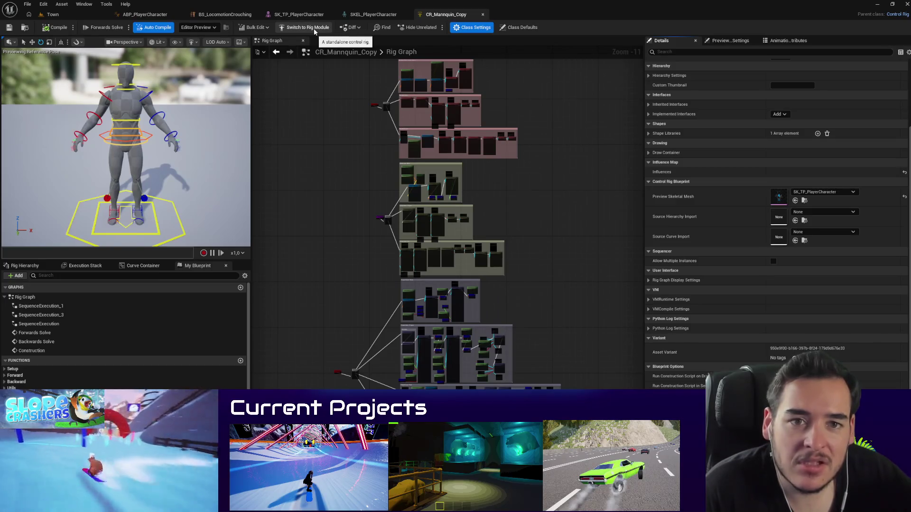
click(198, 28)
click(196, 44)
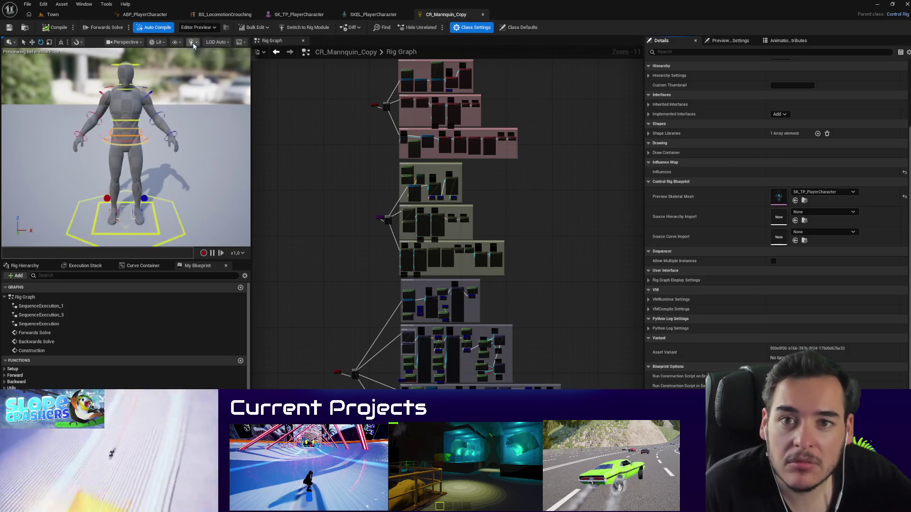
click(25, 27)
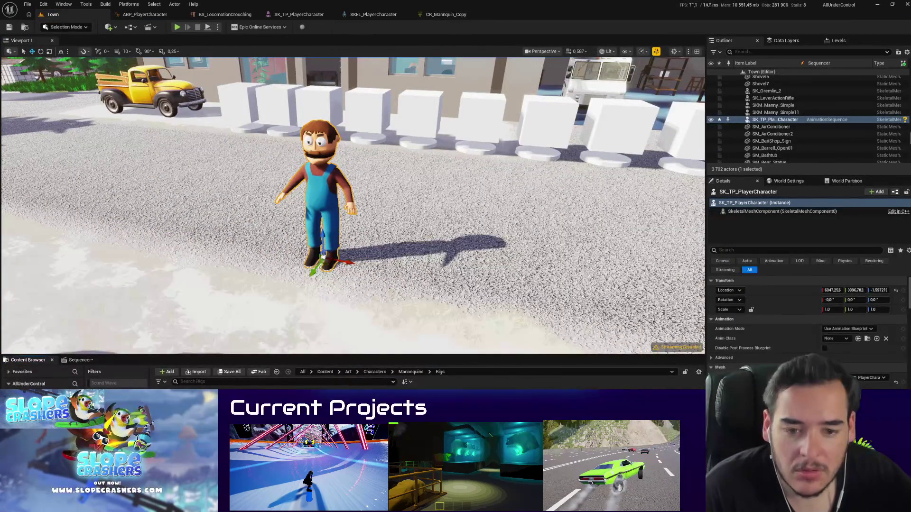
Step: Reopen CR_Mannquin_Copy and orbit the preview around the player character
click(446, 15)
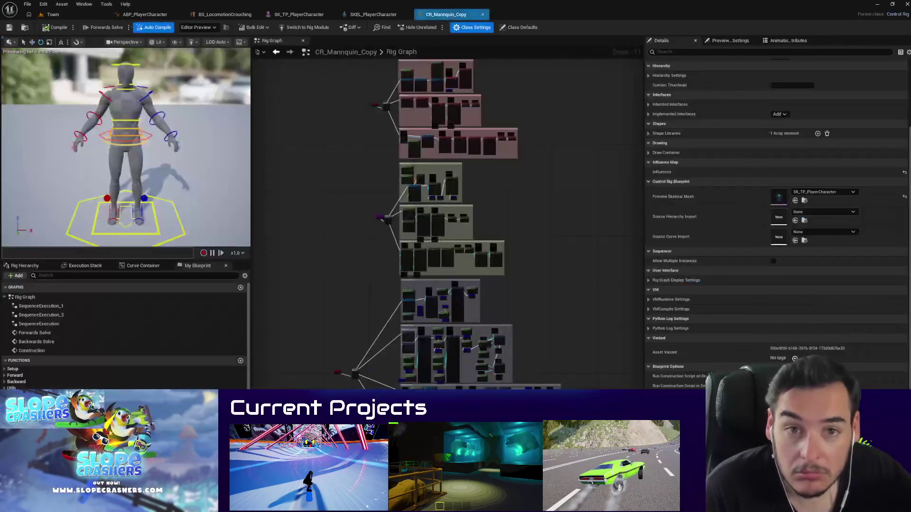
click(56, 15)
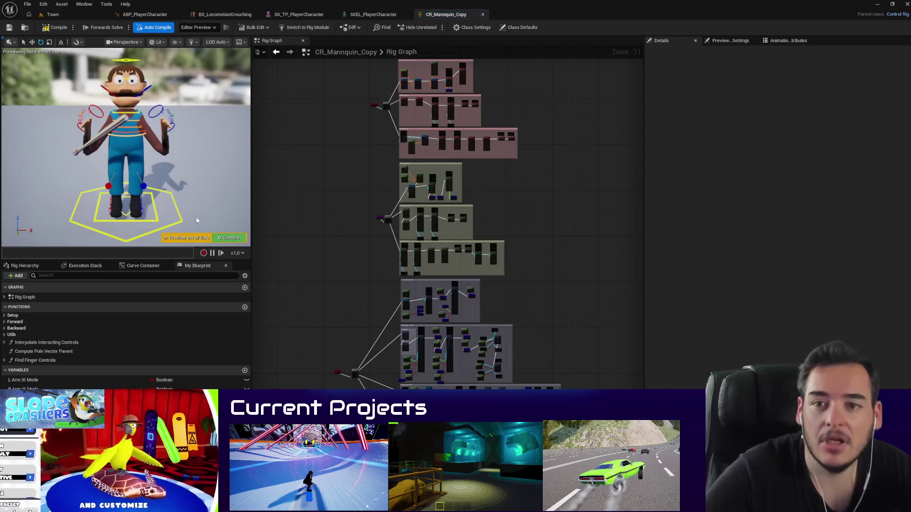
mouse_move(198, 220)
mouse_down()
mouse_move(233, 220)
mouse_move(223, 220)
mouse_up()
mouse_move(179, 169)
mouse_down()
mouse_move(199, 169)
mouse_move(178, 169)
mouse_up()
Step: Select hips_ctrl, then hand_r_fk_ctrl, and reset the right hand control to rest
click(108, 135)
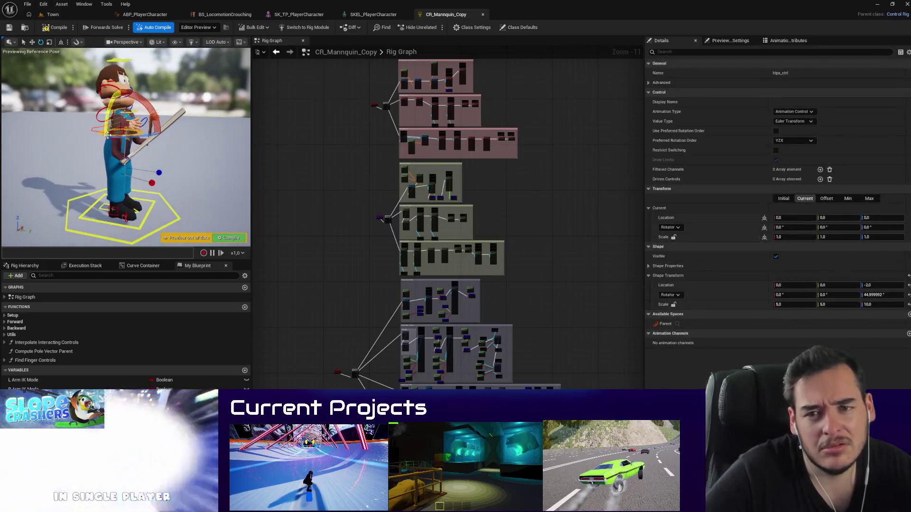
mouse_move(120, 158)
mouse_down()
mouse_move(164, 153)
mouse_move(173, 192)
mouse_move(114, 135)
mouse_up()
click(114, 150)
click(124, 143)
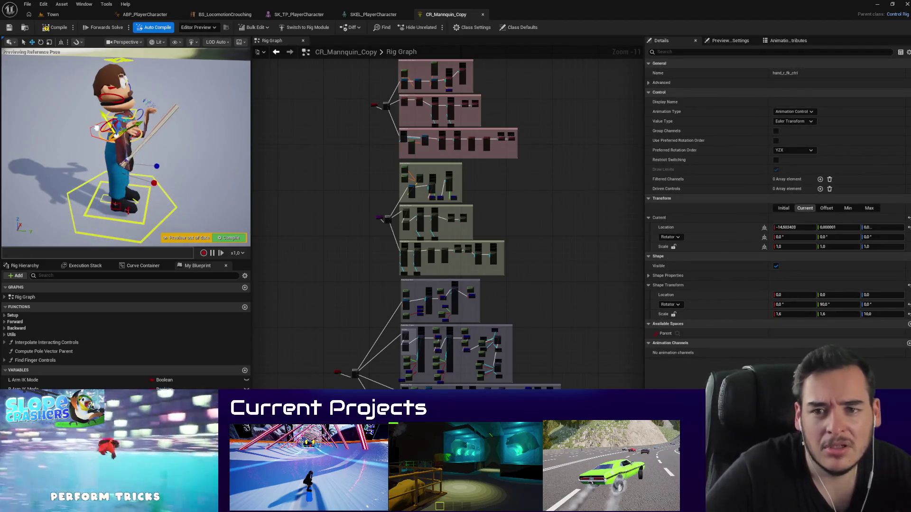
key(ctrl+z)
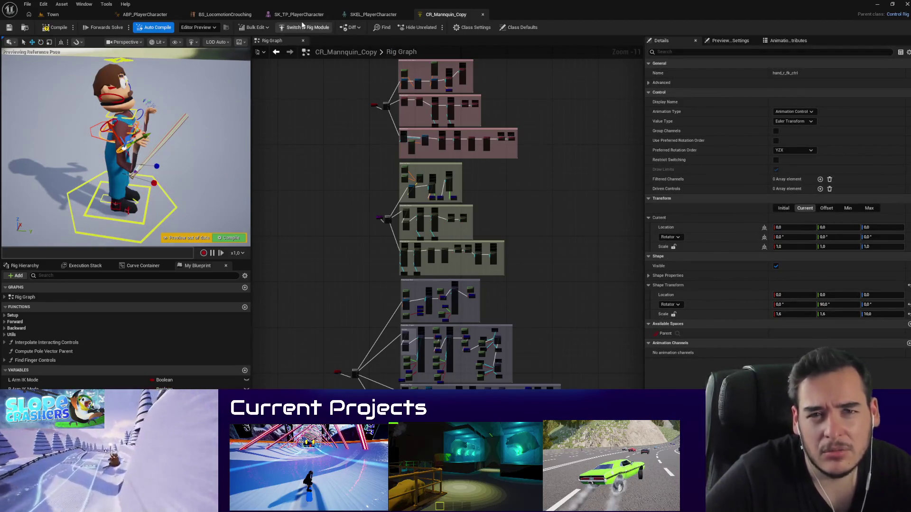
Step: Show the SK_TP_PlayerCharacter mesh's Skeleton Tree and scroll through its bones
click(296, 15)
click(81, 42)
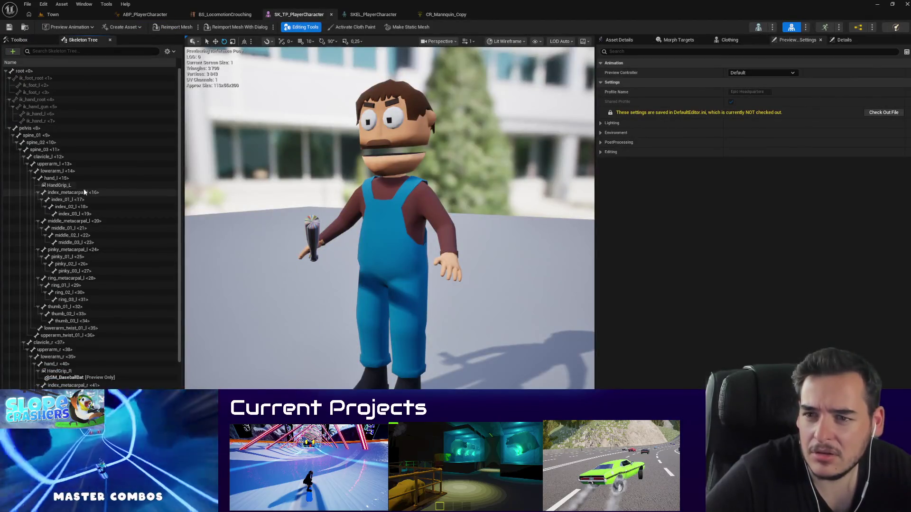
scroll(81, 151, down, 5)
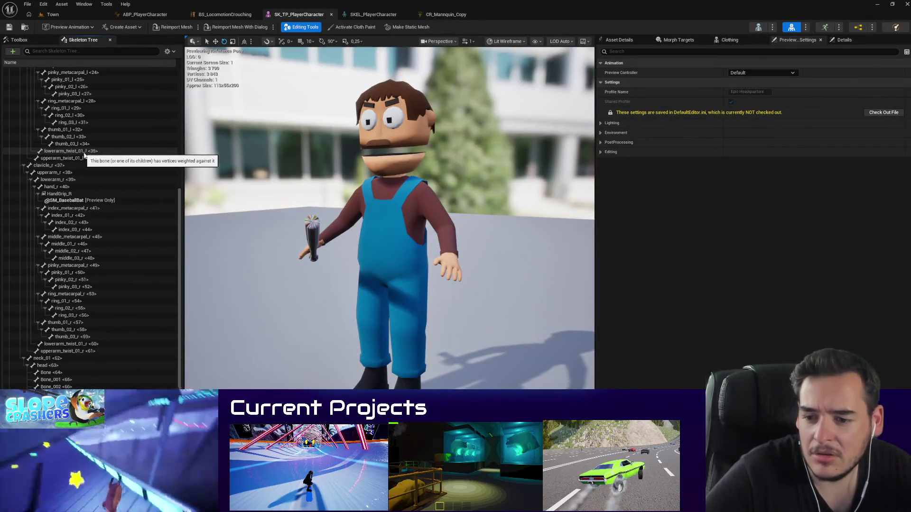
scroll(90, 166, up, 3)
scroll(93, 169, up, 3)
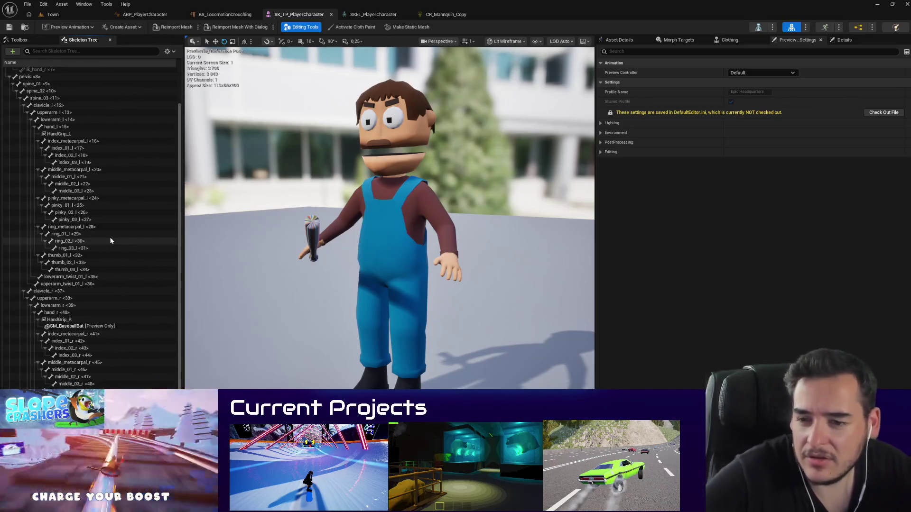
Step: In CR_Mannquin_Copy, test-move lowerarm_r_fk_ctrl, undo it, then browse to the rig asset
click(440, 15)
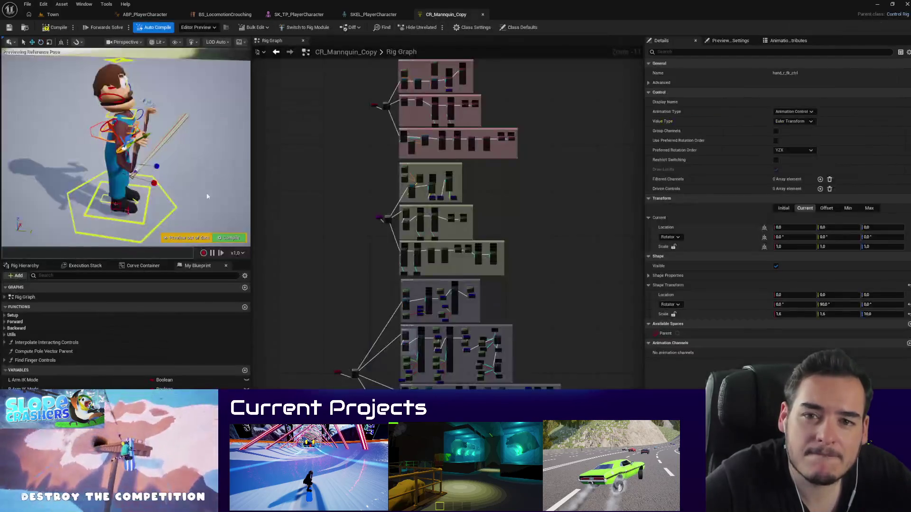
scroll(125, 147, up, 5)
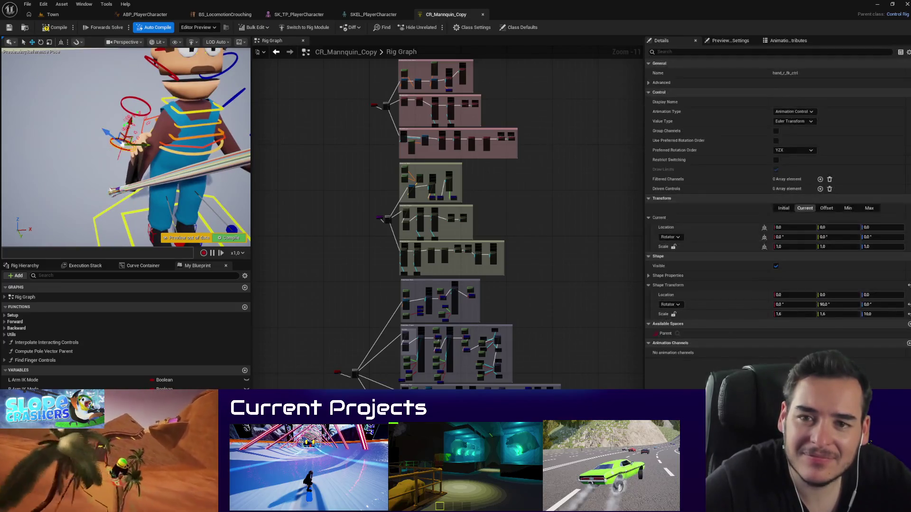
scroll(113, 166, down, 5)
click(158, 135)
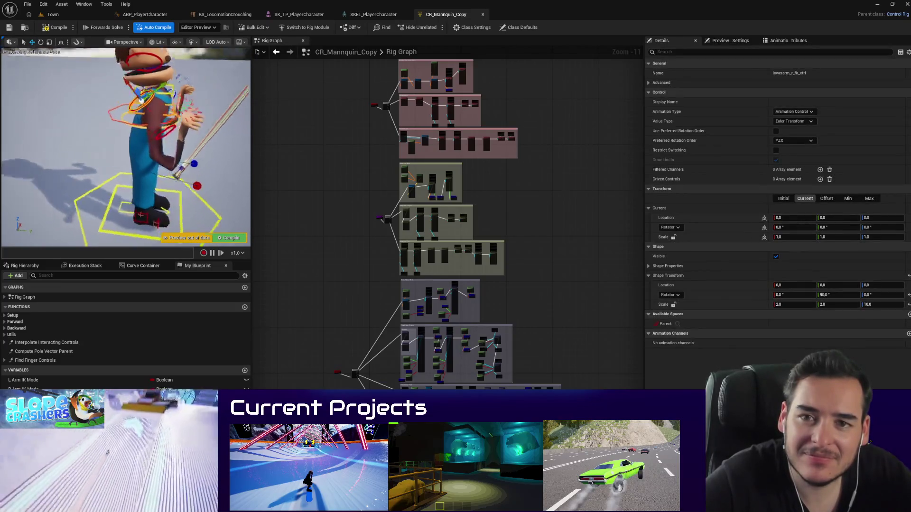
drag(166, 88, 167, 90)
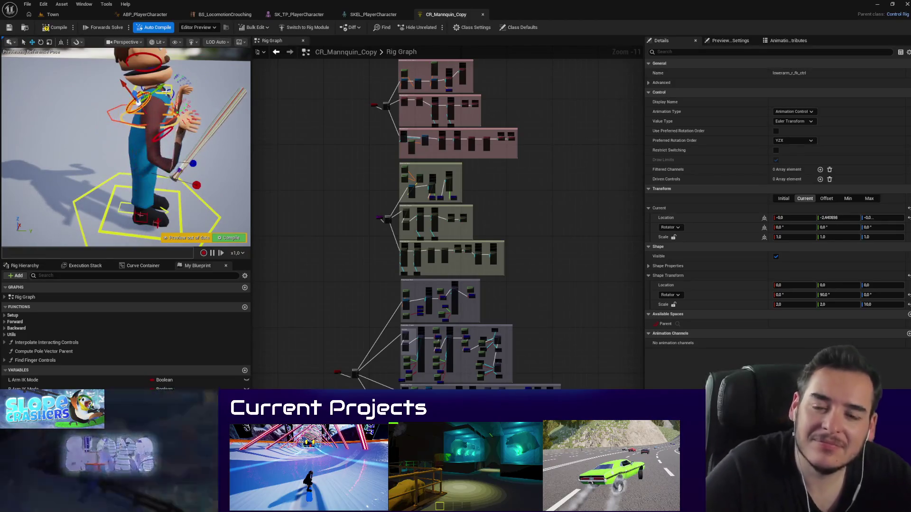
key(ctrl+z)
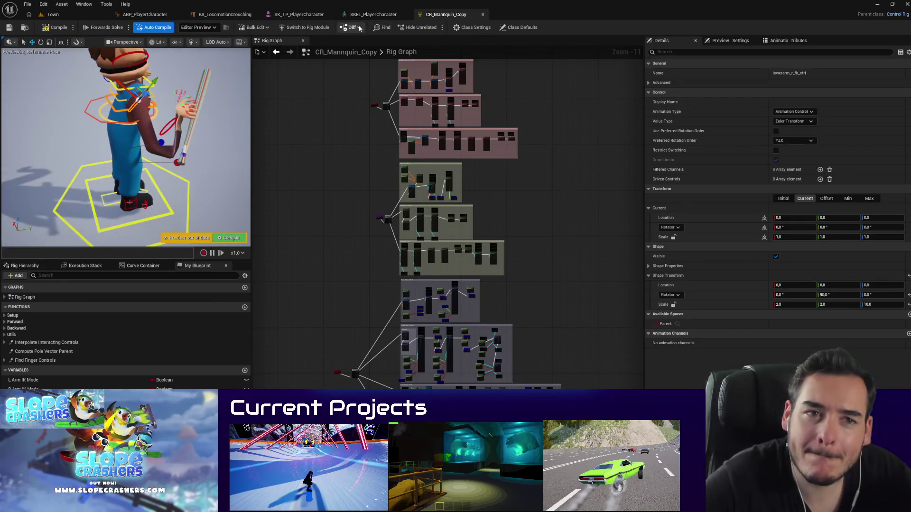
click(25, 27)
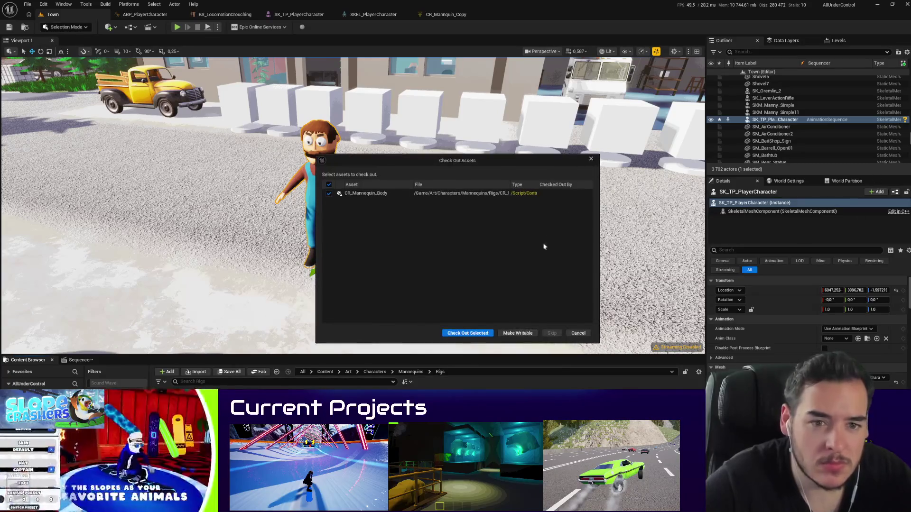
Step: Cancel the asset check-out, inspect CR_Mannequin_Body's preview and Preview Settings, and return to Town
click(584, 333)
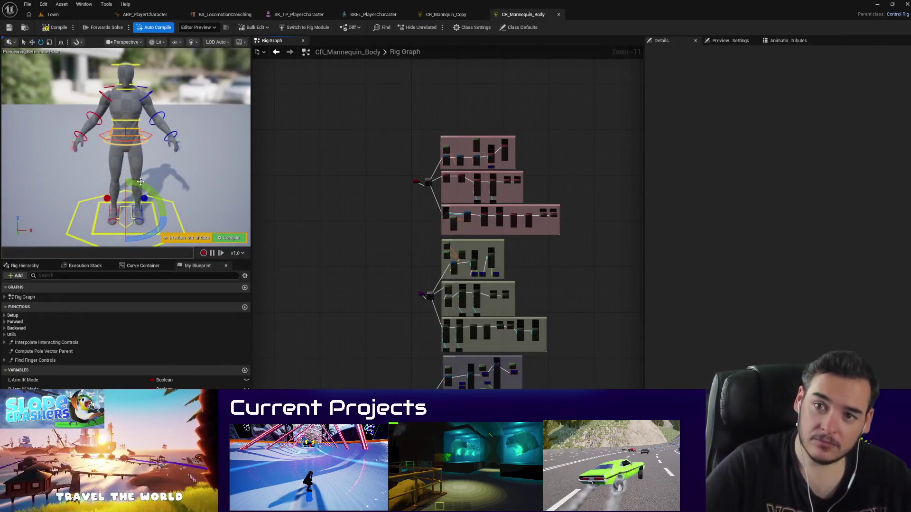
drag(143, 152, 170, 129)
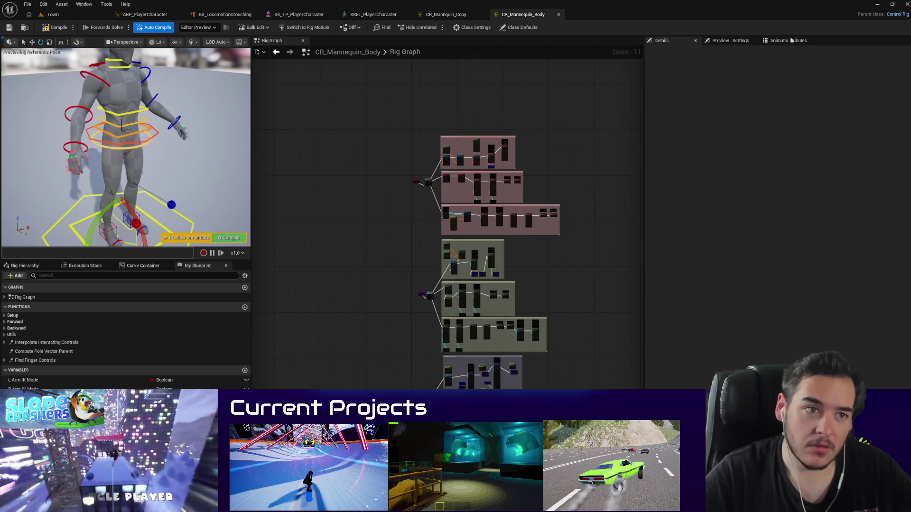
click(728, 41)
click(52, 14)
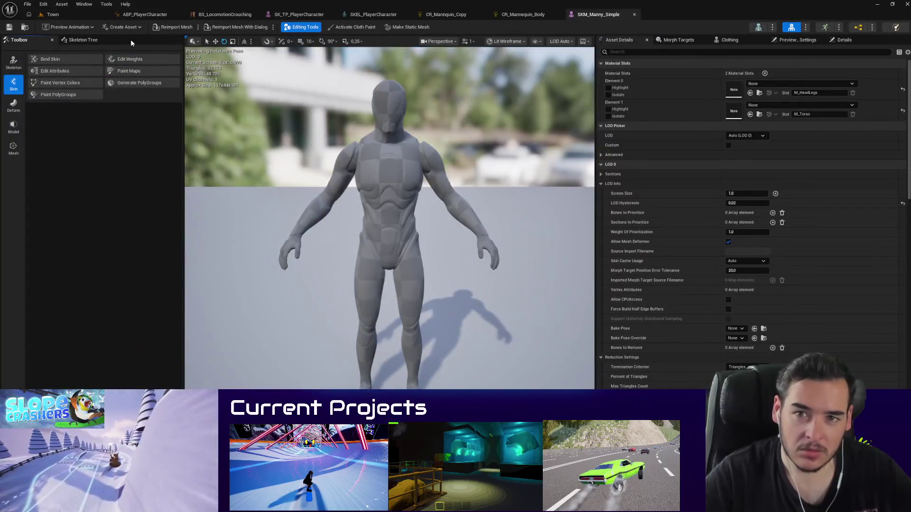
Step: Show the mannequin's Skeleton Tree and dock the SK_TP_PlayerCharacter tab beside SKM_Manny_Simple
click(83, 39)
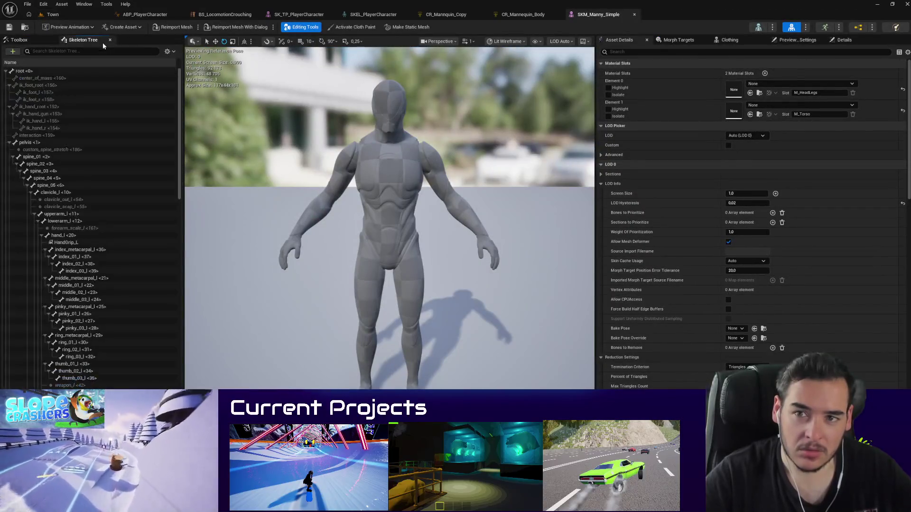
scroll(108, 167, down, 2)
drag(311, 15, 502, 17)
click(600, 14)
click(536, 14)
scroll(176, 199, up, 2)
Step: Flip between SKM_Manny_Simple and SK_TP_PlayerCharacter to compare their skeletons
click(597, 14)
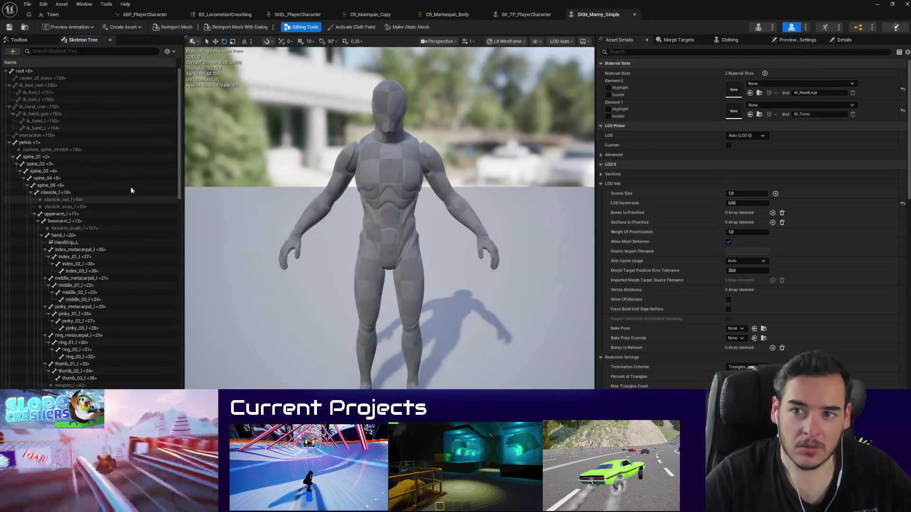
click(519, 15)
click(612, 14)
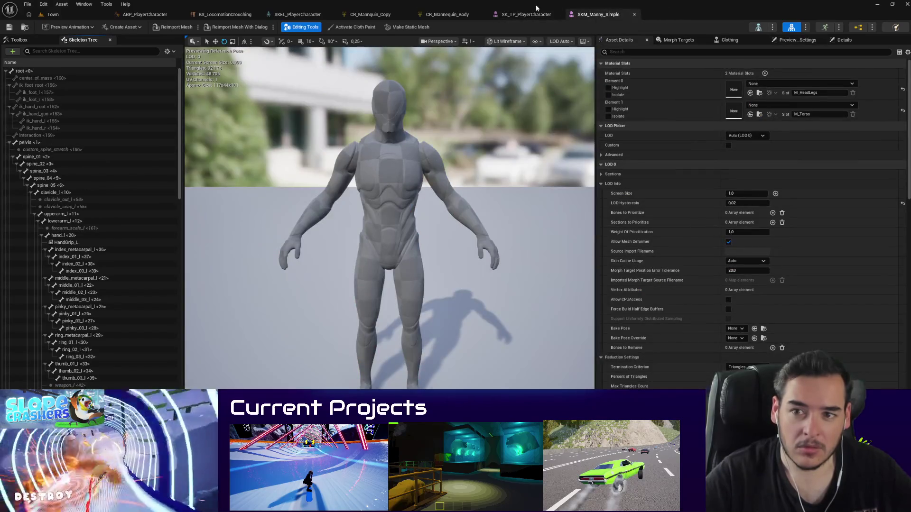
click(545, 13)
click(587, 15)
click(545, 13)
click(588, 16)
click(545, 14)
scroll(64, 285, down, 5)
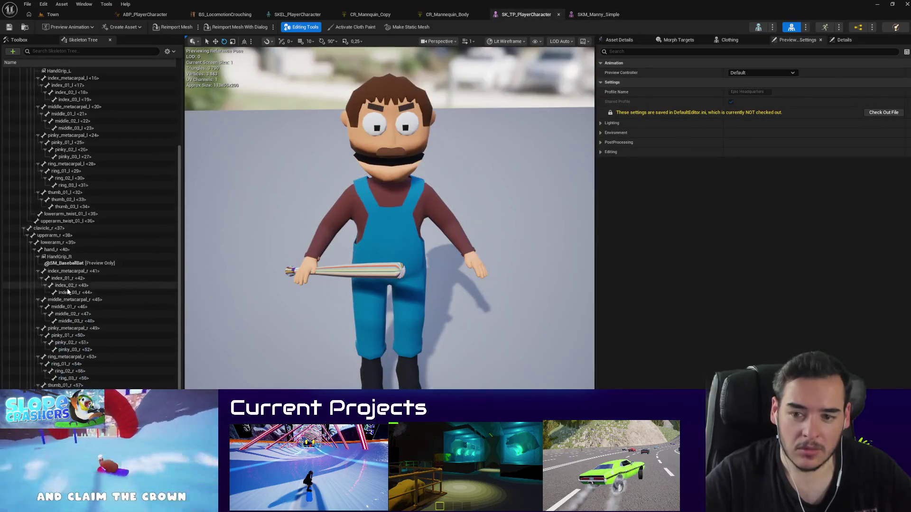
Step: Compare the clavicle_r, upperarm_r and lowerarm_r bones across both meshes, then return to CR_Mannquin_Copy
click(598, 14)
scroll(70, 324, down, 10)
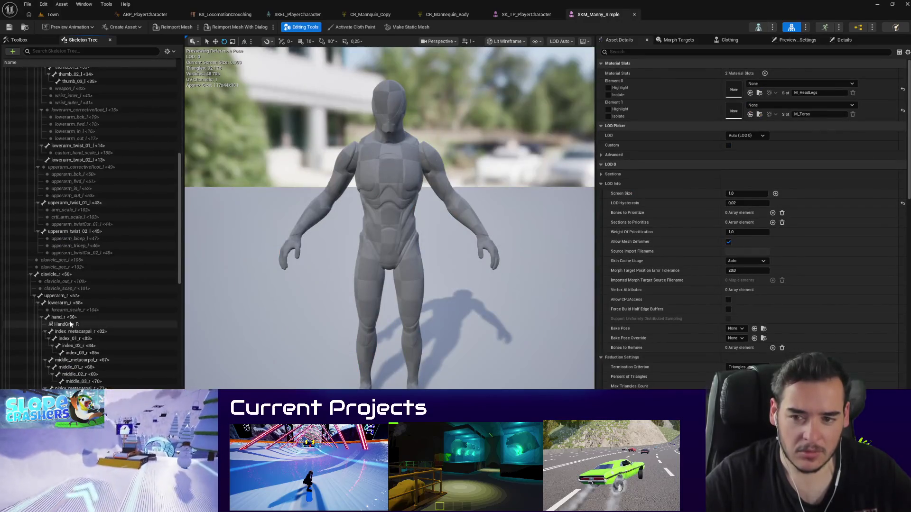
click(63, 303)
click(60, 296)
click(59, 275)
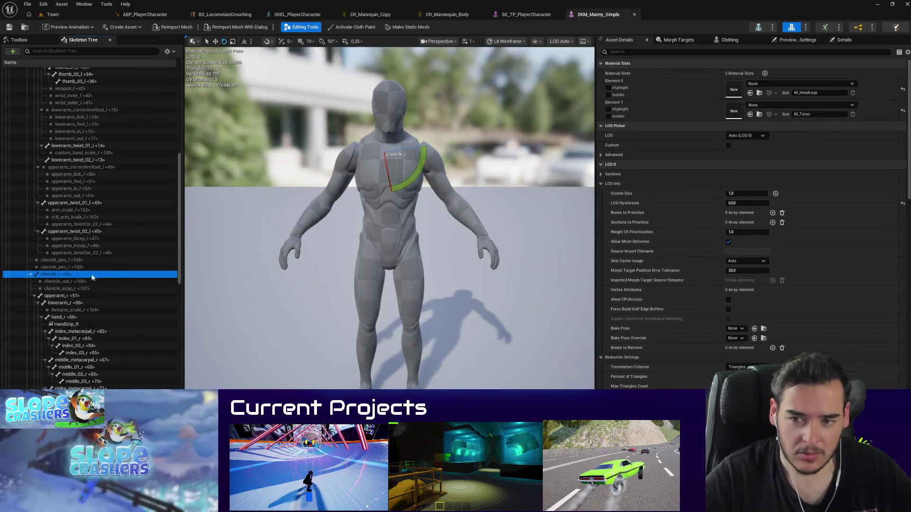
click(512, 16)
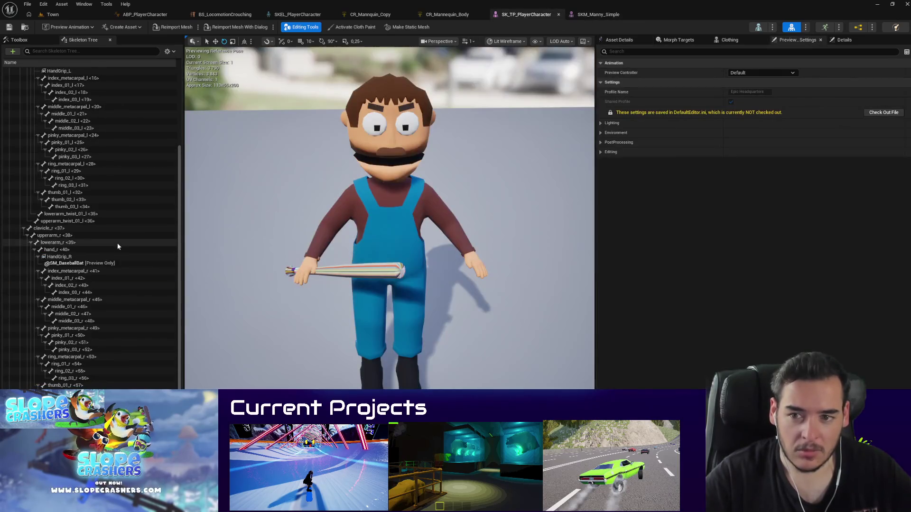
click(62, 227)
click(595, 14)
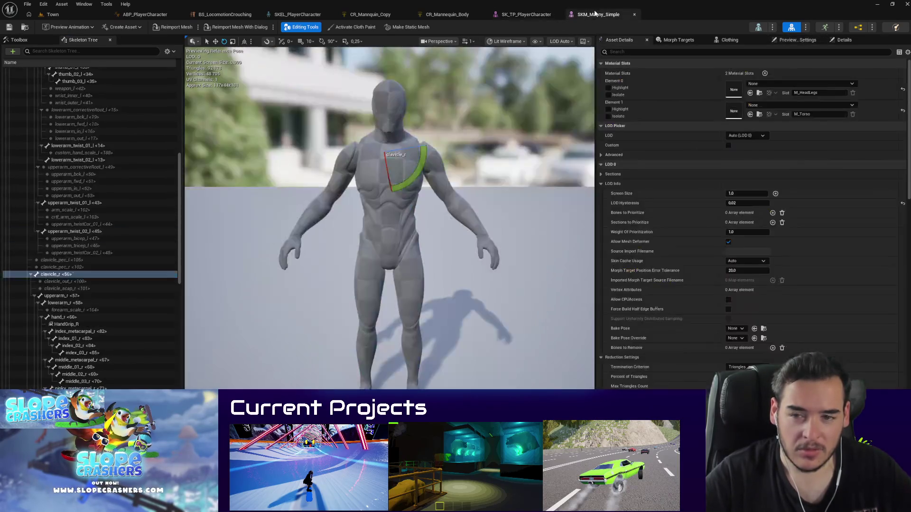
click(62, 296)
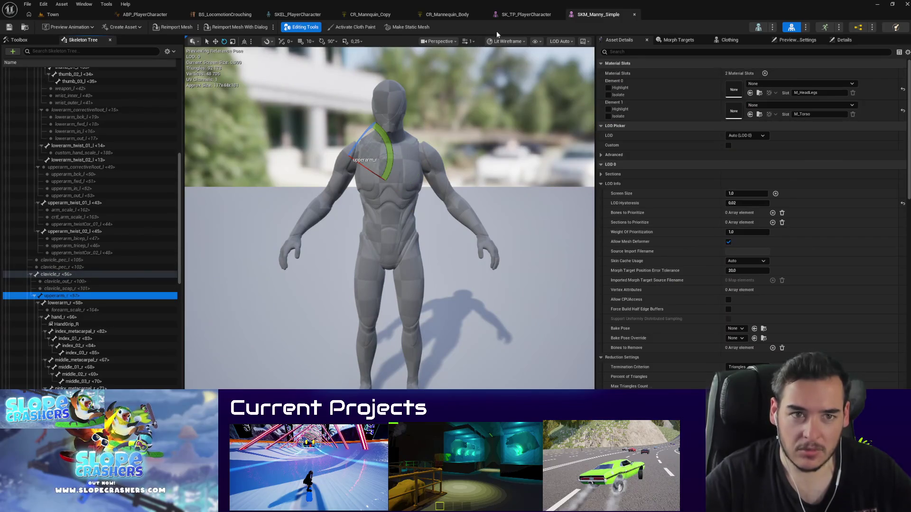
click(522, 14)
click(53, 243)
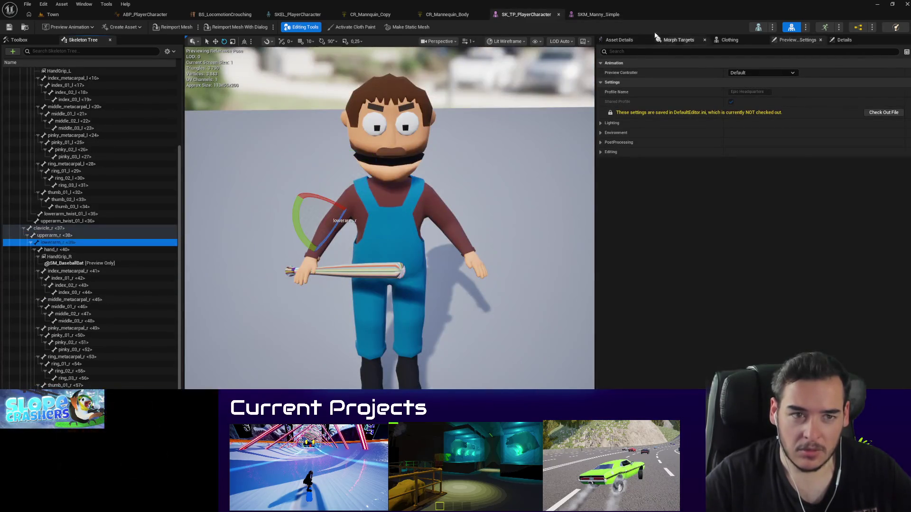
click(598, 14)
click(71, 303)
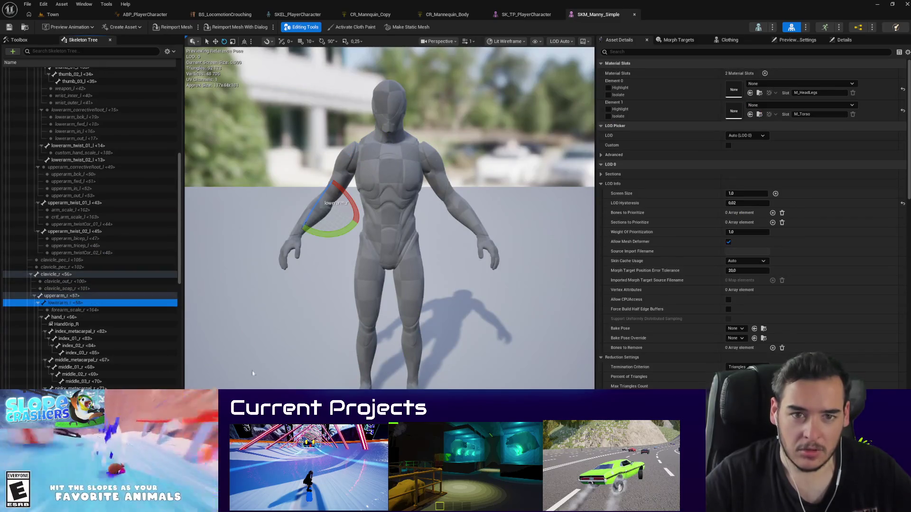
click(402, 15)
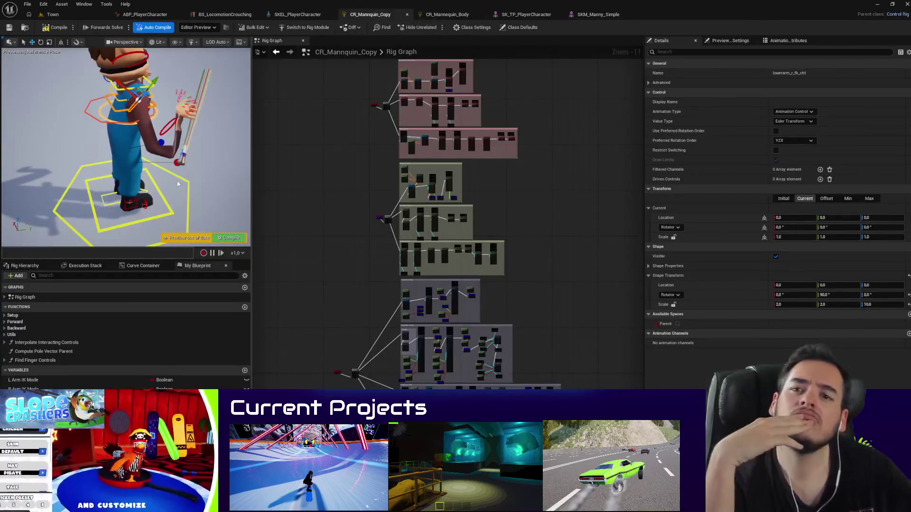
Step: In CR_Mannquin_Copy, frame the left upper arm control, test-move and undo it, then swing it upward
drag(212, 195, 95, 195)
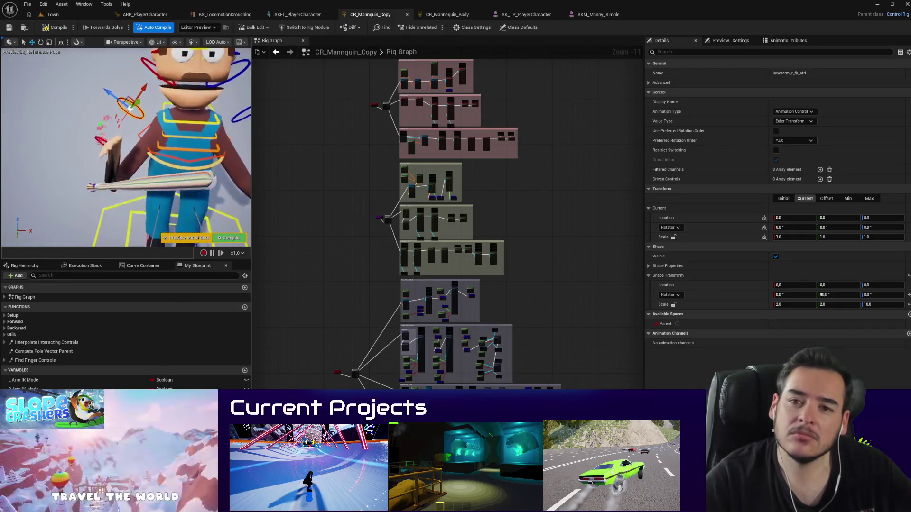
mouse_move(142, 166)
mouse_down()
mouse_move(214, 166)
mouse_move(152, 176)
mouse_up()
key(Escape)
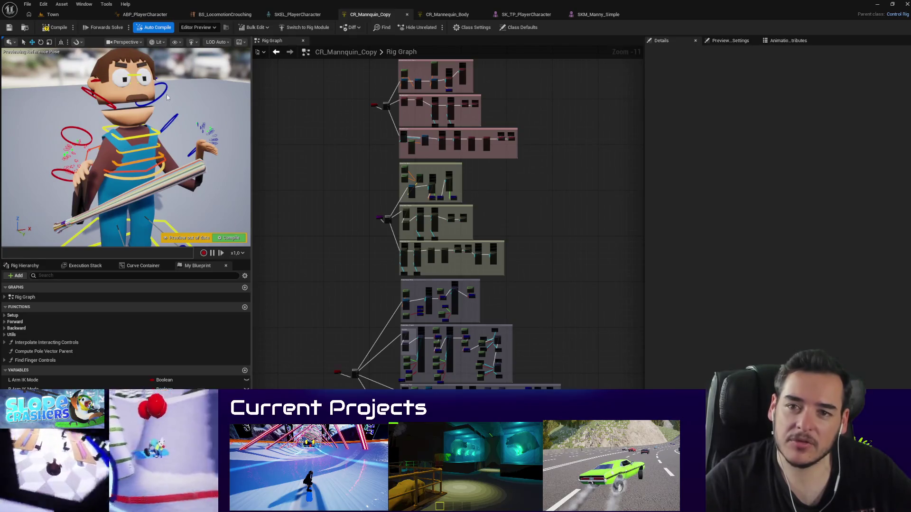
click(166, 96)
key(f)
mouse_move(209, 209)
mouse_down()
mouse_move(192, 173)
mouse_move(188, 185)
mouse_up()
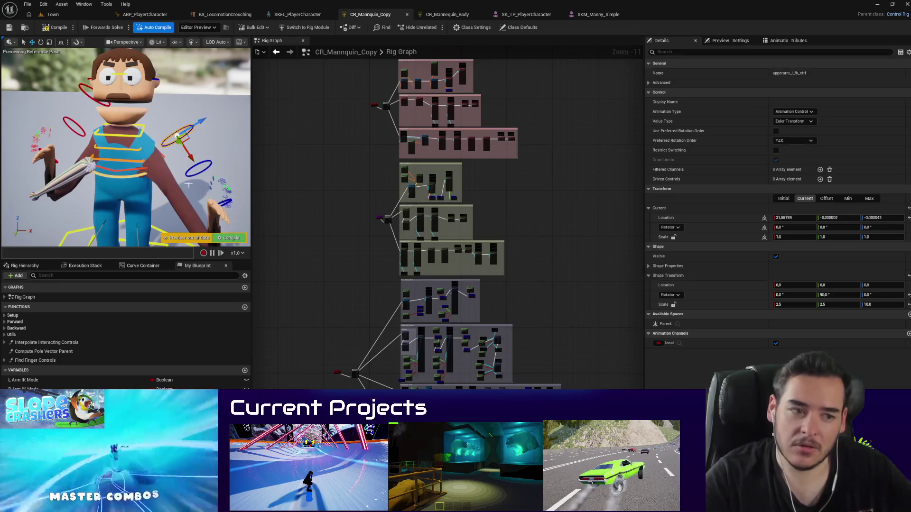
key(ctrl+z)
mouse_move(160, 102)
mouse_down()
mouse_move(213, 118)
mouse_move(185, 100)
mouse_move(245, 116)
mouse_move(247, 107)
mouse_up()
Step: Rotate the mannequin's upper arm outward in CR_Mannequin_Body, then check SKM_Manny_Simple and return to CR_Mannquin_Copy
click(446, 14)
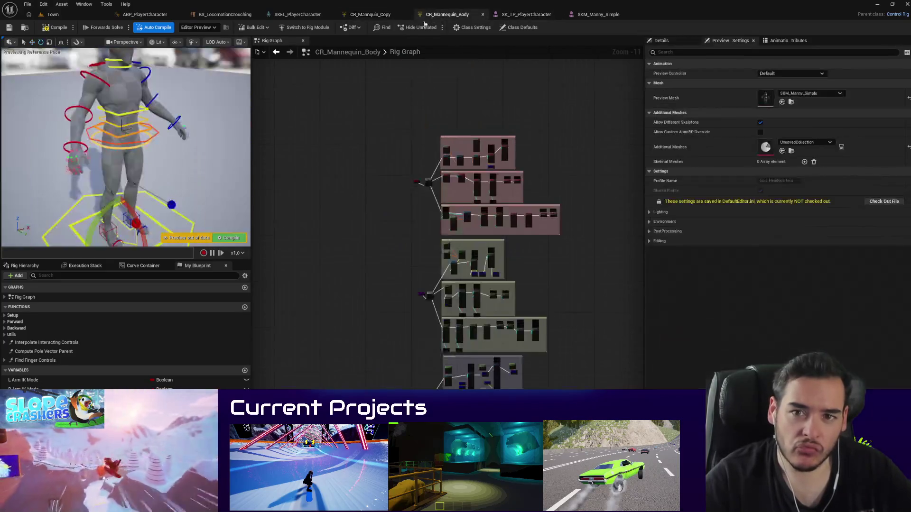
drag(192, 74, 196, 75)
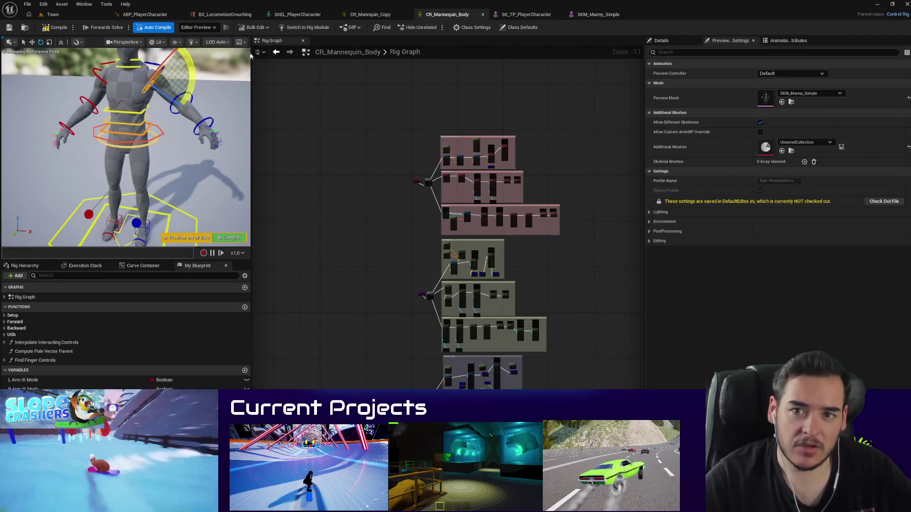
drag(251, 56, 256, 52)
click(612, 14)
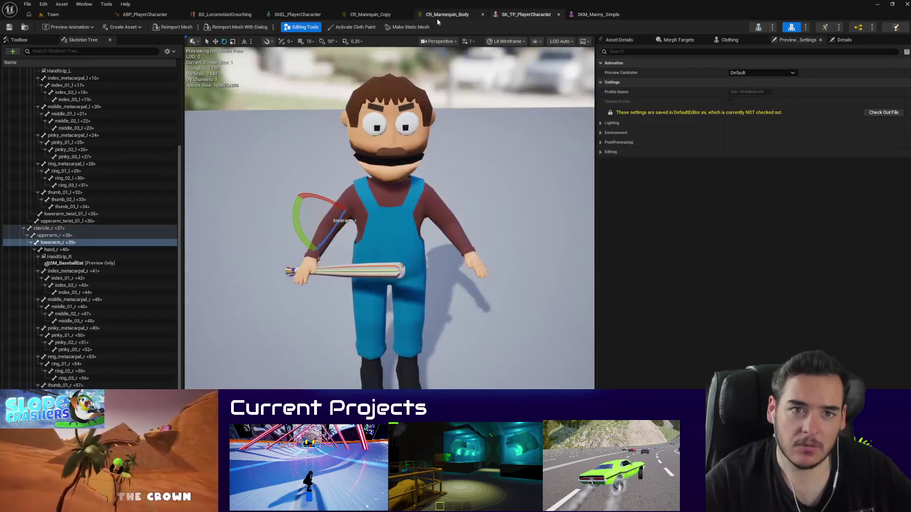
click(360, 15)
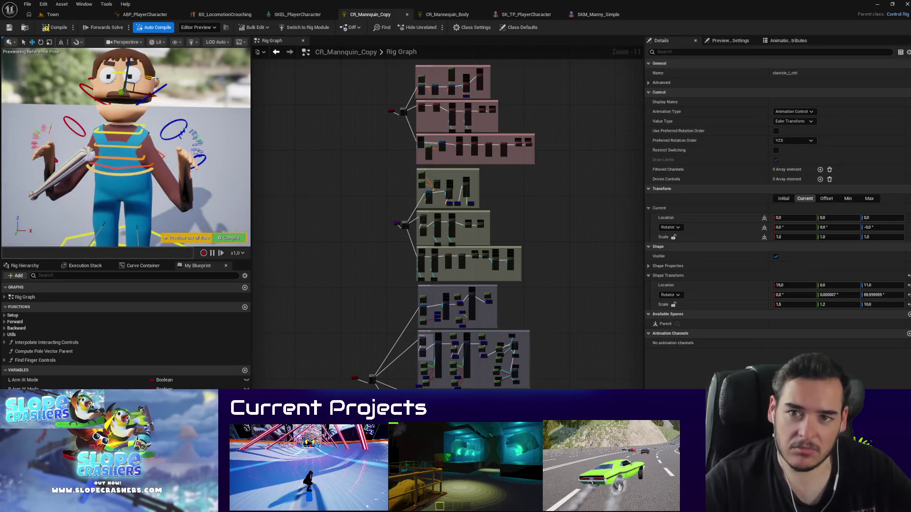
Step: Raise the left arm with clavicle_l_ctrl and undo it, comparing against CR_Mannequin_Body and SK_TP_PlayerCharacter
drag(149, 87, 214, 119)
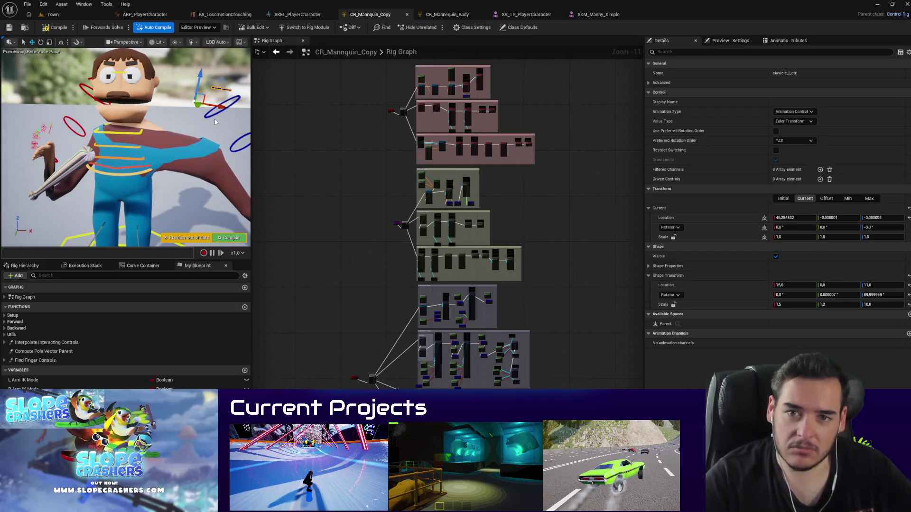
key(ctrl+z)
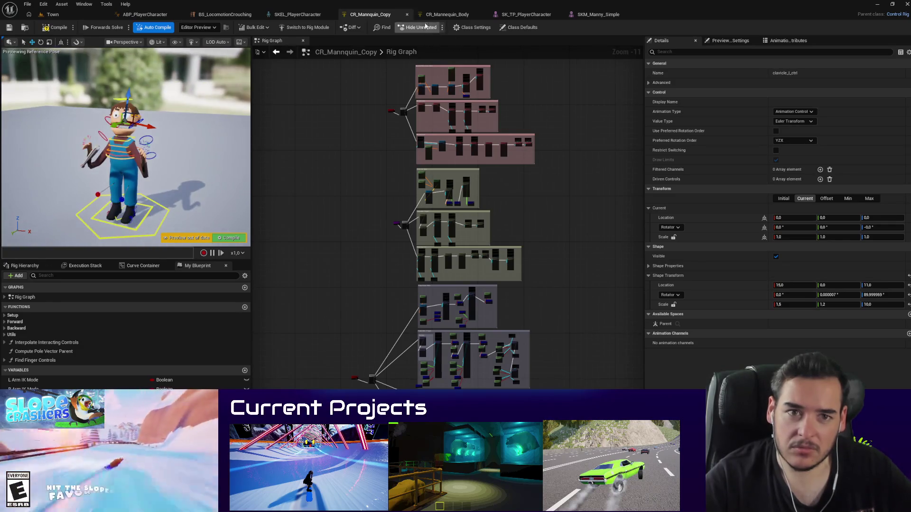
click(440, 18)
drag(125, 147, 78, 142)
click(528, 14)
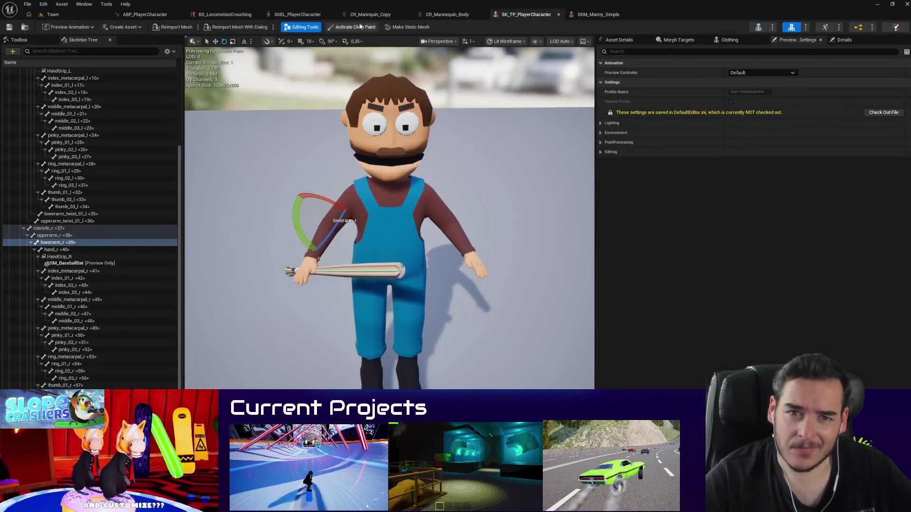
click(370, 14)
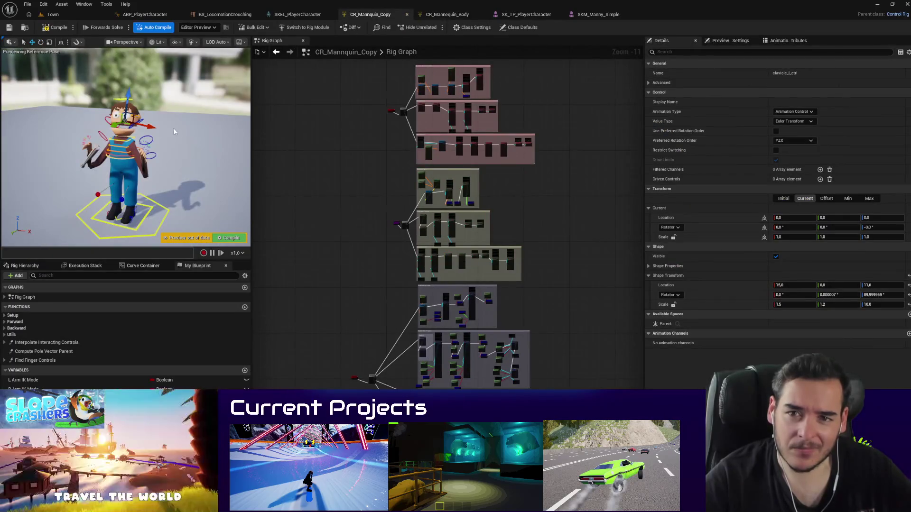
Step: Select lowerarm_l_fk_ctrl and browse the copied rig's Rig Hierarchy of arm FK controls
scroll(175, 132, up, 3)
click(169, 127)
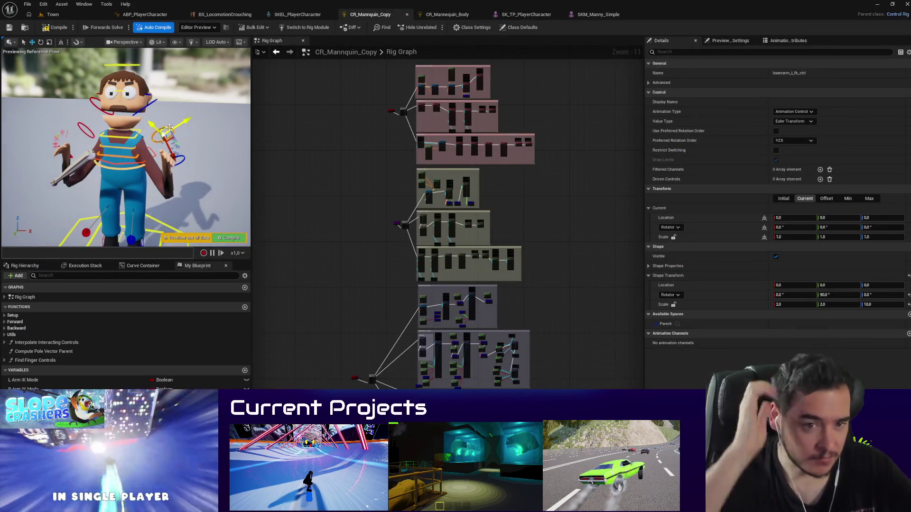
click(36, 268)
scroll(110, 351, down, 15)
scroll(167, 380, down, 10)
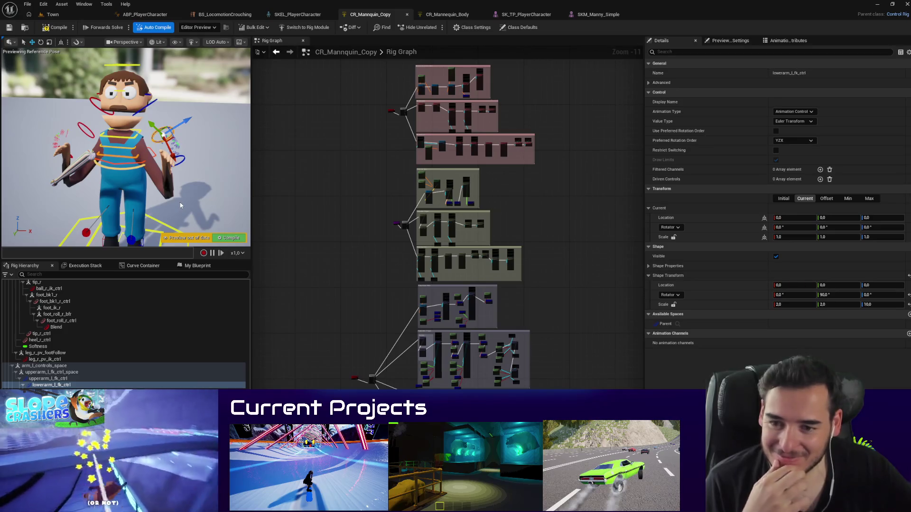
scroll(412, 112, up, 5)
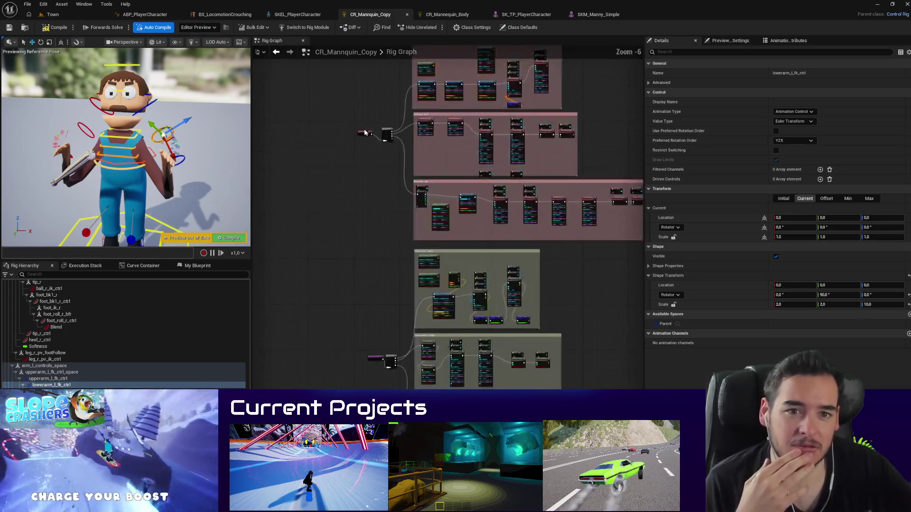
Step: Orbit the CR_Mannquin_Copy preview, clear the control selection, and close that rig editor
scroll(363, 129, up, 6)
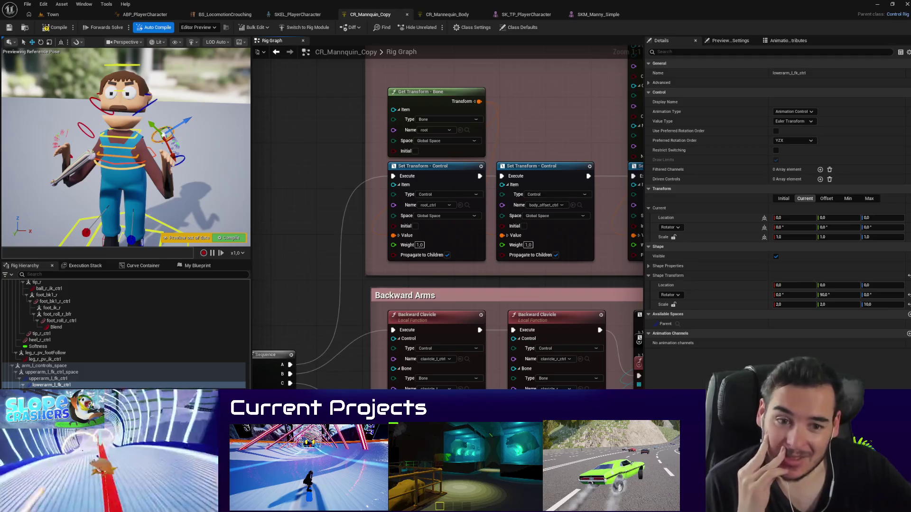
drag(180, 207, 284, 190)
drag(213, 166, 161, 167)
click(269, 188)
drag(269, 187, 204, 187)
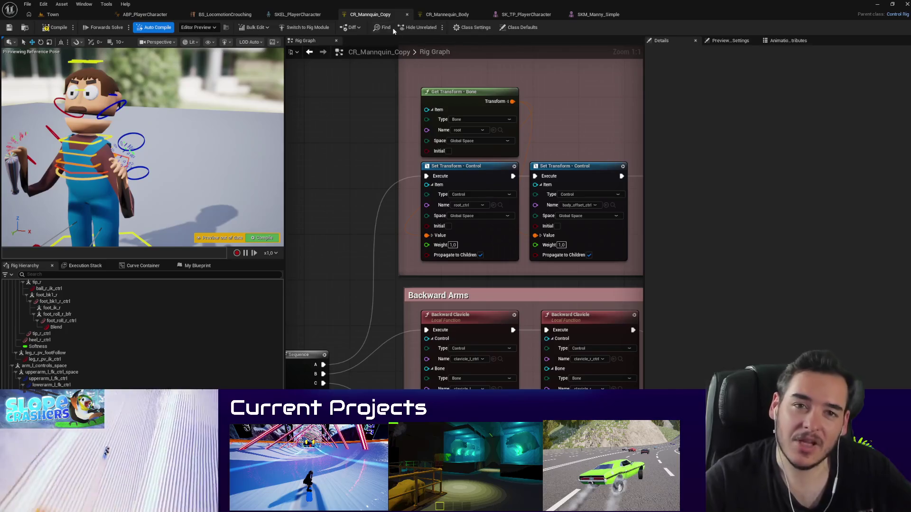
click(406, 14)
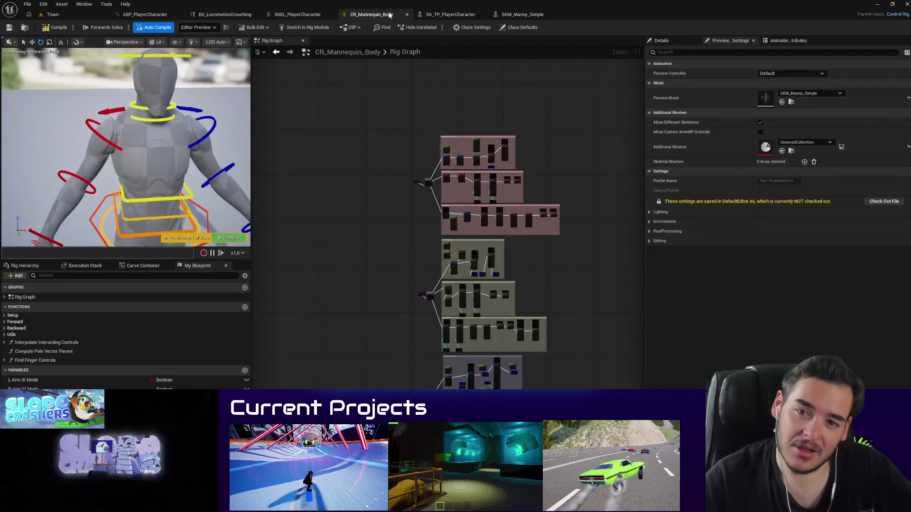
Step: Locate the rig asset and delete the player character actor from the Town level
mouse_move(227, 121)
mouse_down()
mouse_move(177, 98)
mouse_move(99, 99)
mouse_up()
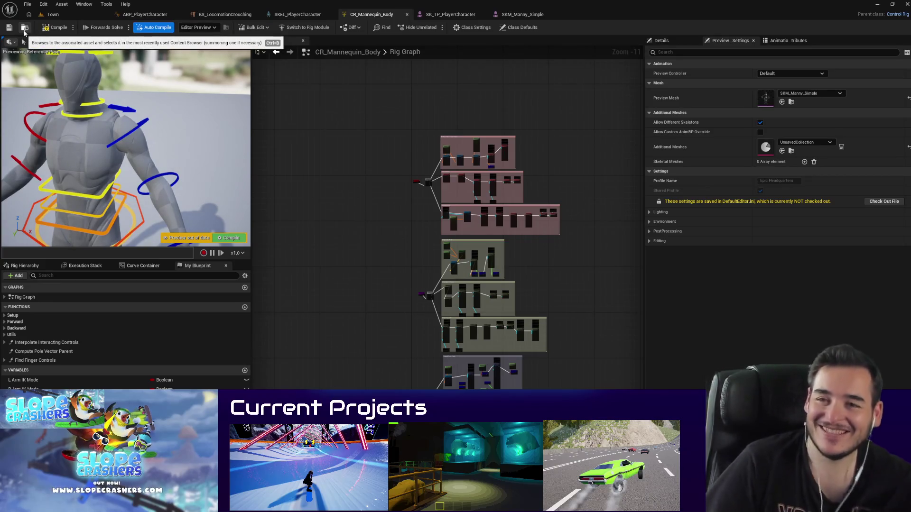
click(24, 31)
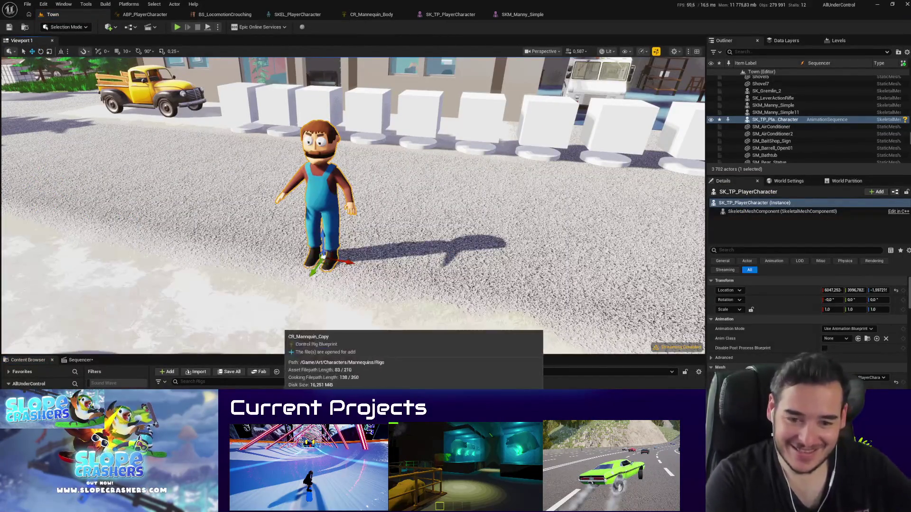
right_click(309, 170)
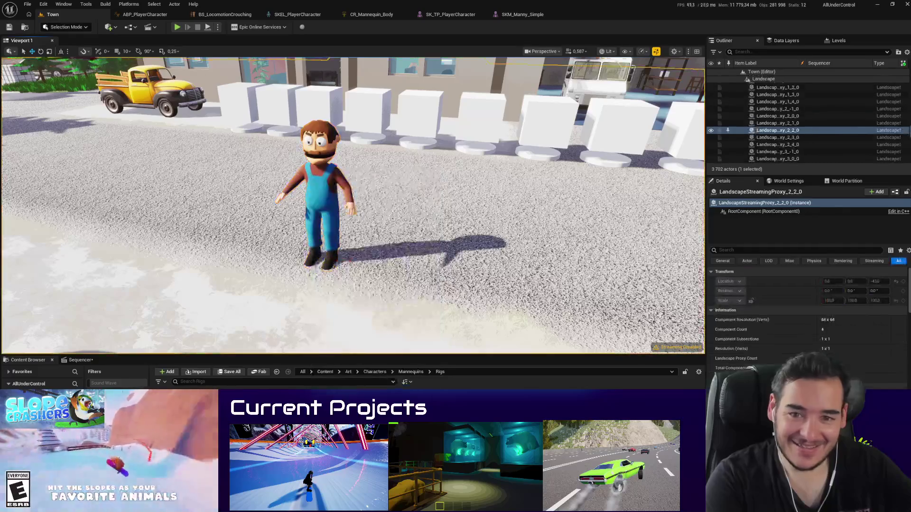
click(73, 361)
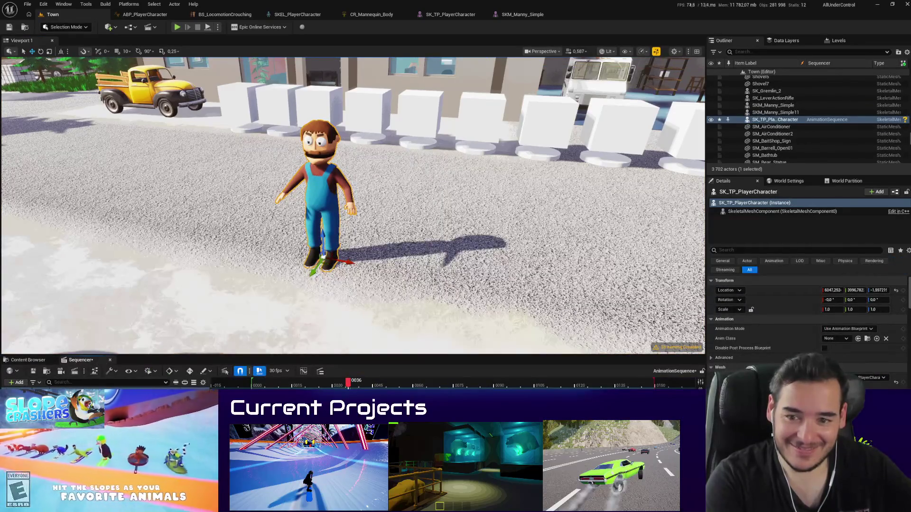
key(Escape)
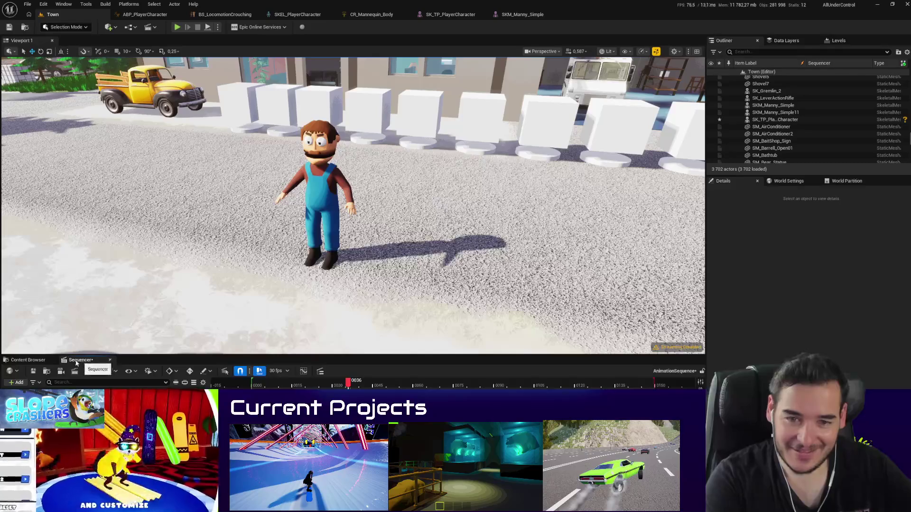
key(ctrl+z)
key(ctrl+z)
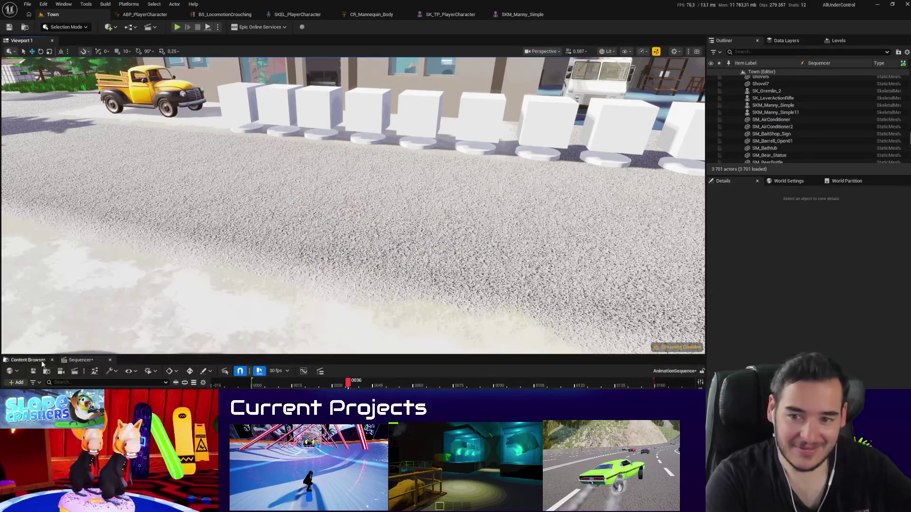
click(77, 360)
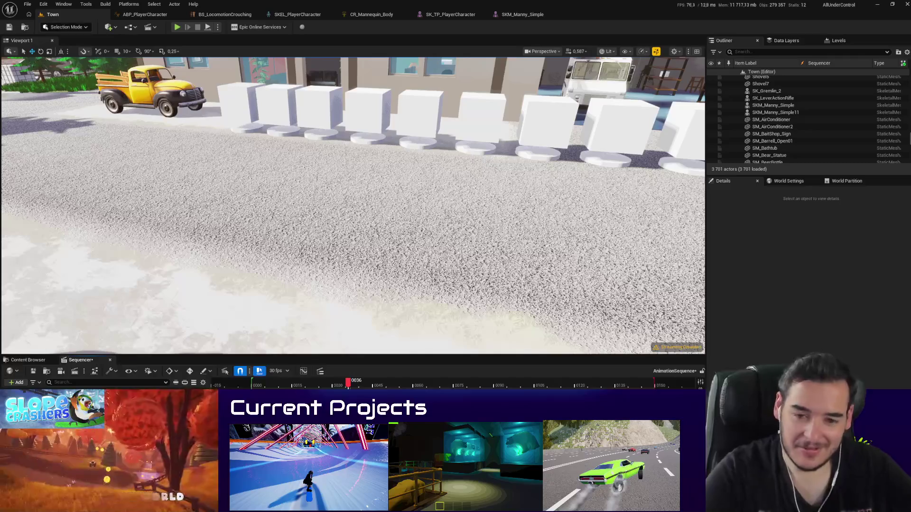
Step: Restore and frame the player character, delete it again leaving 3701 actors, and reopen Sequencer
key(ctrl+space)
key(ctrl+space)
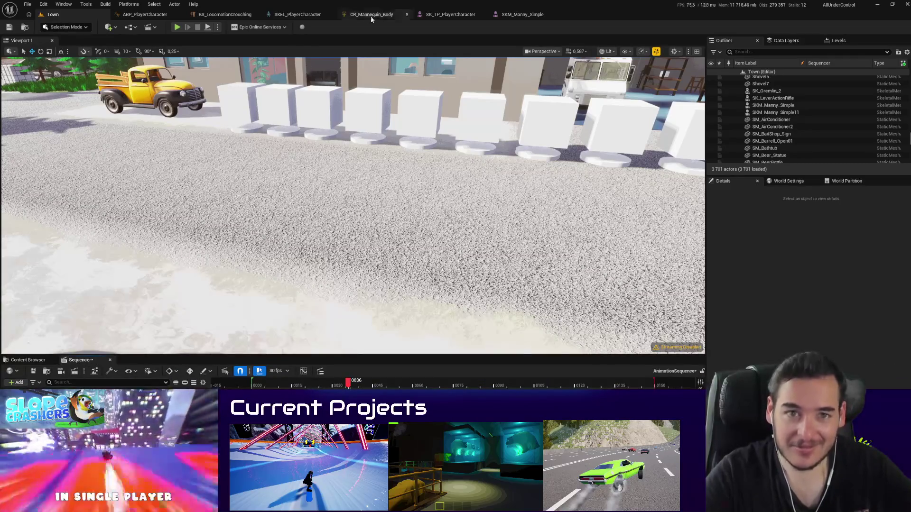
click(372, 14)
click(53, 14)
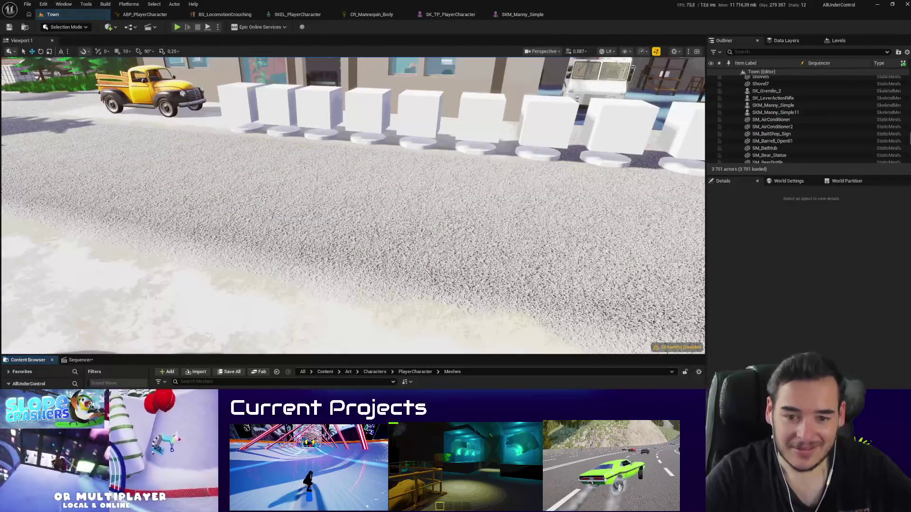
click(80, 360)
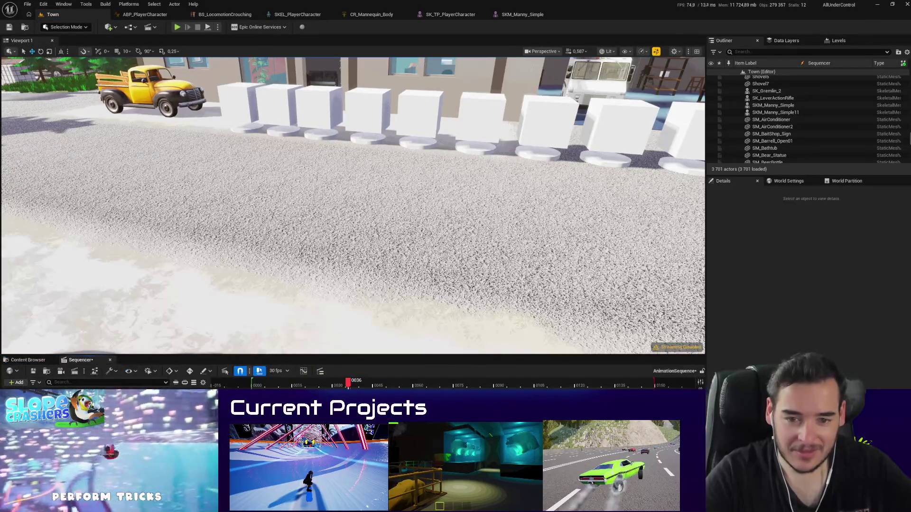
key(f)
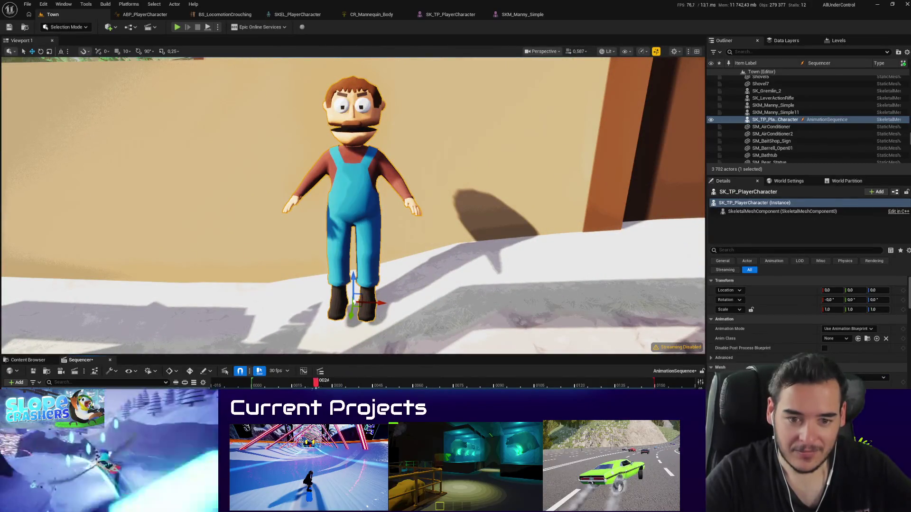
key(ctrl+z)
key(ctrl+z)
key(ctrl+z)
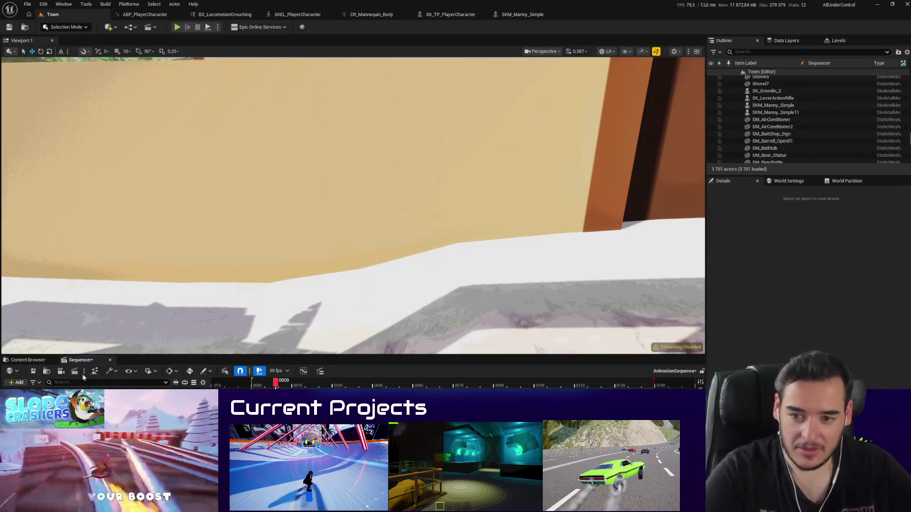
key(ctrl+space)
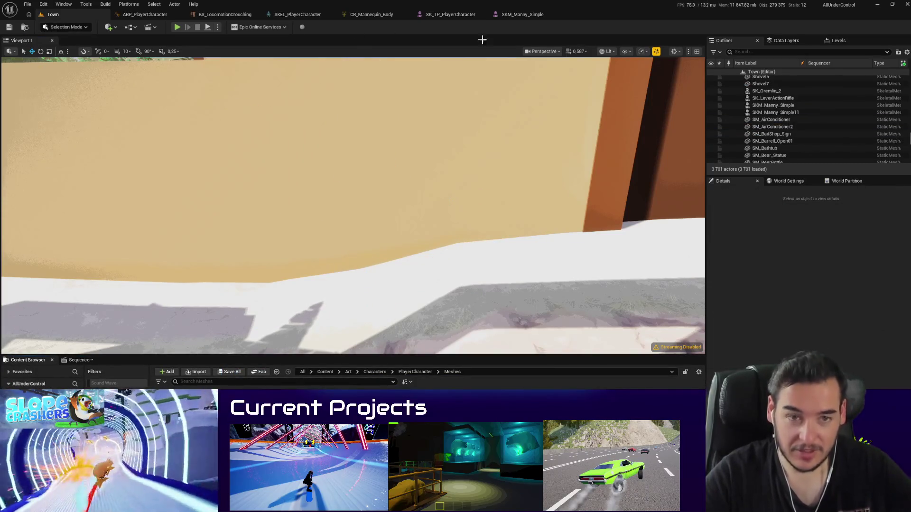
click(453, 15)
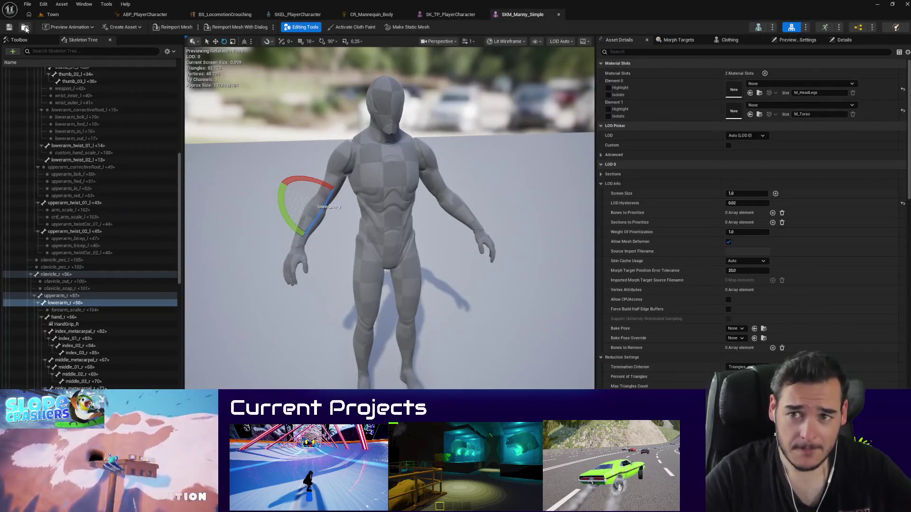
click(53, 14)
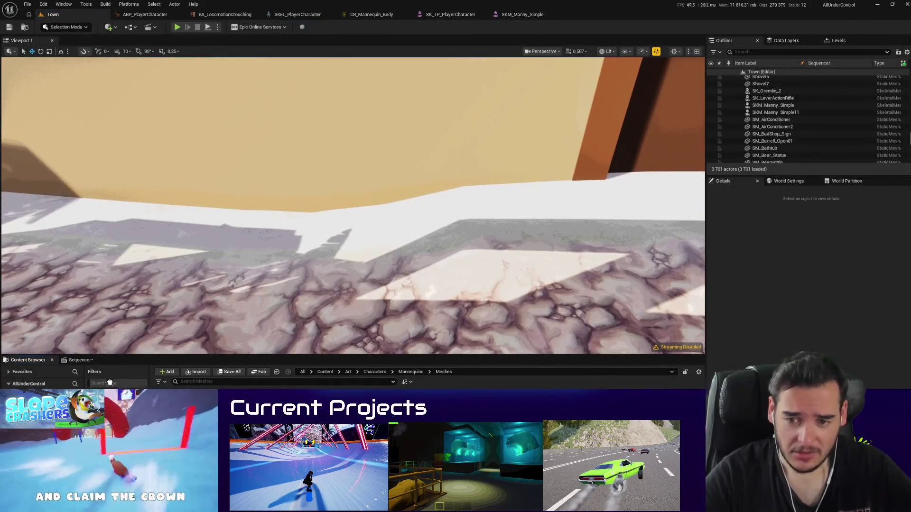
click(75, 359)
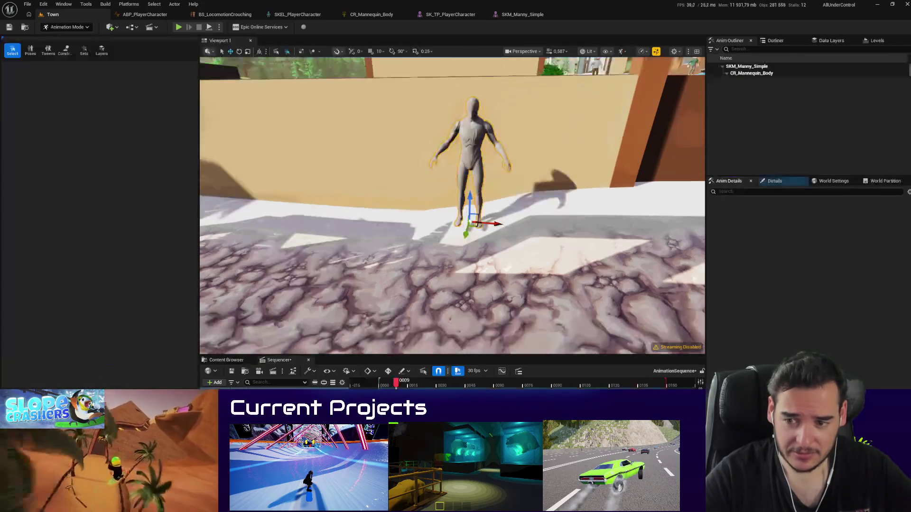
Step: Fly the camera to the SKM_Manny_Simple mannequin and press G to show its rig controls
key(w)
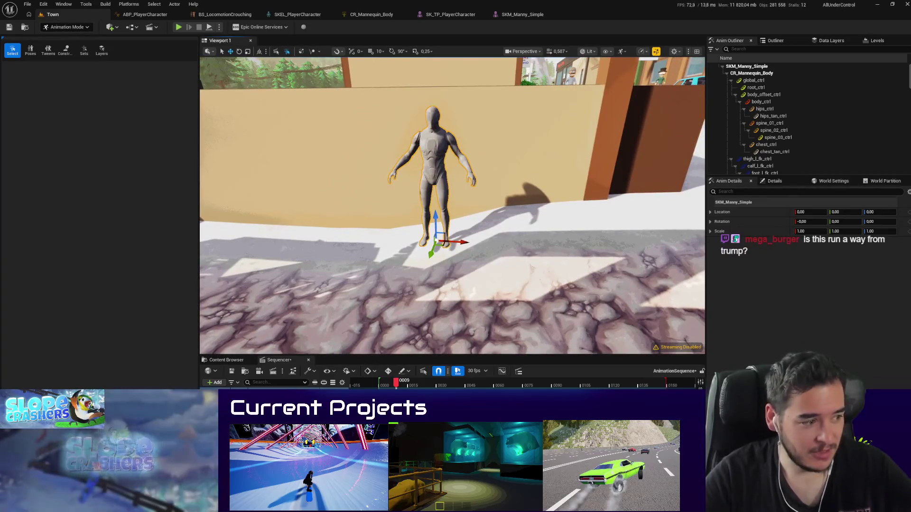
key(w)
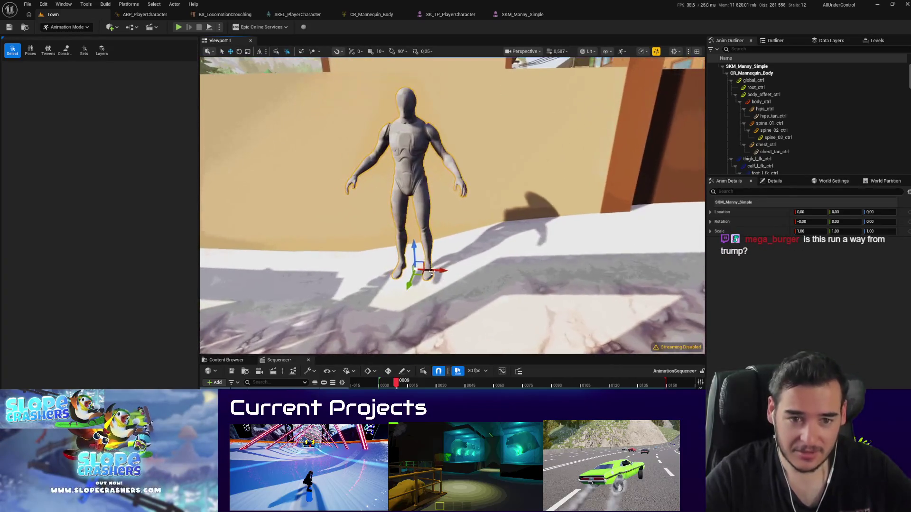
key(w)
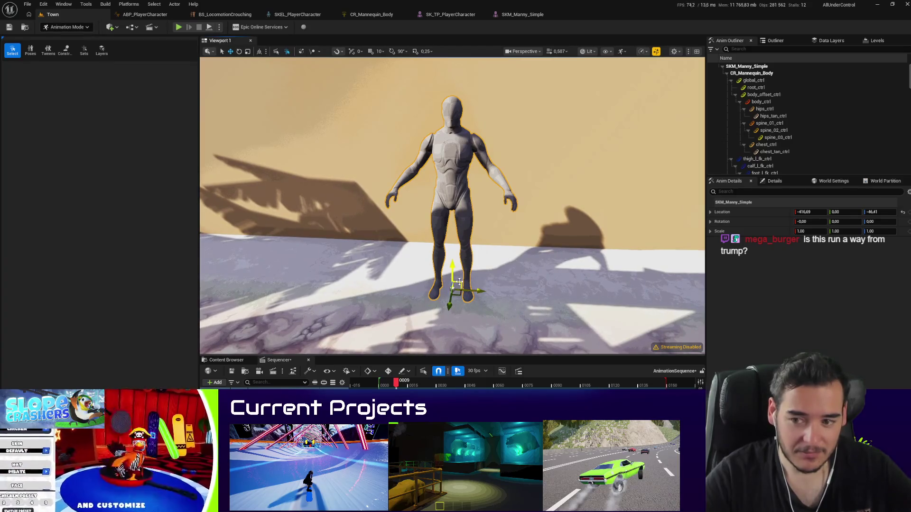
mouse_move(450, 213)
mouse_down()
mouse_move(475, 204)
mouse_move(446, 228)
mouse_move(436, 266)
mouse_up()
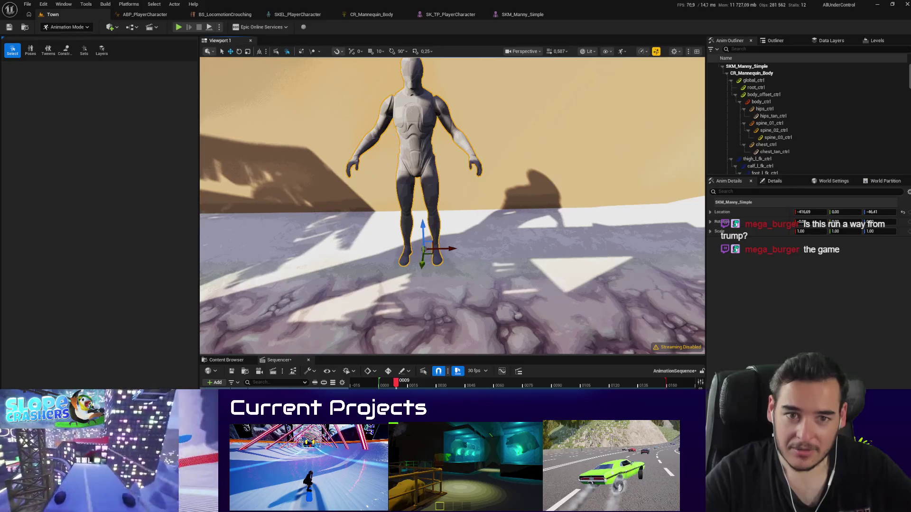
key(g)
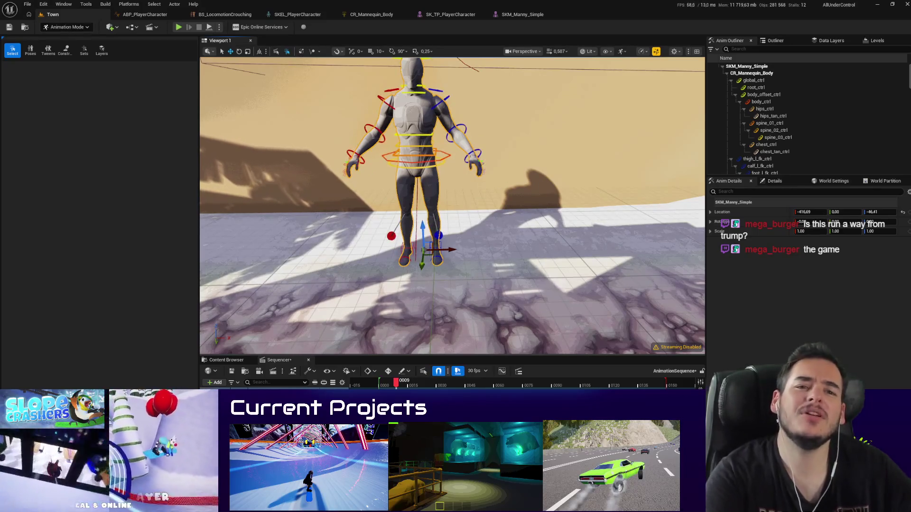
Step: Open the Sequencer below, widen the viewport, and zoom in to select body_ctrl
click(425, 16)
click(49, 14)
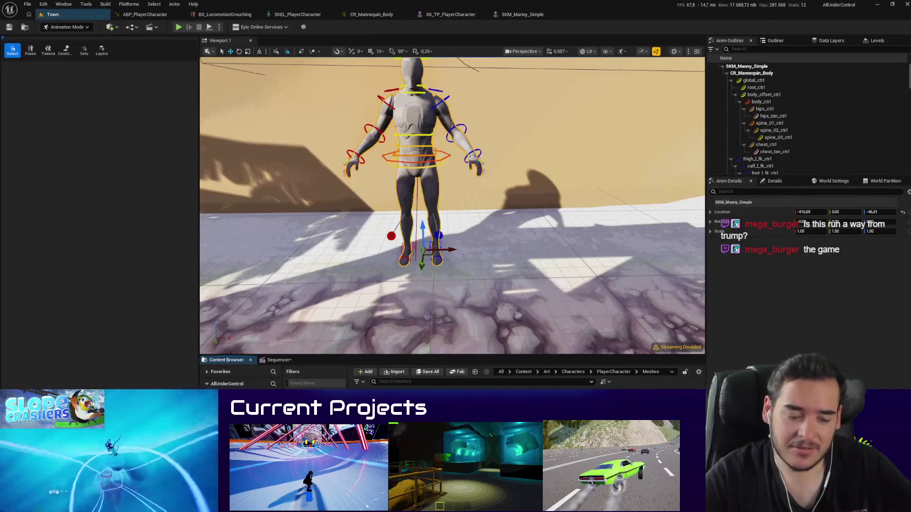
click(279, 360)
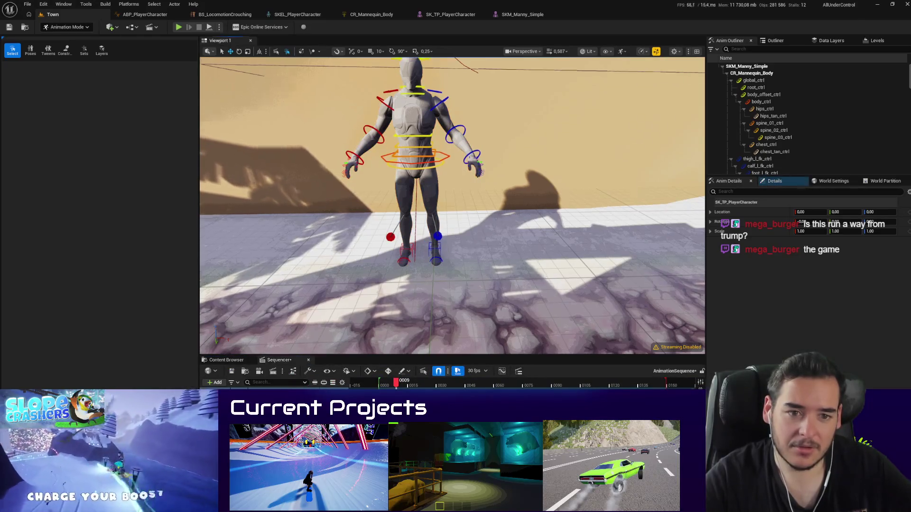
key(f)
mouse_move(410, 267)
mouse_down()
mouse_move(508, 251)
mouse_move(404, 254)
mouse_up()
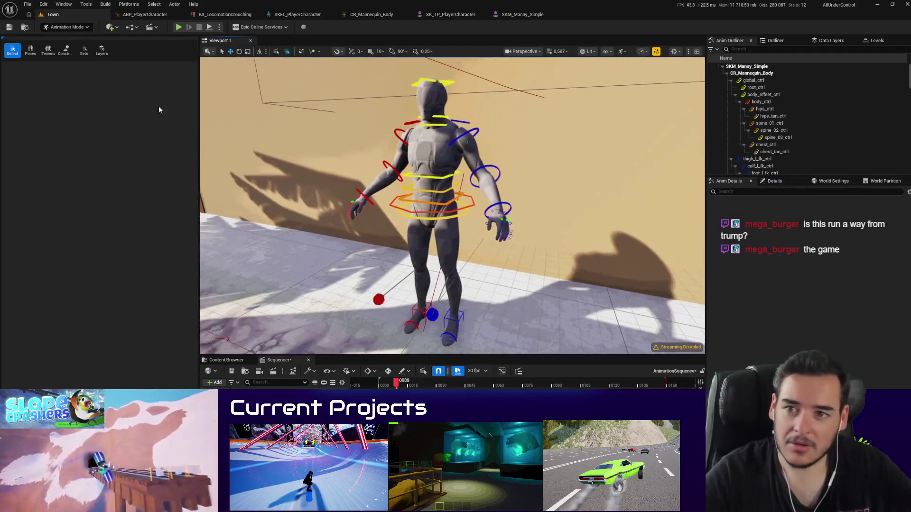
drag(207, 109, 142, 109)
drag(171, 190, 157, 190)
drag(424, 204, 398, 206)
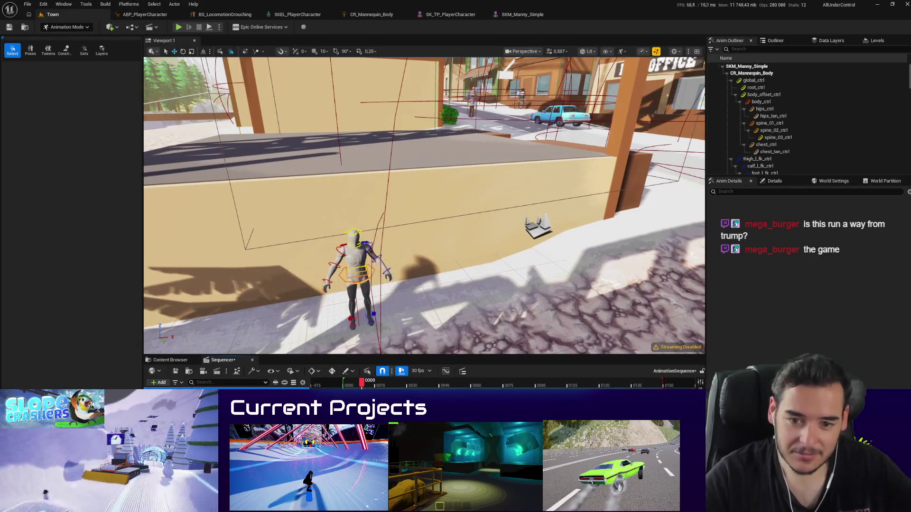
mouse_move(384, 292)
mouse_down()
mouse_move(377, 252)
mouse_move(386, 197)
mouse_up()
click(392, 176)
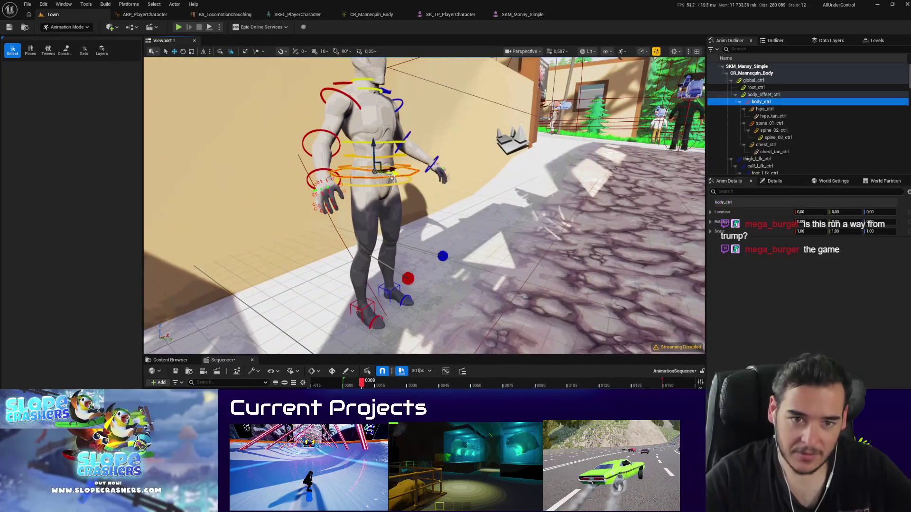
Step: Drag body_ctrl down on Z to crouch the mannequin, checking it from side and front
mouse_move(372, 144)
mouse_down()
mouse_move(363, 199)
mouse_move(375, 218)
mouse_move(394, 215)
mouse_move(385, 221)
mouse_up()
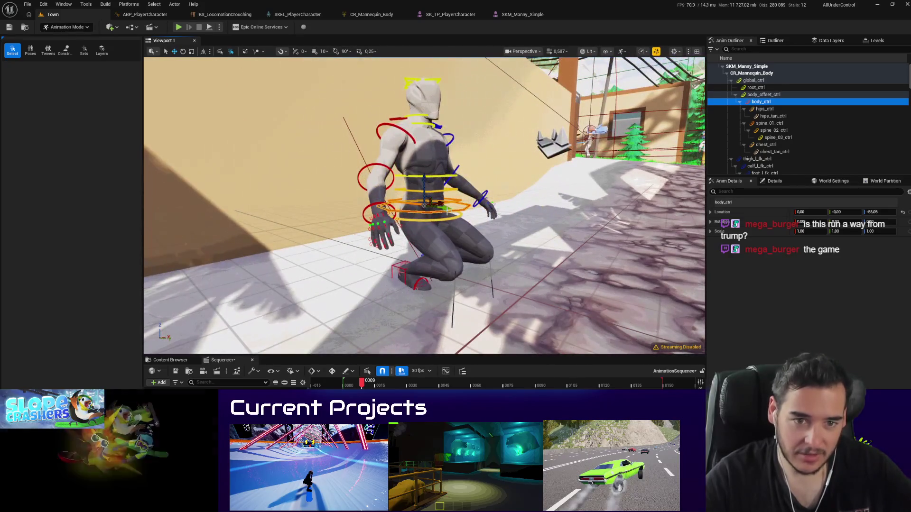
drag(444, 205, 456, 179)
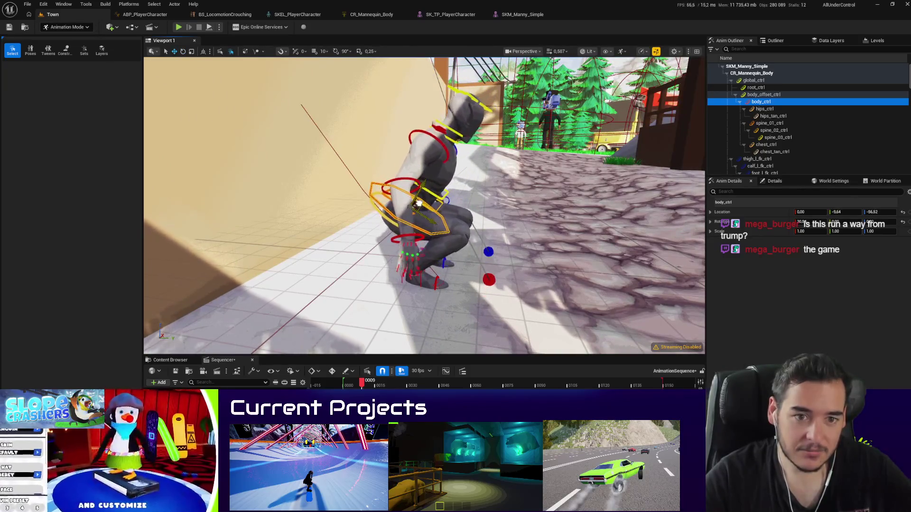
mouse_move(530, 203)
mouse_down()
mouse_move(411, 208)
mouse_move(429, 205)
mouse_up()
Step: Swing upperarm_l_fk_ctrl outward, select upperarm_r_fk_ctrl, and open the Poses library
click(456, 149)
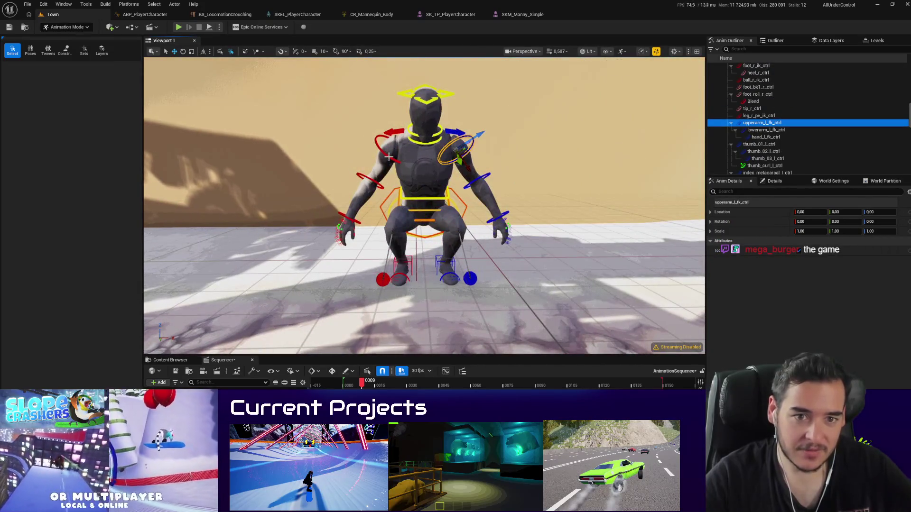
drag(457, 148, 447, 150)
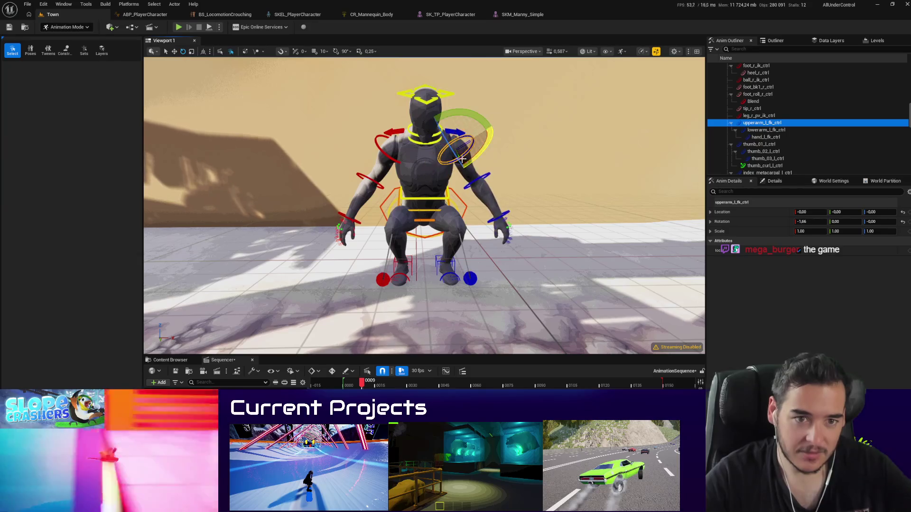
click(476, 176)
click(468, 156)
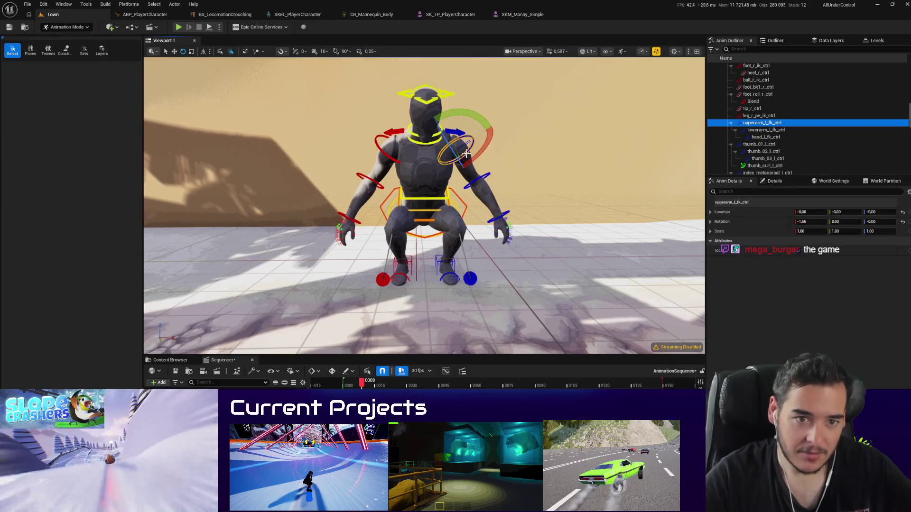
drag(467, 155, 403, 172)
click(378, 145)
mouse_move(378, 145)
mouse_down()
mouse_move(428, 197)
mouse_move(408, 175)
mouse_move(373, 185)
mouse_up()
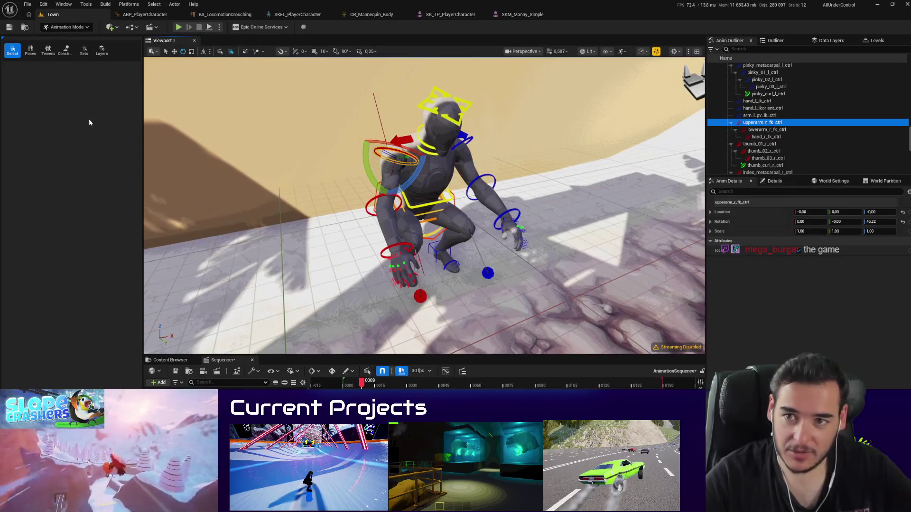
click(30, 51)
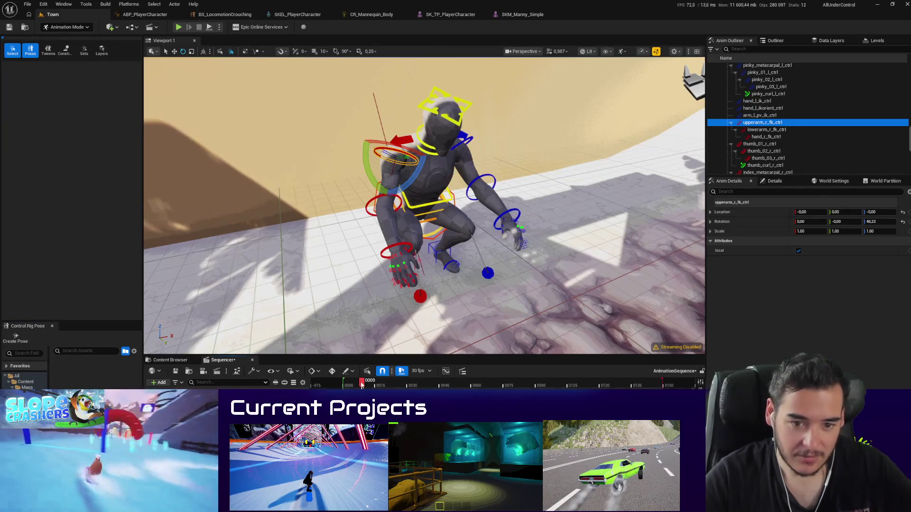
Step: Select all the Manny rig controls in the viewport and inspect the Sequencer track options
drag(427, 204, 417, 199)
mouse_move(537, 273)
mouse_down()
mouse_move(484, 240)
mouse_move(321, 77)
mouse_move(318, 59)
mouse_up()
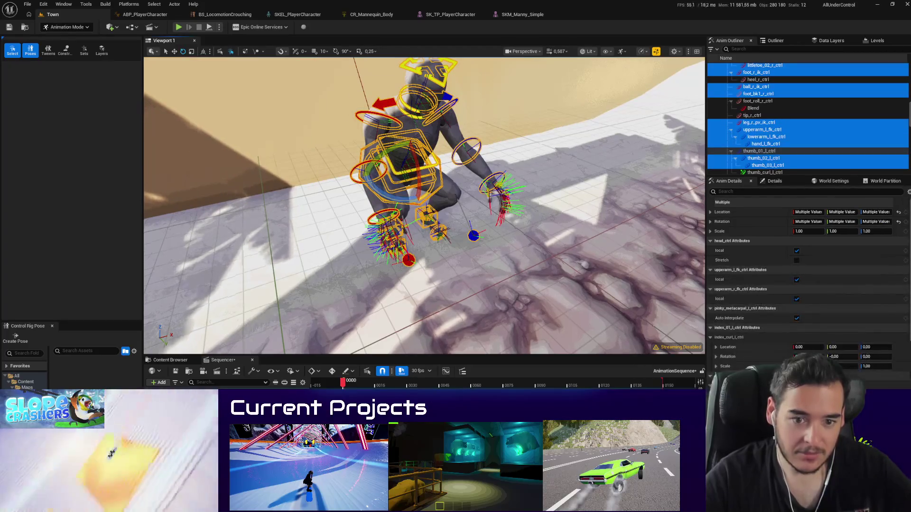
drag(565, 309, 546, 299)
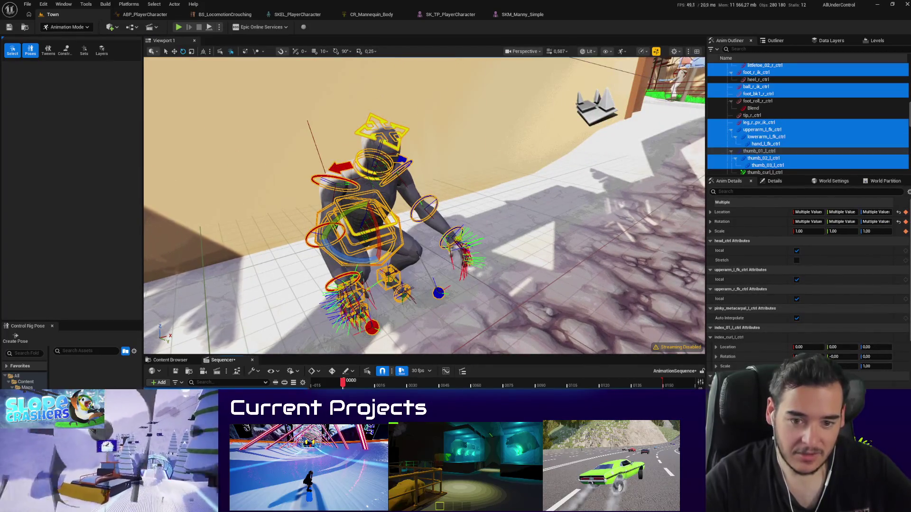
right_click(246, 399)
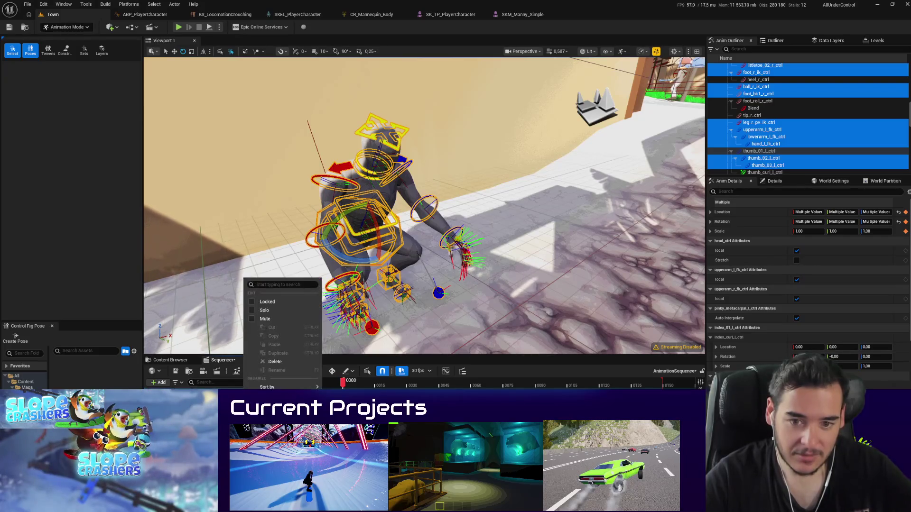
key(Escape)
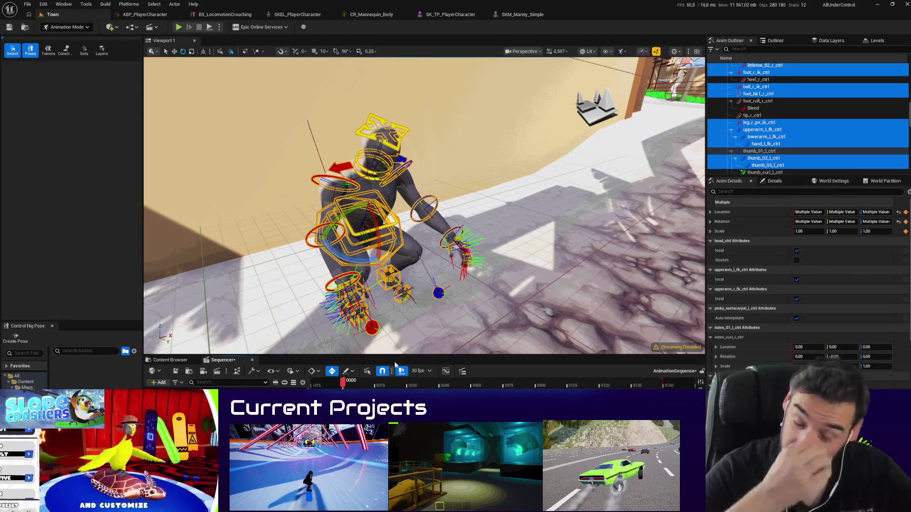
right_click(236, 393)
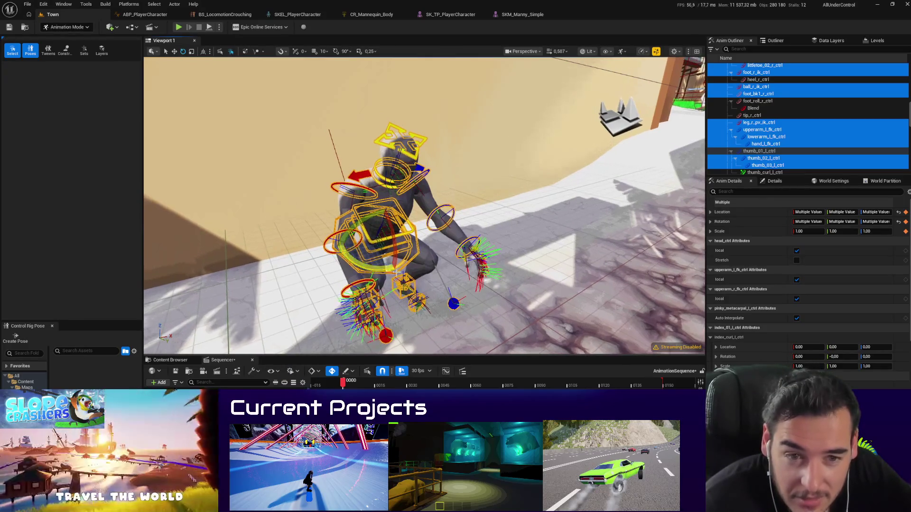
click(402, 272)
drag(228, 122, 617, 352)
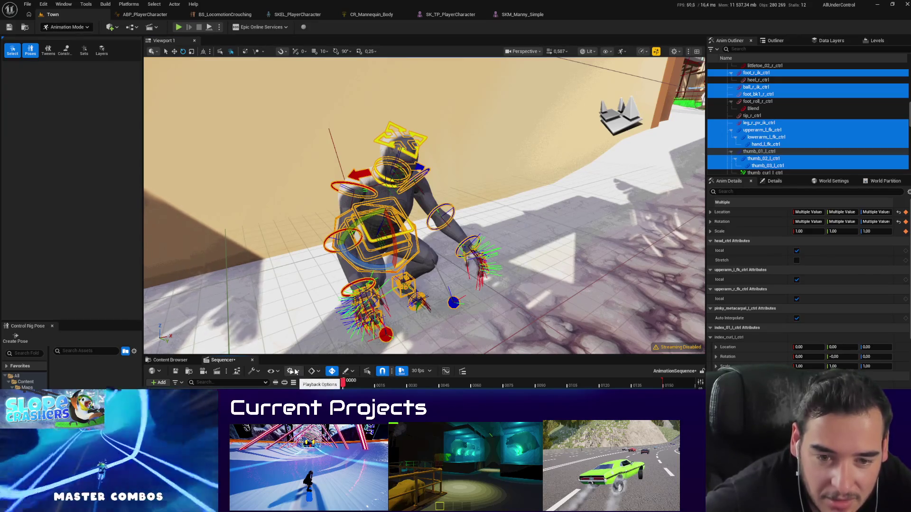
Step: Check the Sequencer edit mode choices and reselect all the rig controls
click(353, 372)
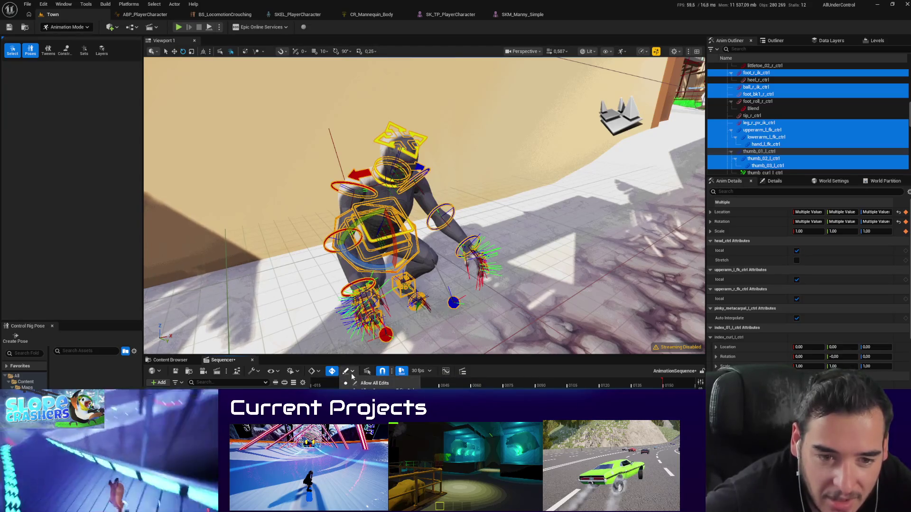
click(471, 384)
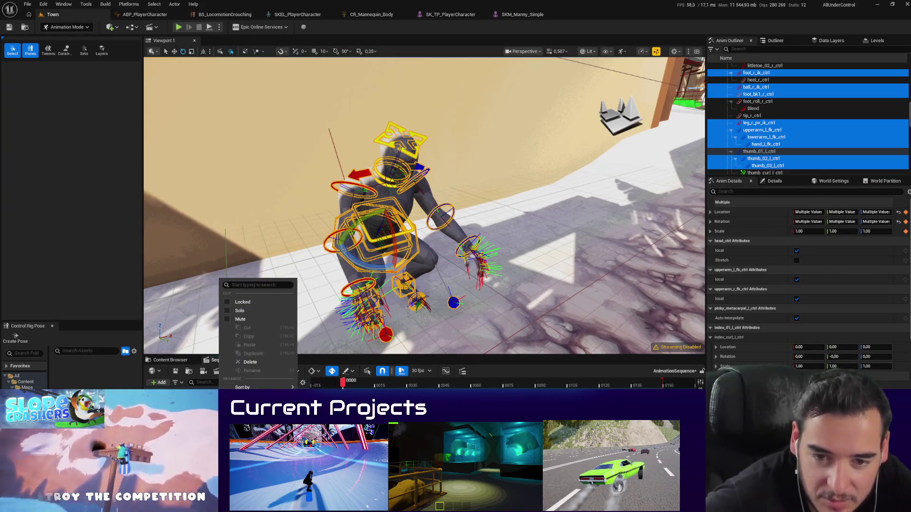
click(371, 239)
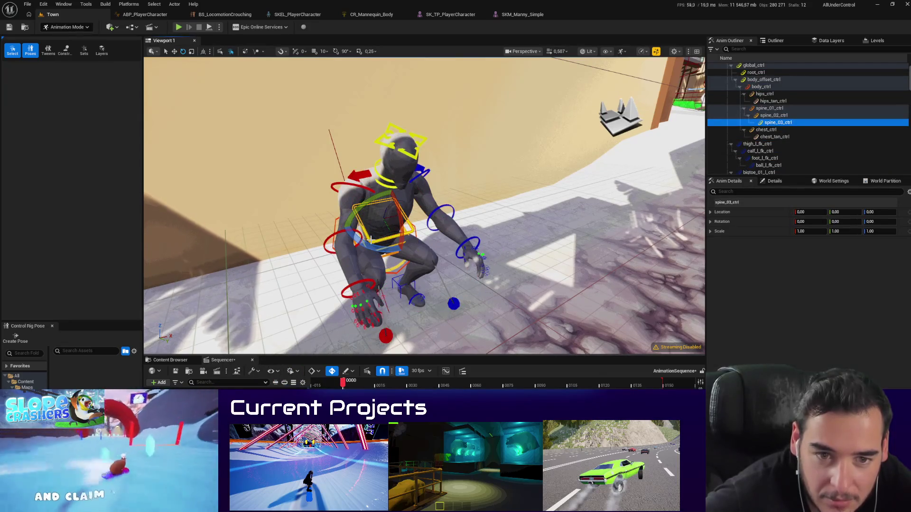
mouse_move(543, 323)
mouse_down()
mouse_move(315, 197)
mouse_move(250, 101)
mouse_up()
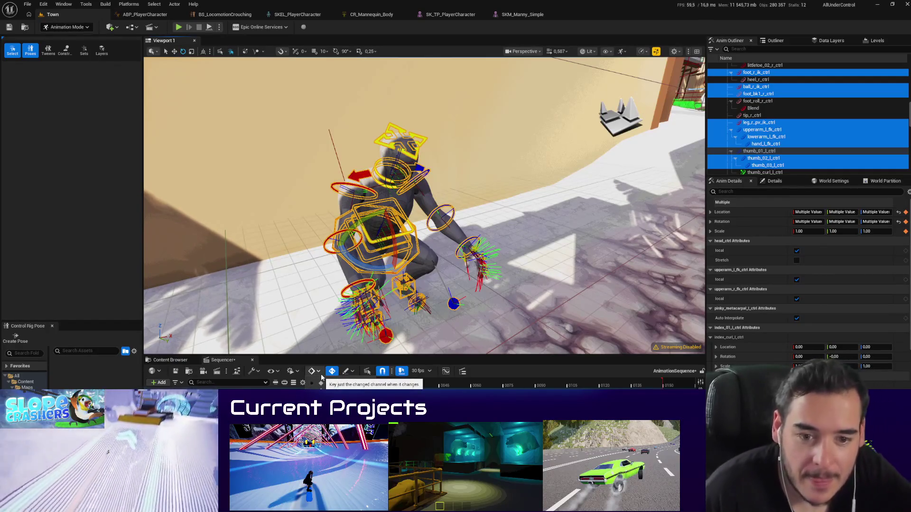
Step: Browse the Sequencer options, actions, auto-key and edit-permission menus, then enlarge the sequence panel
click(297, 372)
click(297, 375)
click(298, 374)
click(257, 371)
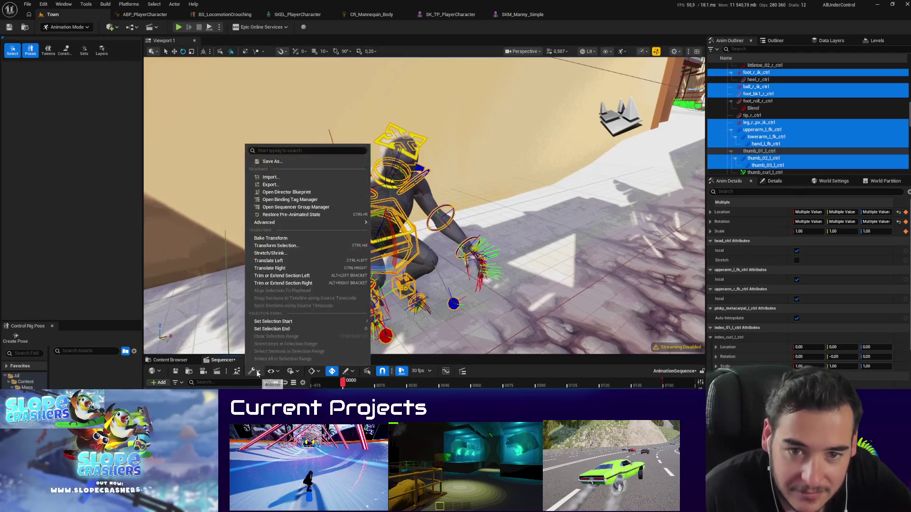
key(Escape)
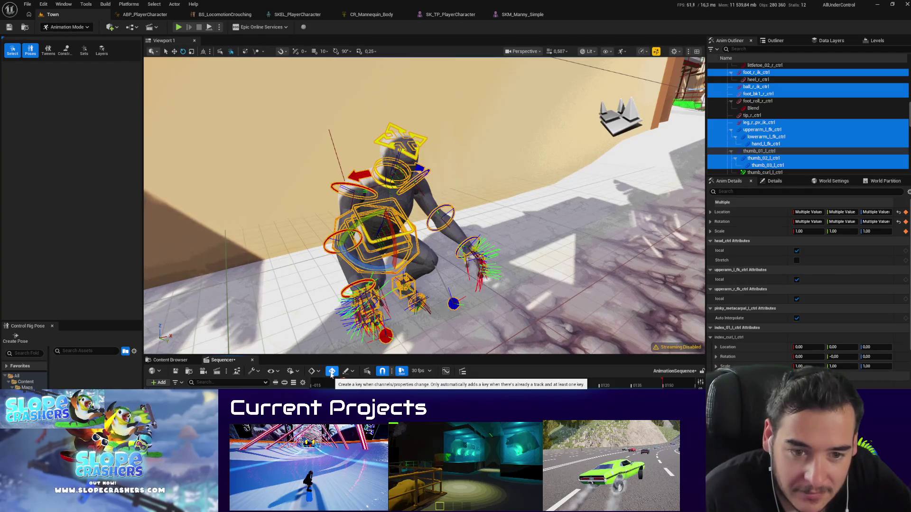
click(331, 373)
click(327, 384)
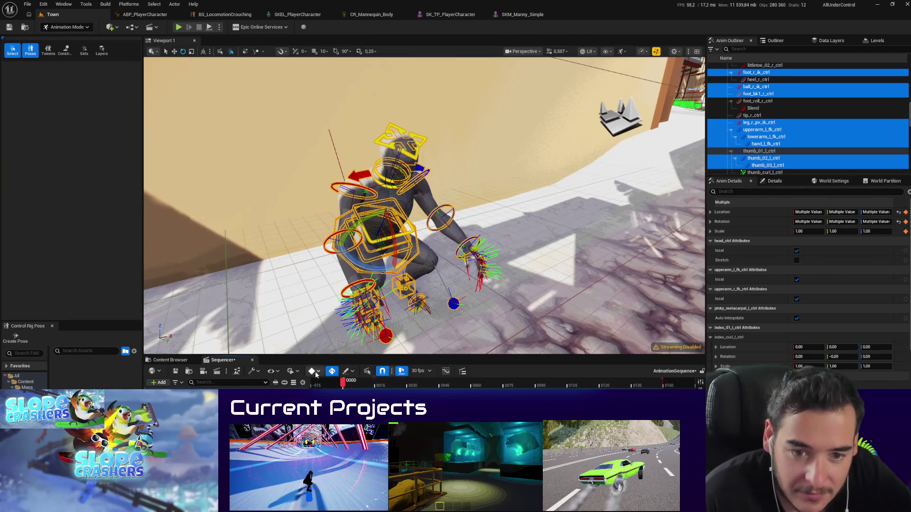
click(367, 372)
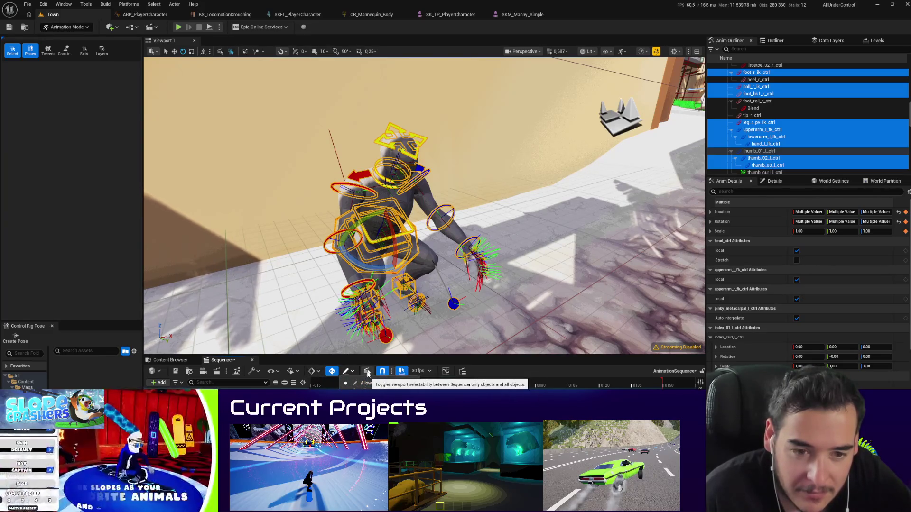
drag(454, 356, 454, 281)
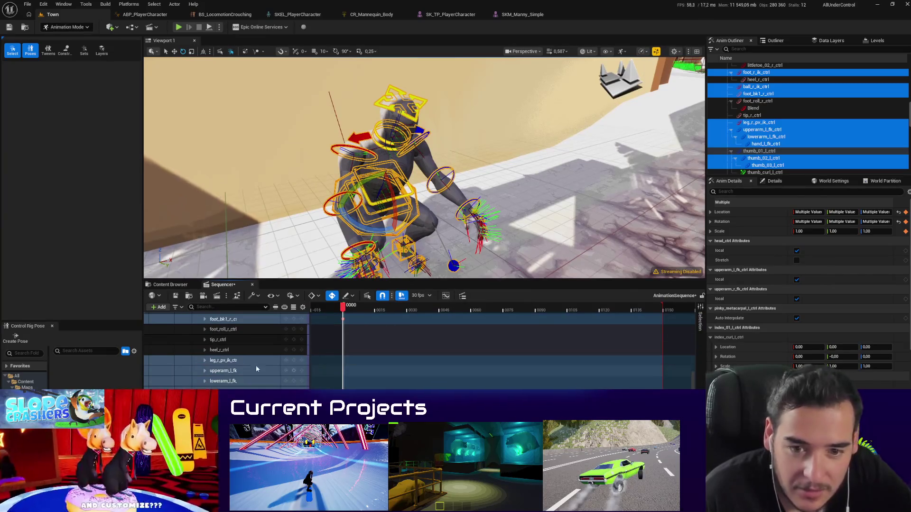
Step: Reselect the limb rig controls and review their track options and key mode choices
click(295, 362)
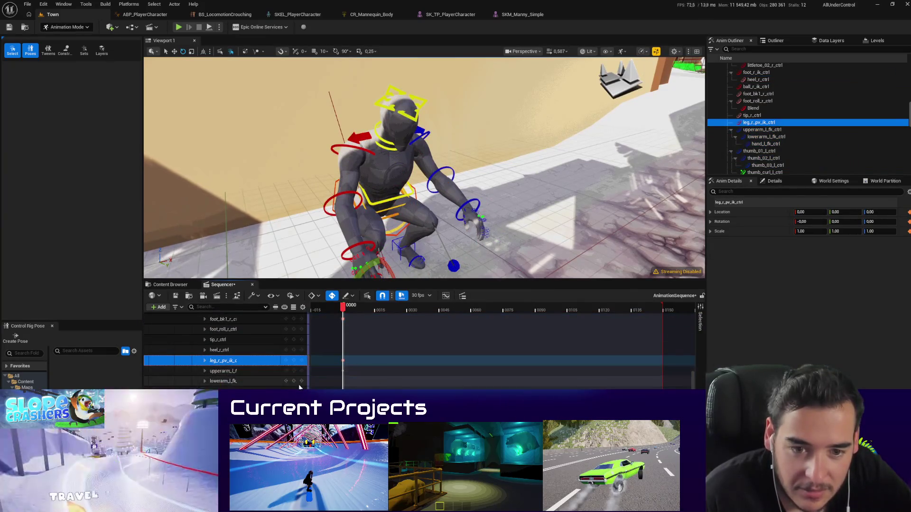
drag(452, 227, 451, 224)
mouse_move(484, 264)
mouse_down()
mouse_move(309, 152)
mouse_move(248, 61)
mouse_up()
drag(541, 241, 394, 97)
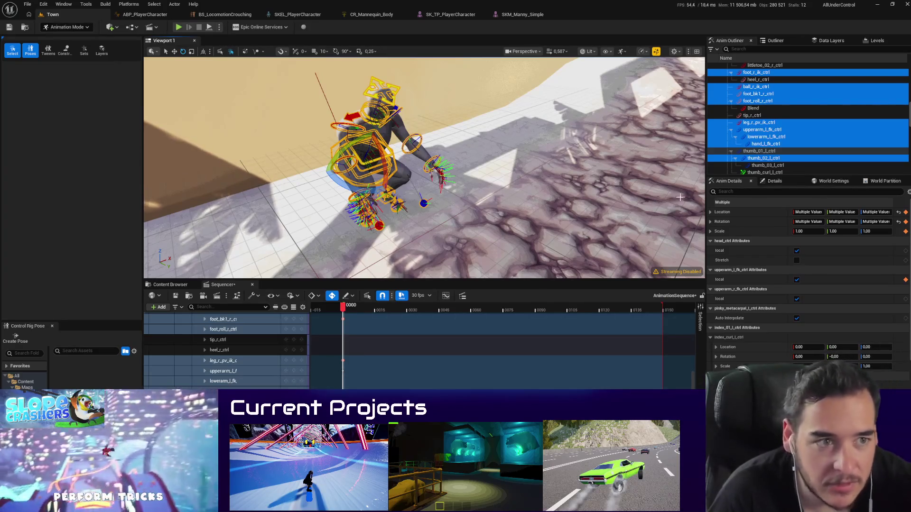
right_click(236, 372)
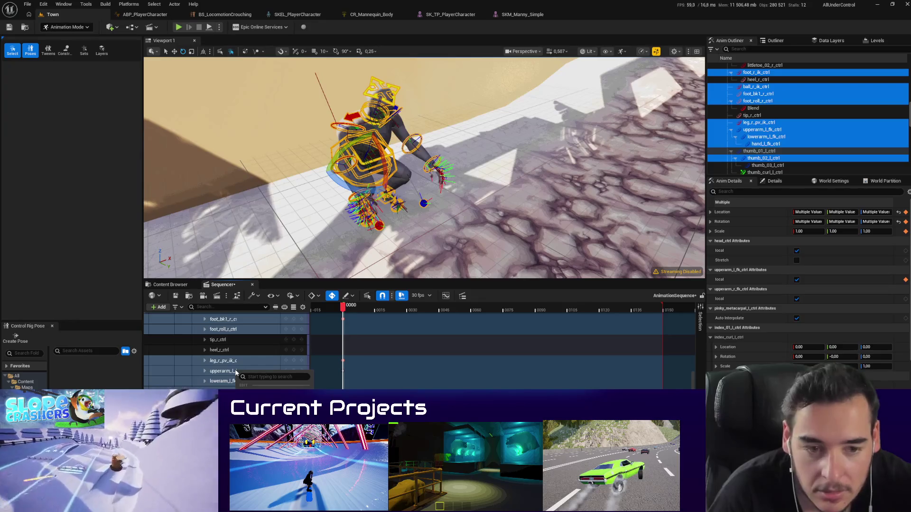
scroll(292, 349, down, 3)
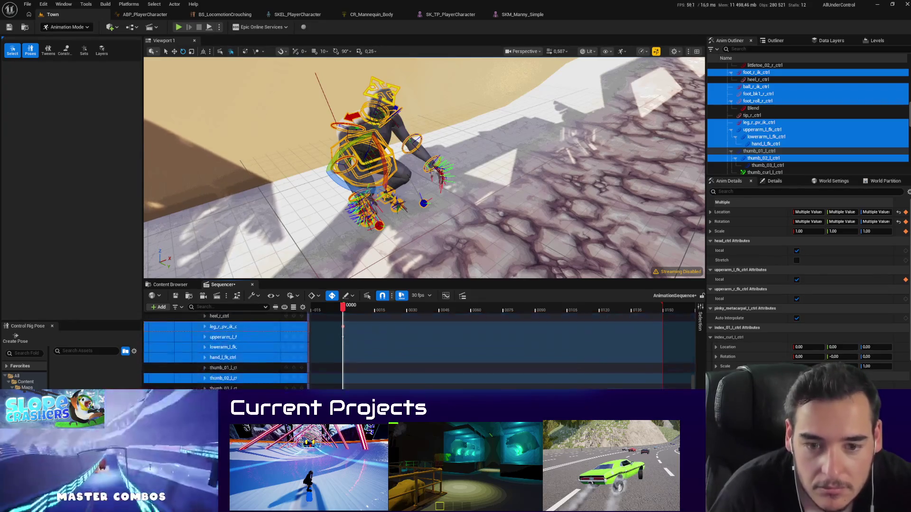
right_click(291, 348)
key(Escape)
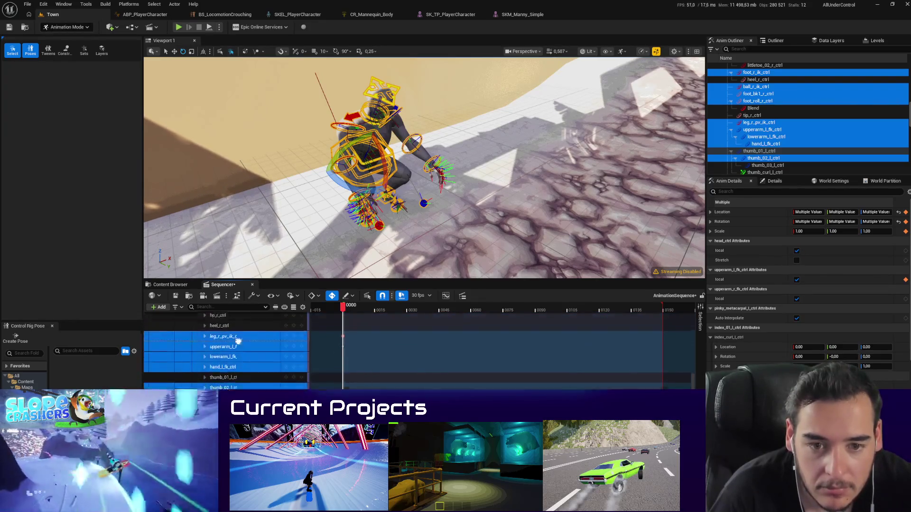
scroll(295, 356, up, 2)
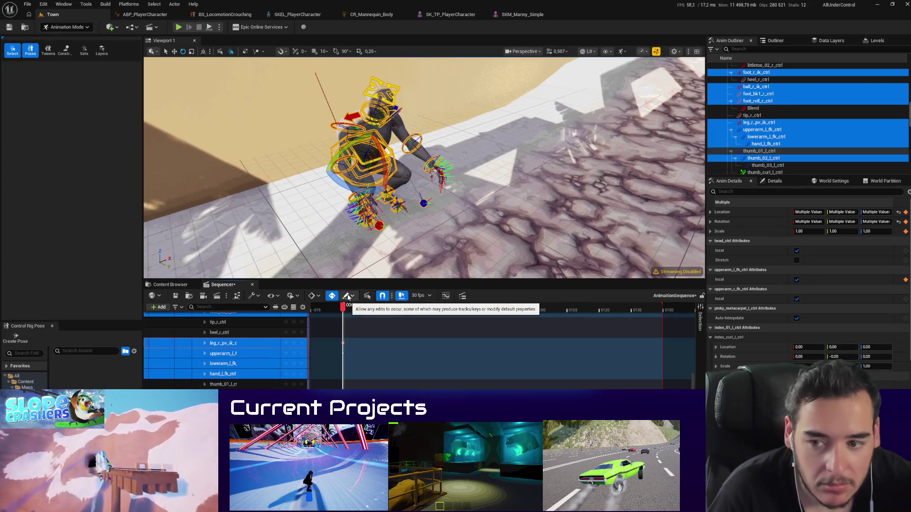
click(311, 297)
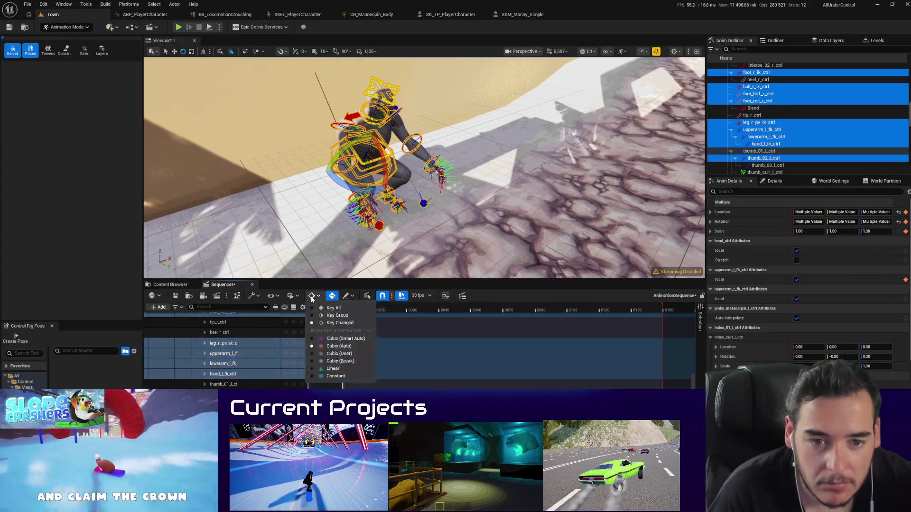
click(313, 296)
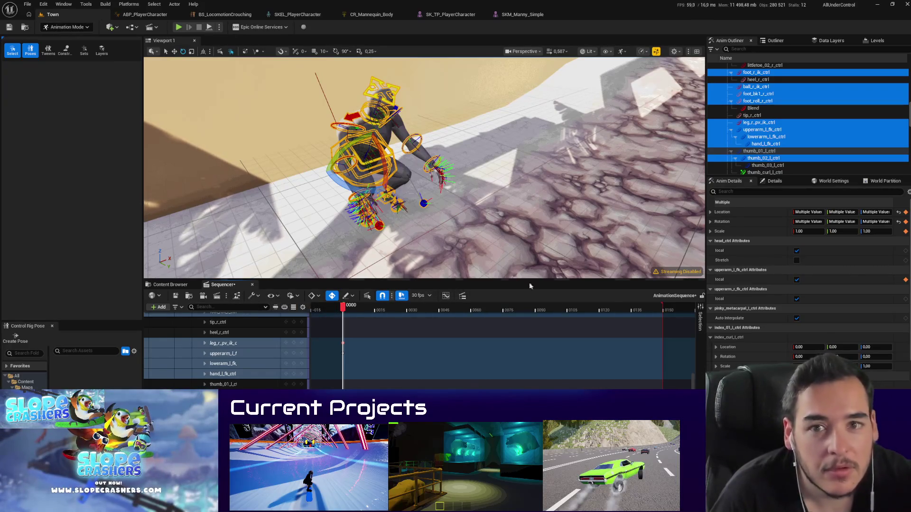
Step: Select every control from global_ctrl down in the Anim Outliner and key them at frame 0
scroll(785, 134, down, 3)
scroll(782, 145, down, 15)
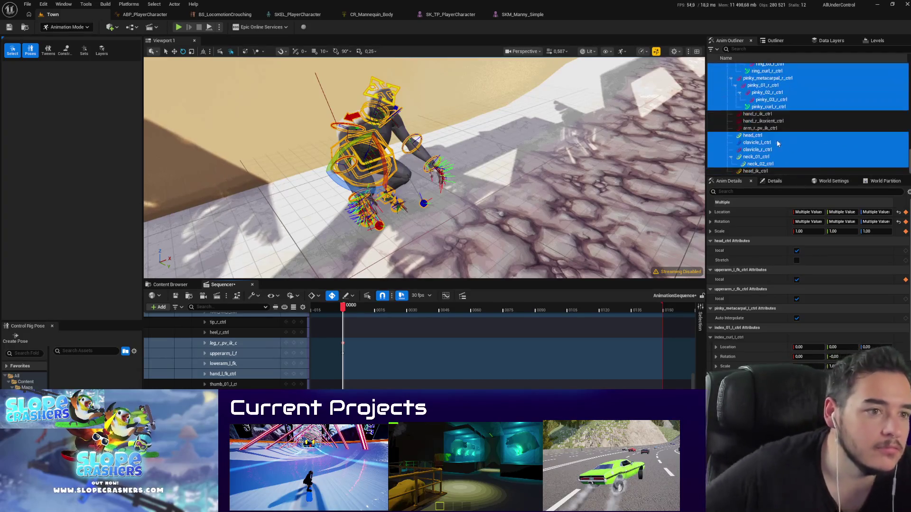
click(755, 171)
drag(909, 161, 899, 58)
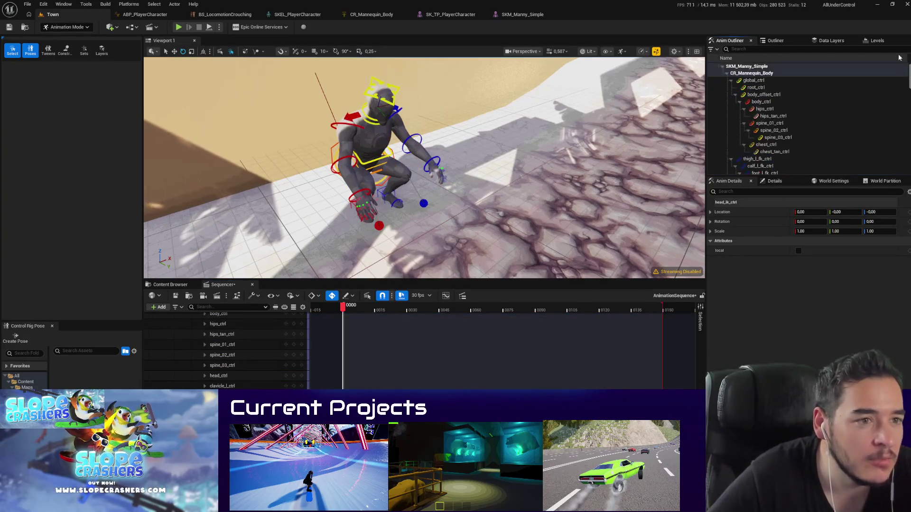
shift+click(743, 82)
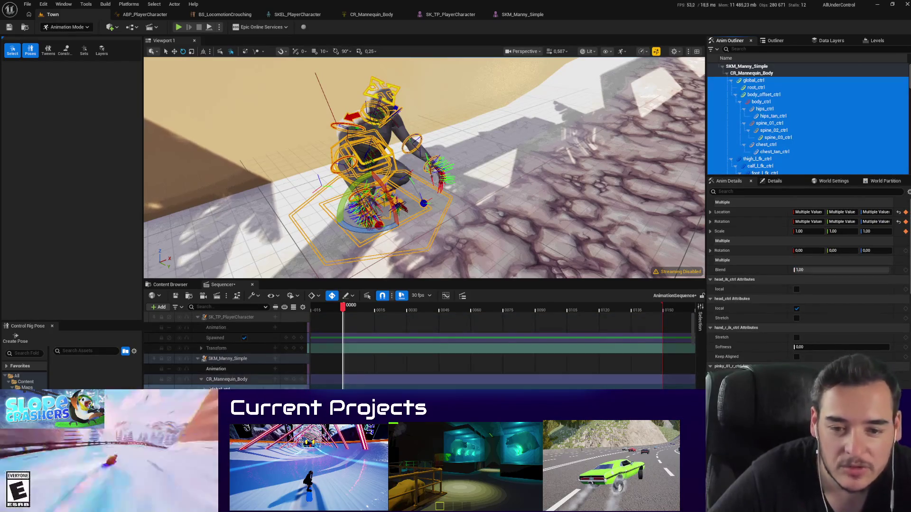
key(s)
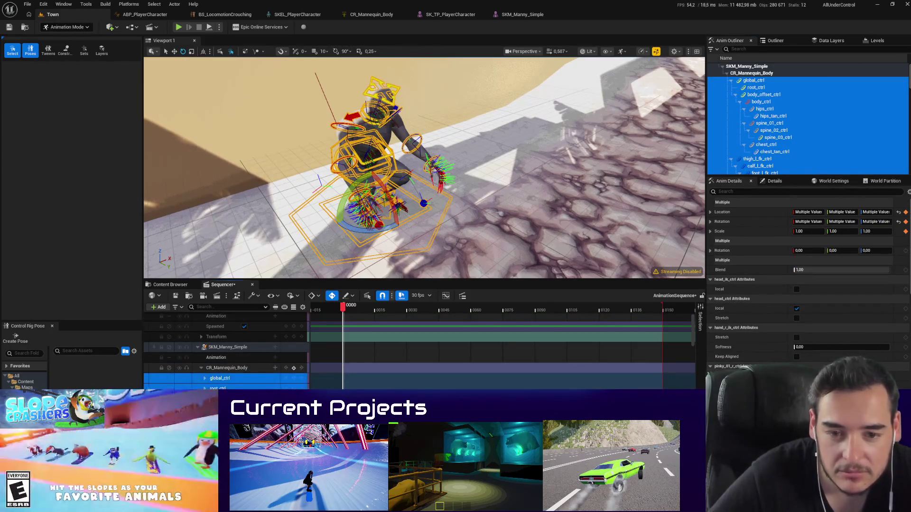
Step: Step to frame 1 and play the sequence to confirm the crouch pose holds
click(345, 309)
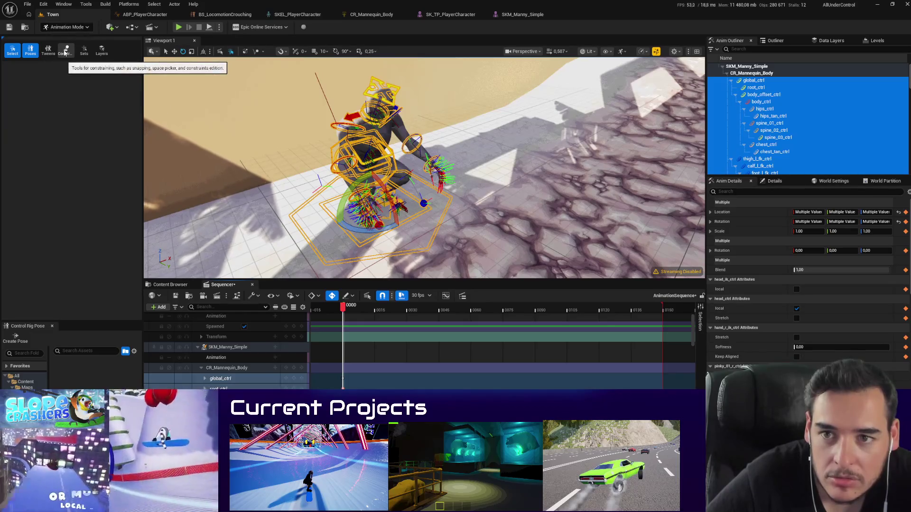
key(space)
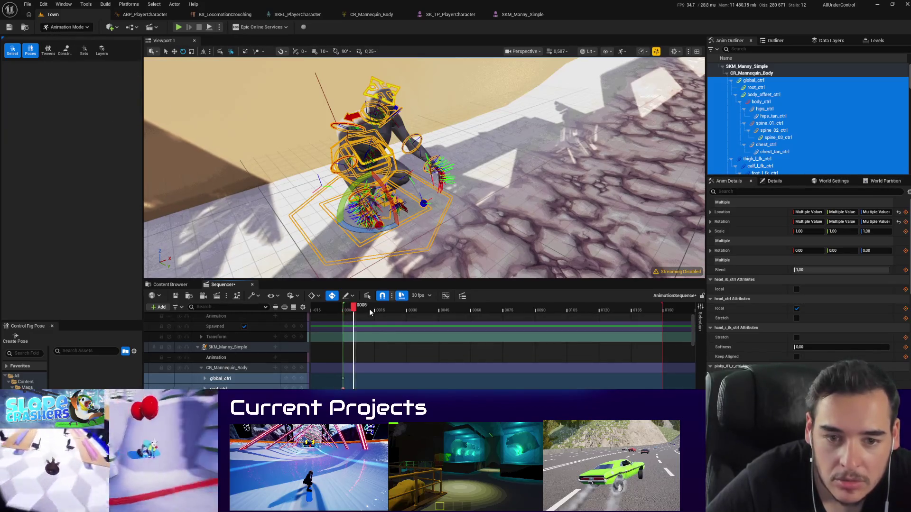
scroll(228, 376, up, 1)
right_click(225, 359)
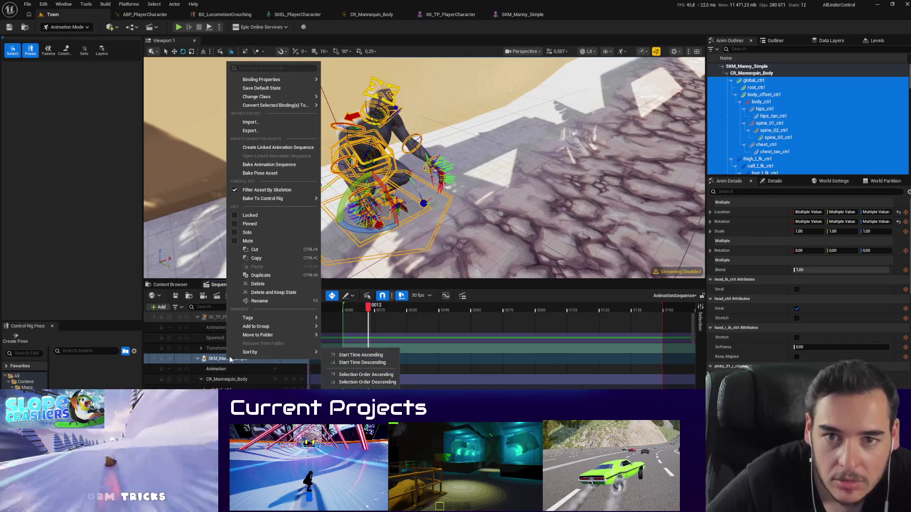
Step: Bake the SKM_Manny_Simple track into a CrouchTest animation sequence in Characters/Mannequins/Anims
click(283, 166)
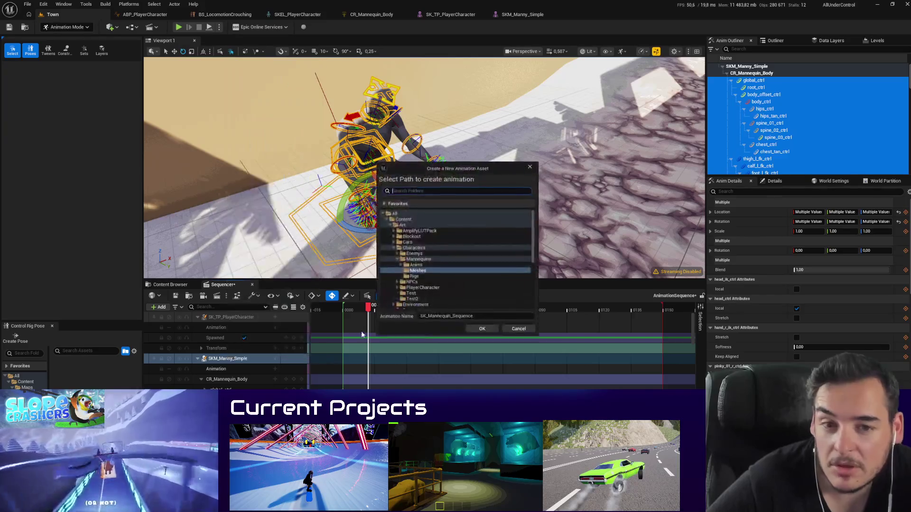
click(416, 265)
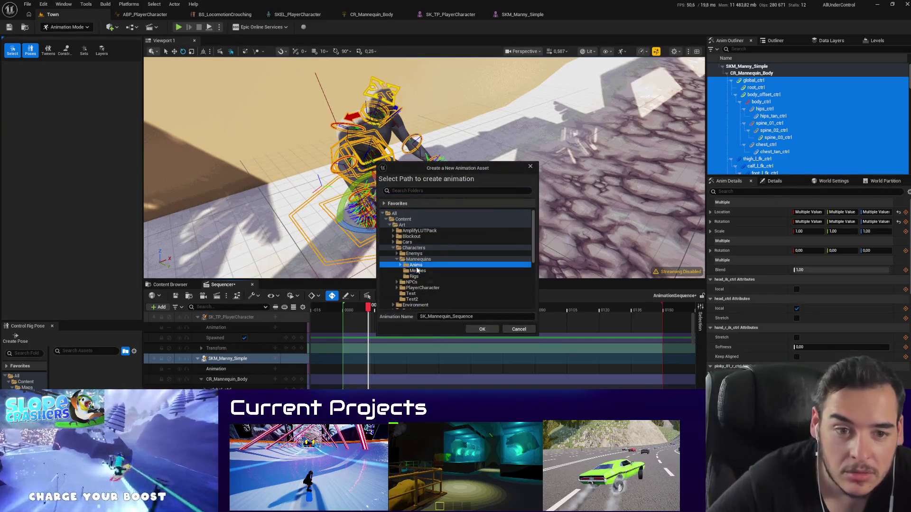
click(483, 329)
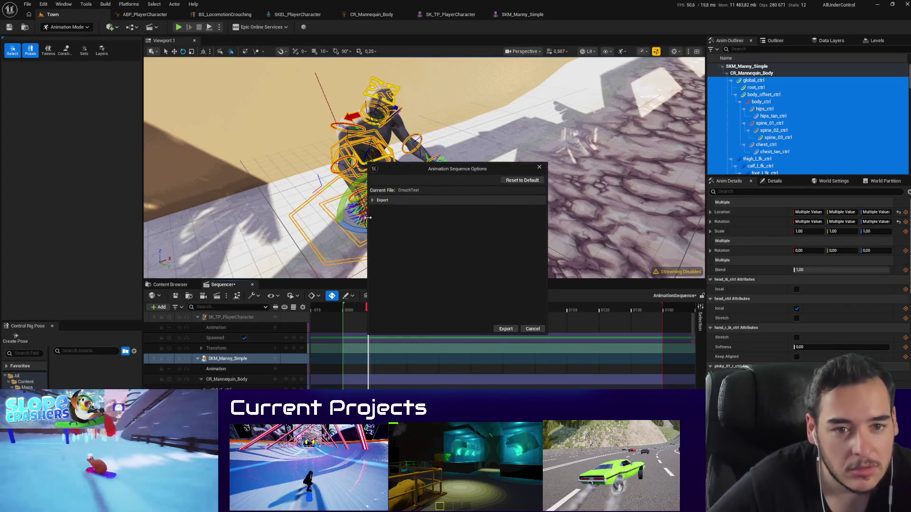
scroll(424, 239, down, 2)
click(507, 329)
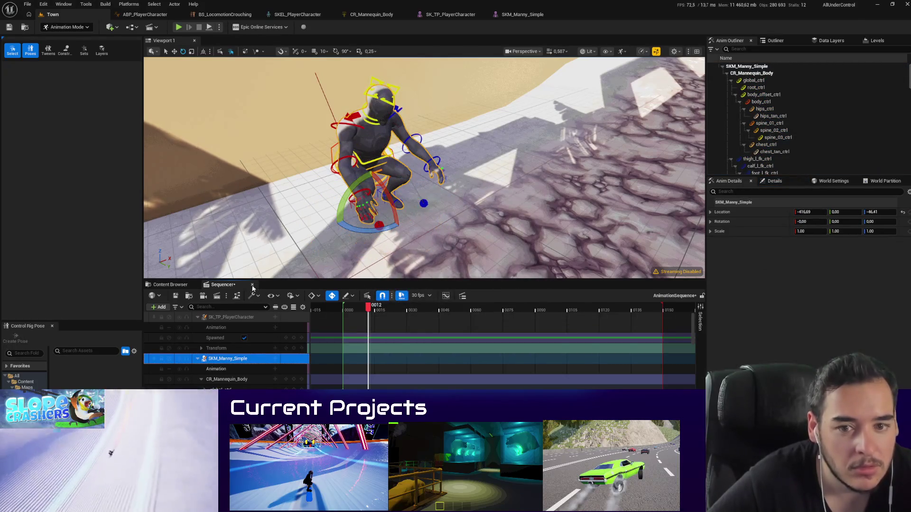
Step: Search the Content root for 'croucht' and open the CrouchTest animation to check it
click(171, 284)
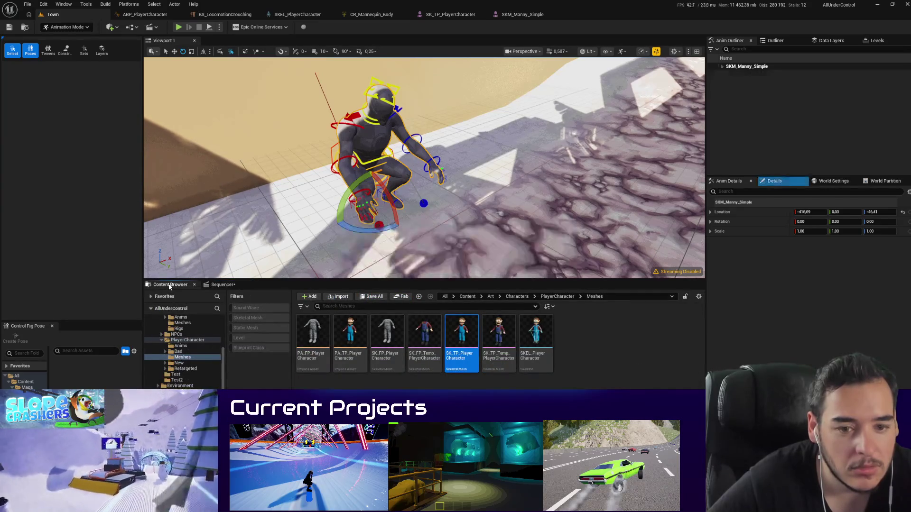
click(179, 347)
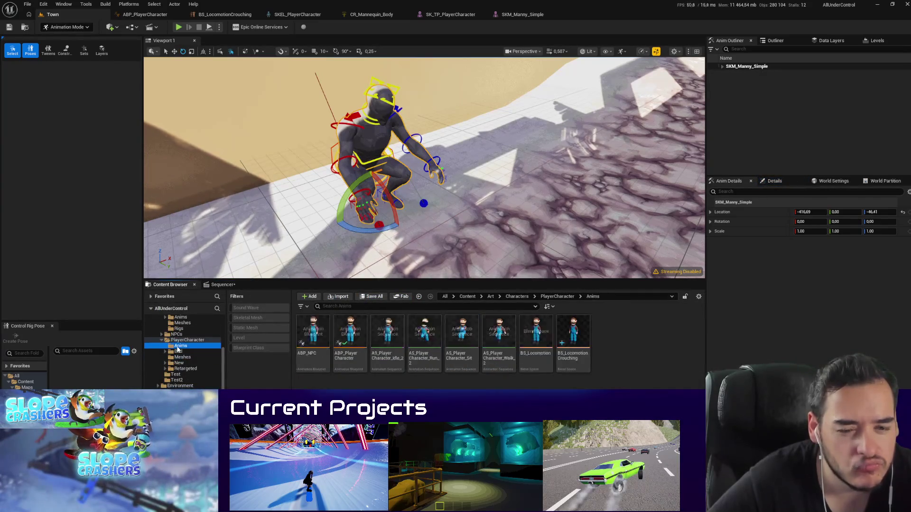
scroll(180, 349, up, 3)
click(168, 324)
click(337, 307)
text(c)
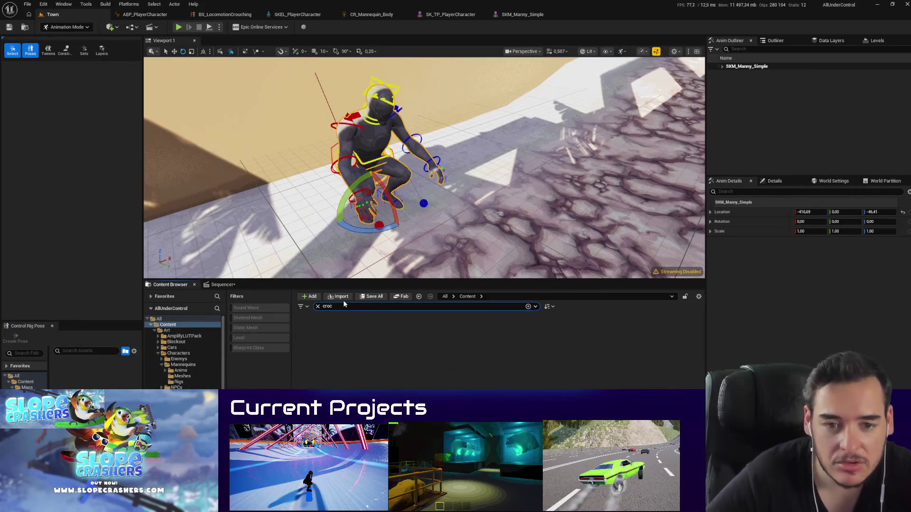
text(roucht)
double_click(317, 356)
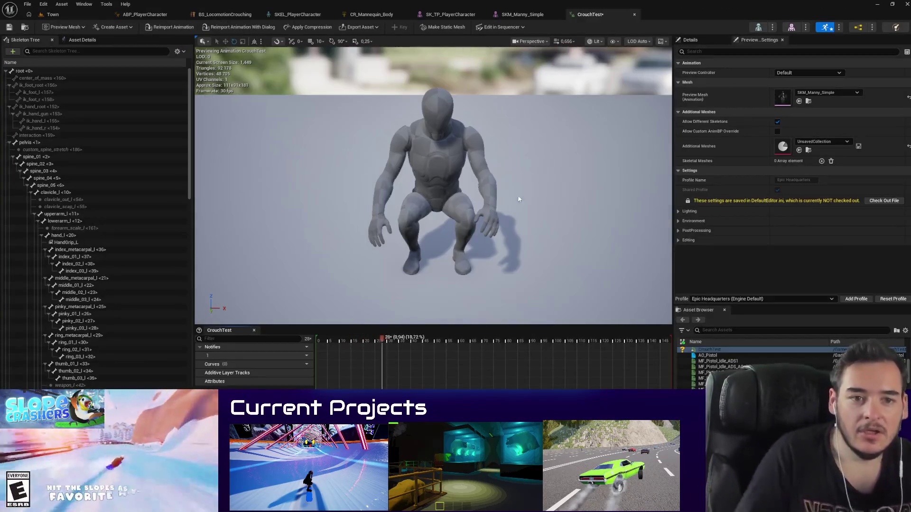
click(51, 14)
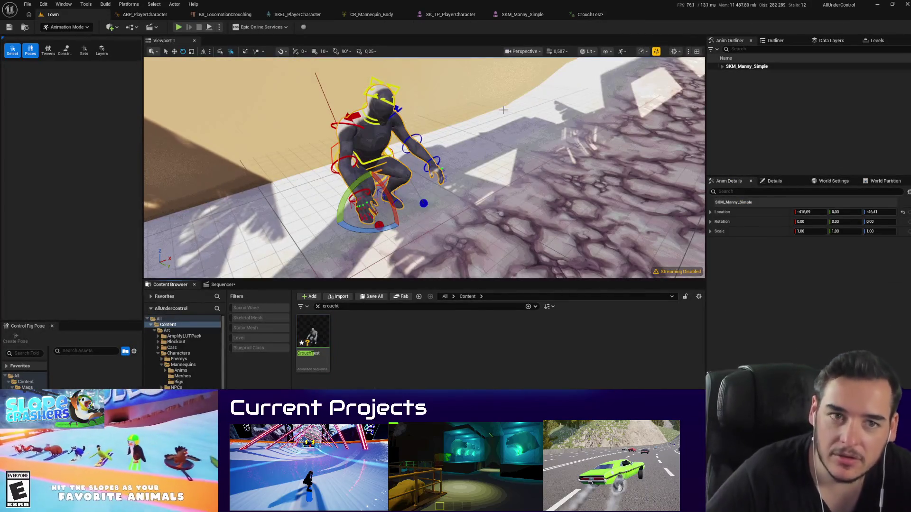
Step: Close Sequencer, delete the sequence actor found by searching 'seq' in the Outliner, and save all
middle_click(223, 287)
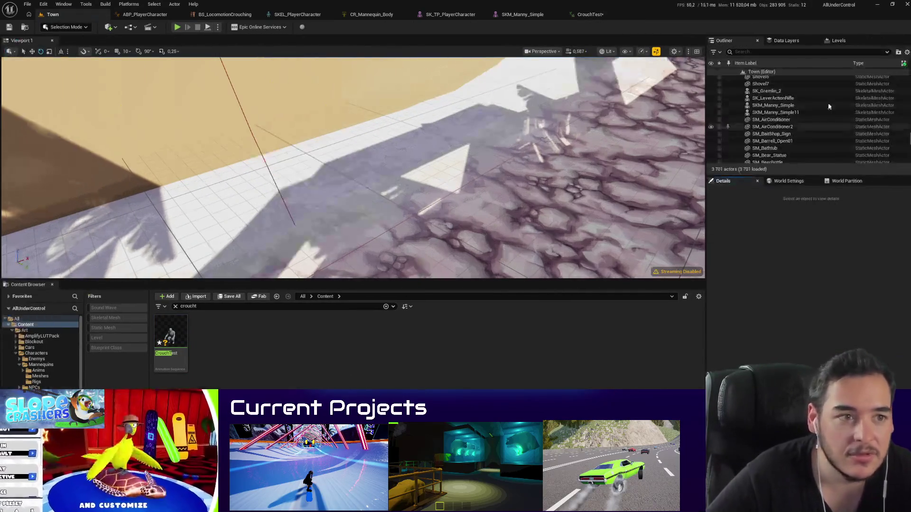
click(765, 53)
text(seq)
click(762, 79)
key(Delete)
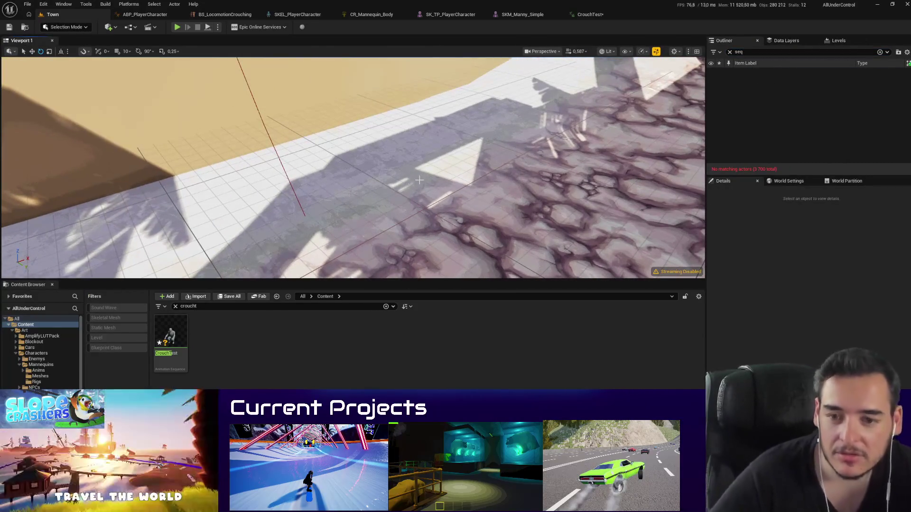
key(ctrl+s)
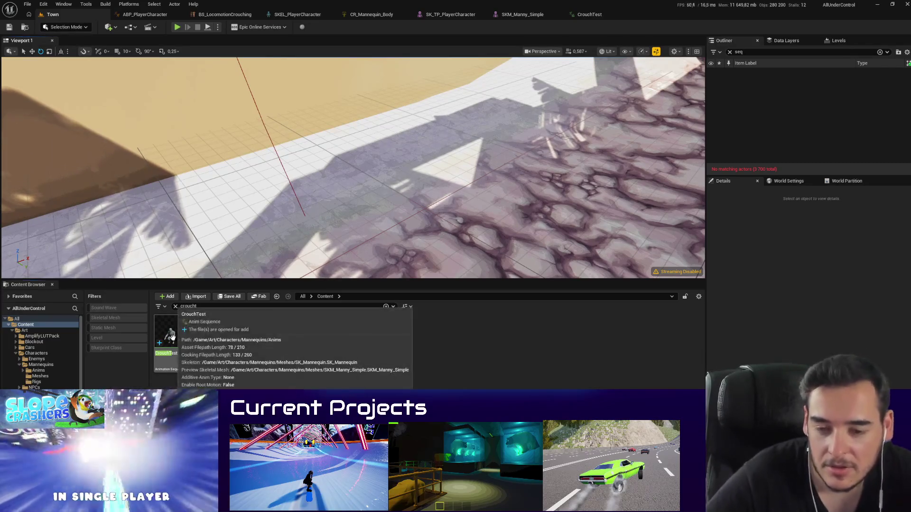
right_click(175, 340)
key(Escape)
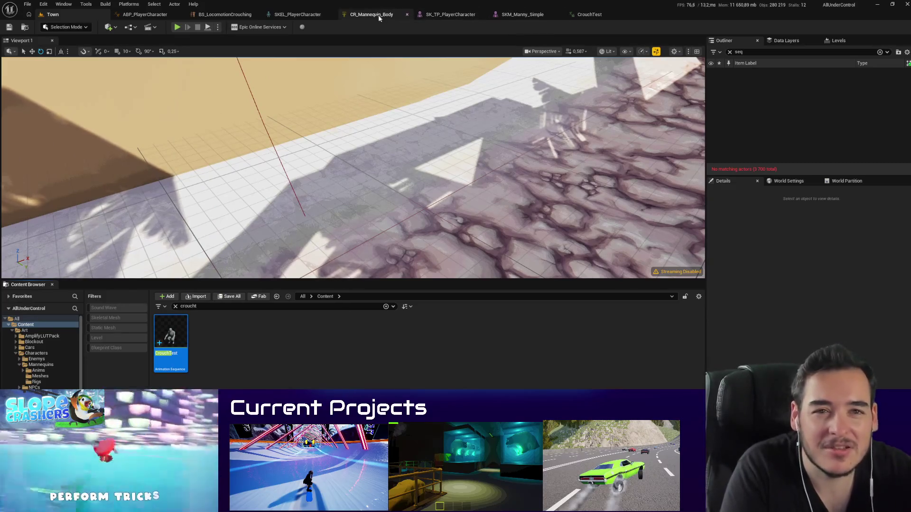
Step: From ABP_PlayerCharacter's blend space node, open BS_LocomotionCrouching and set its sample to the crouch pose
click(137, 14)
click(403, 201)
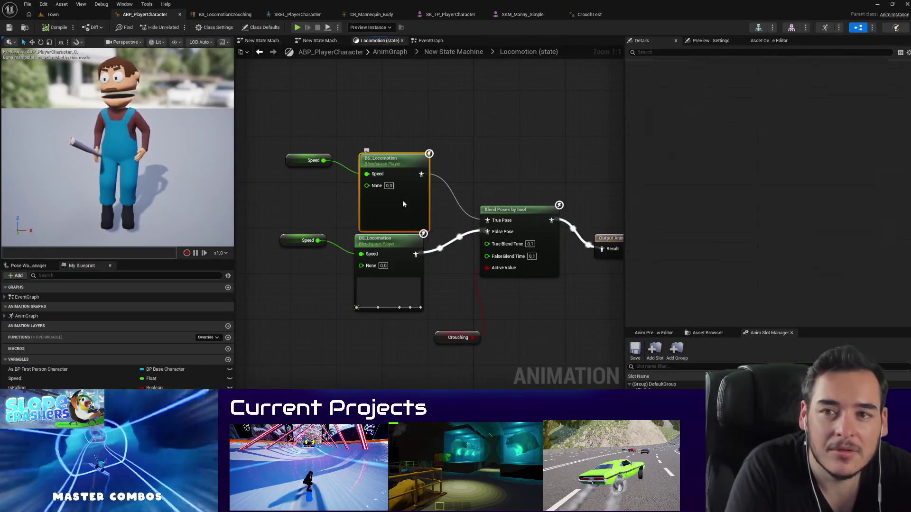
right_click(403, 201)
mouse_move(427, 338)
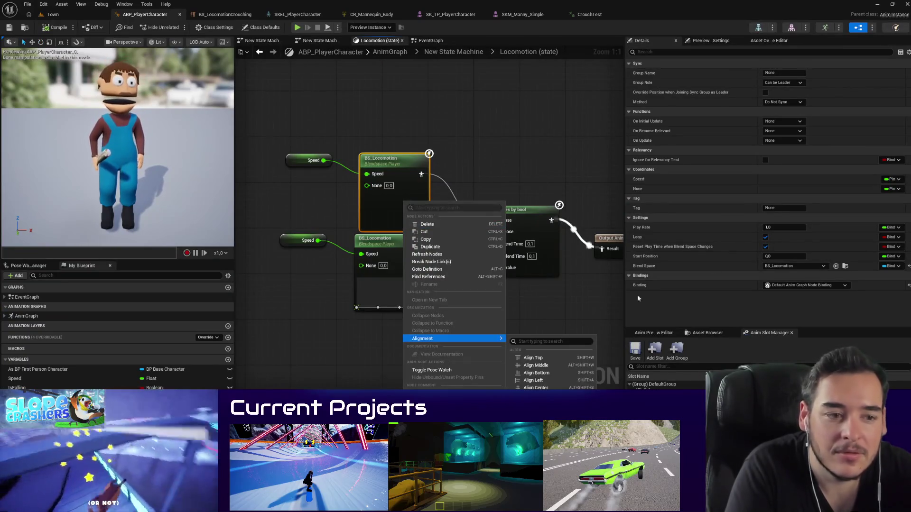
click(809, 266)
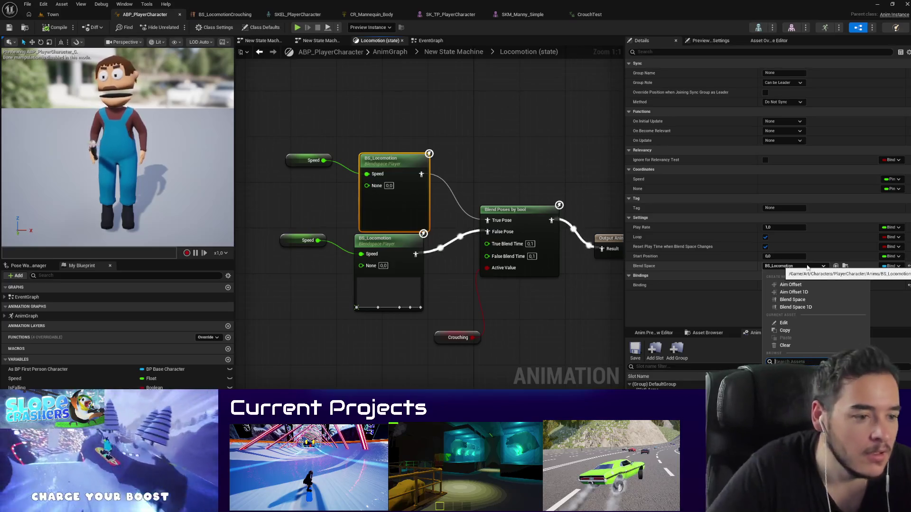
click(783, 322)
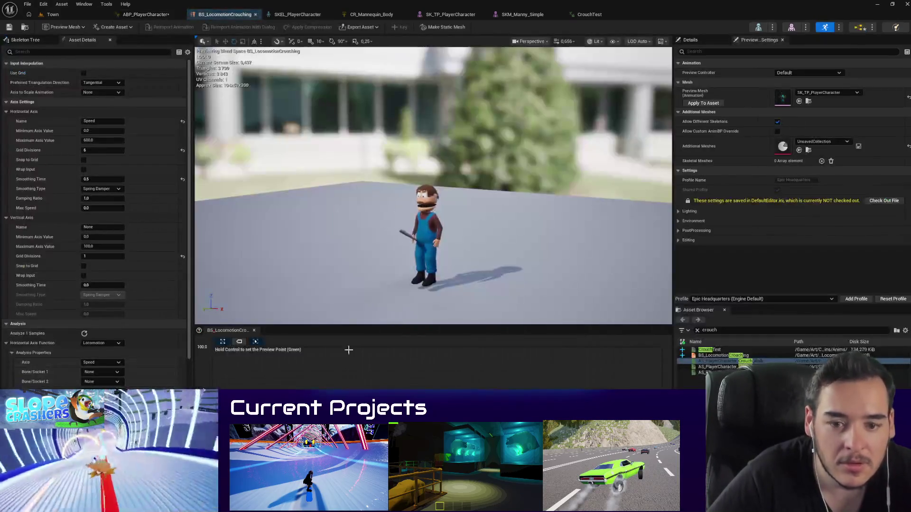
right_click(214, 356)
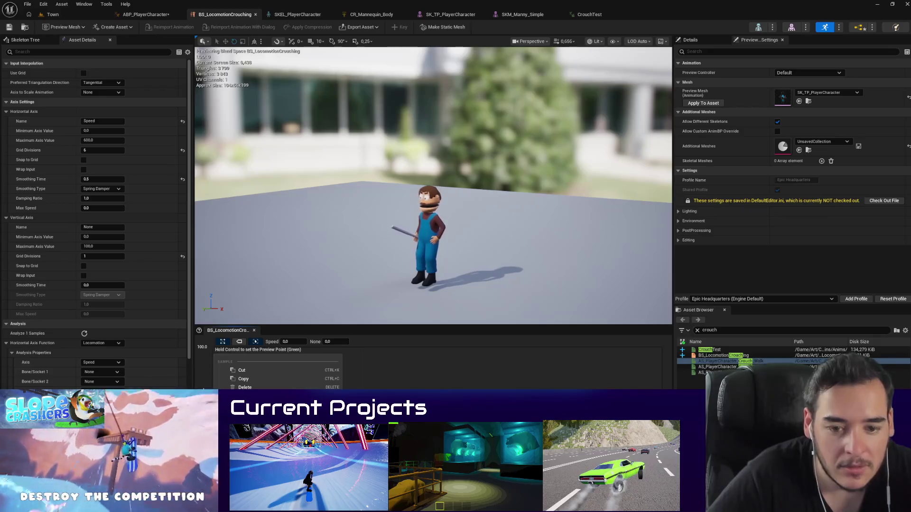
click(244, 388)
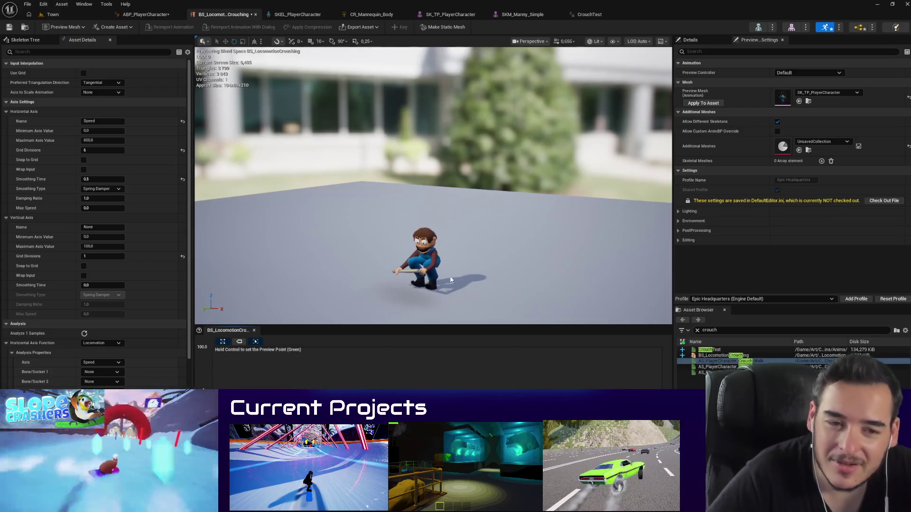
mouse_move(448, 276)
mouse_down()
mouse_move(449, 247)
mouse_move(399, 244)
mouse_move(522, 245)
mouse_move(289, 3)
mouse_up()
Step: Start retargeting CrouchTest and set SK_TP_PlayerCharacter as the target skeletal mesh
click(78, 16)
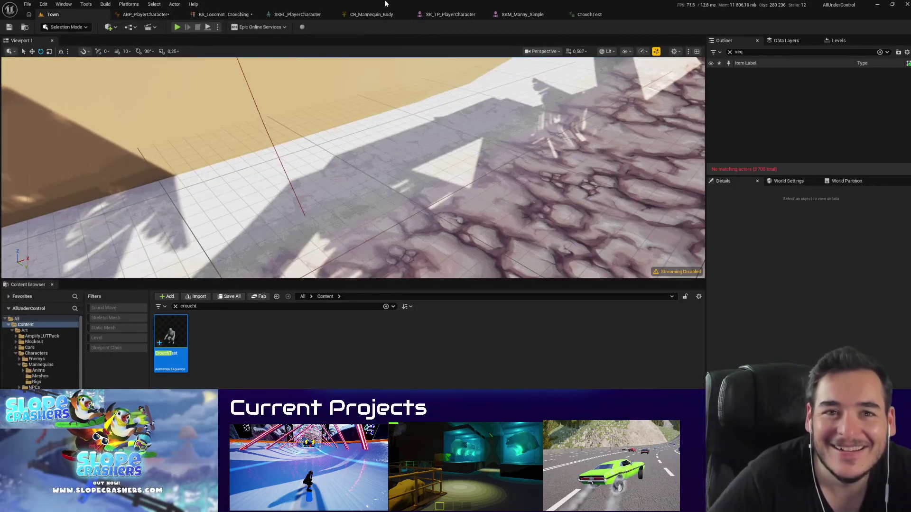
right_click(176, 346)
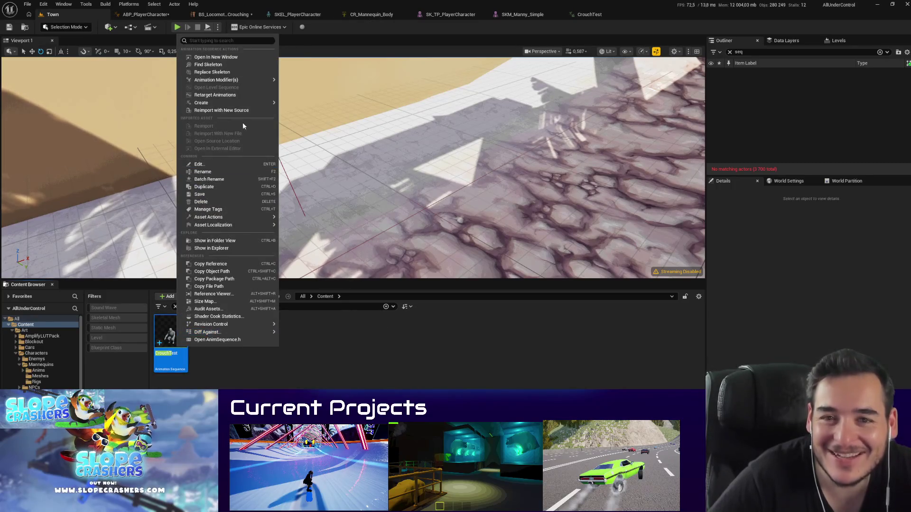
click(232, 96)
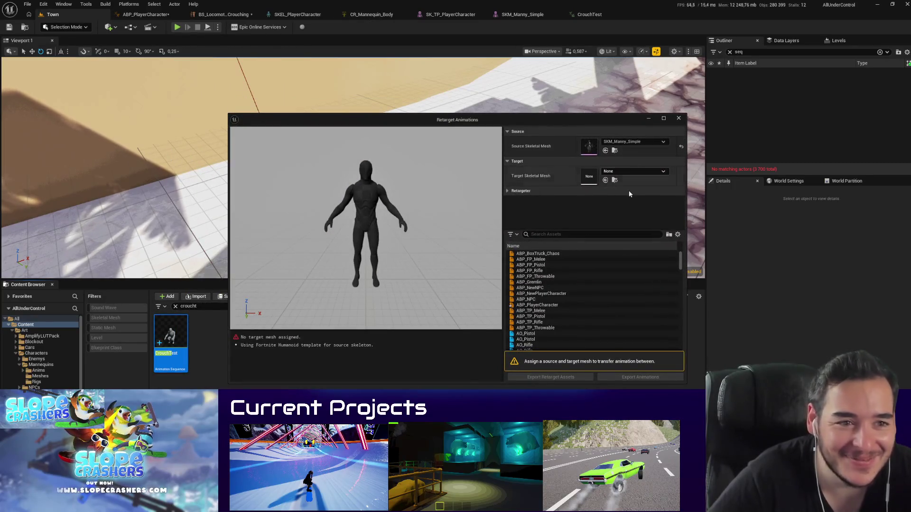
click(619, 171)
scroll(674, 268, down, 3)
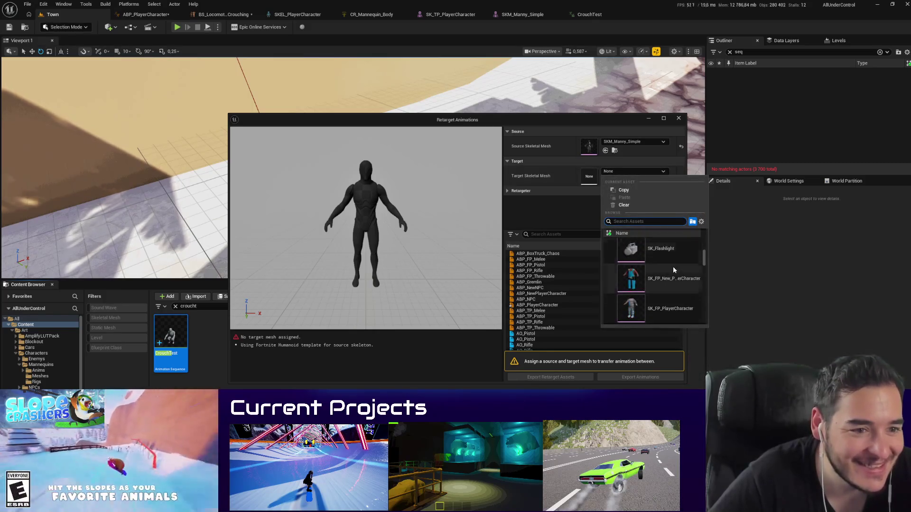
click(440, 15)
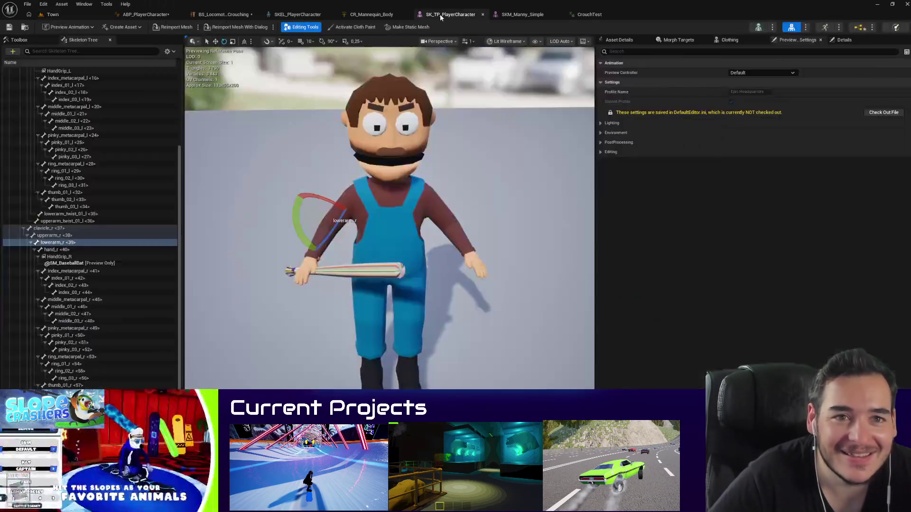
click(25, 28)
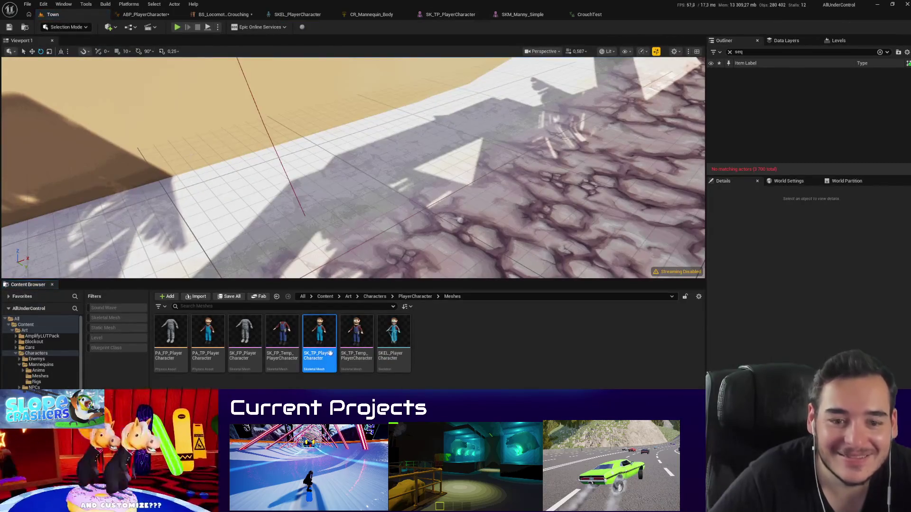
key(alt+Tab)
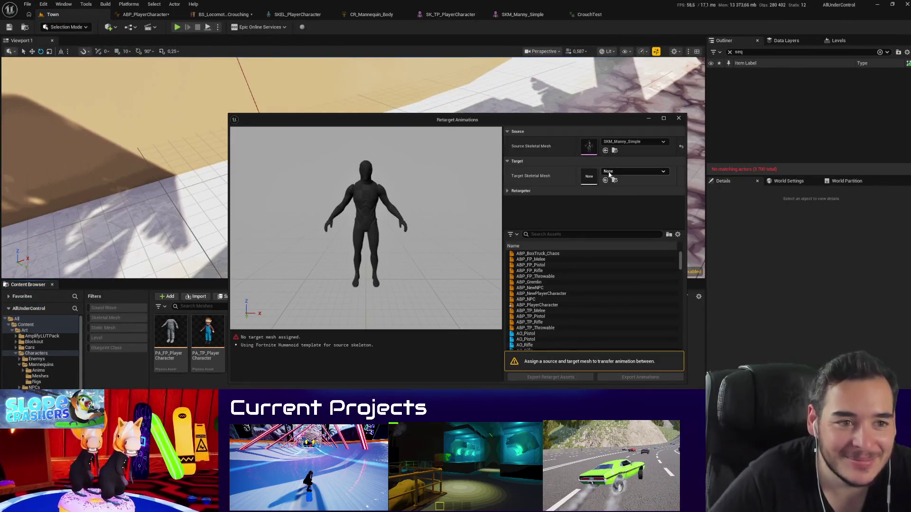
click(606, 180)
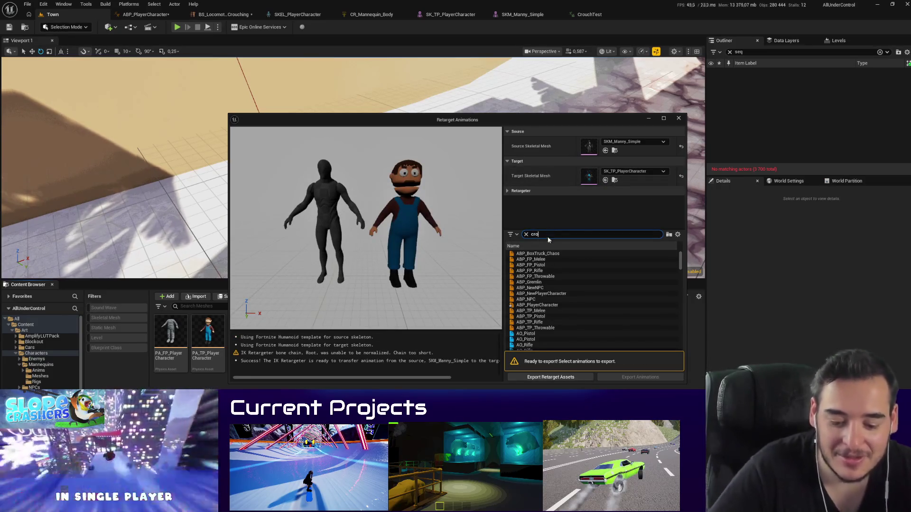
Step: Select CrouchTest and export the retargeted animation into Art/Characters/PlayerCharacter/Anims
text(uch)
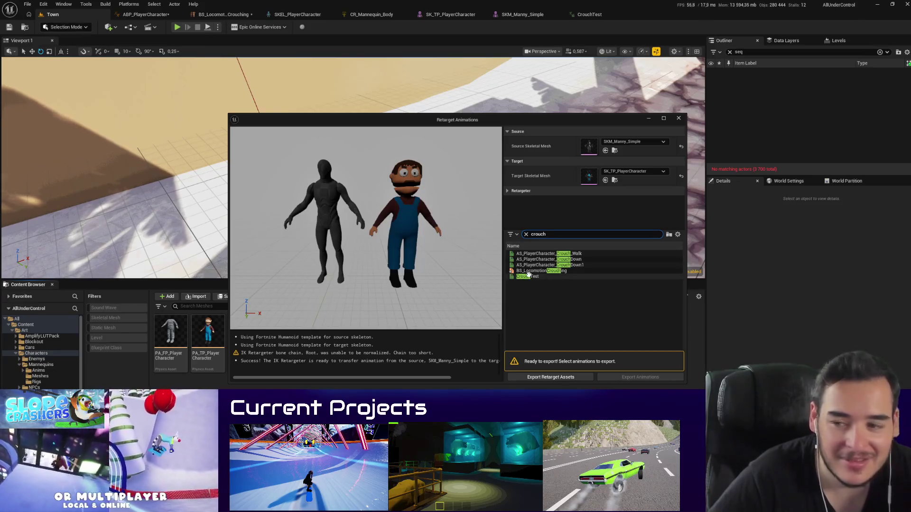
click(534, 277)
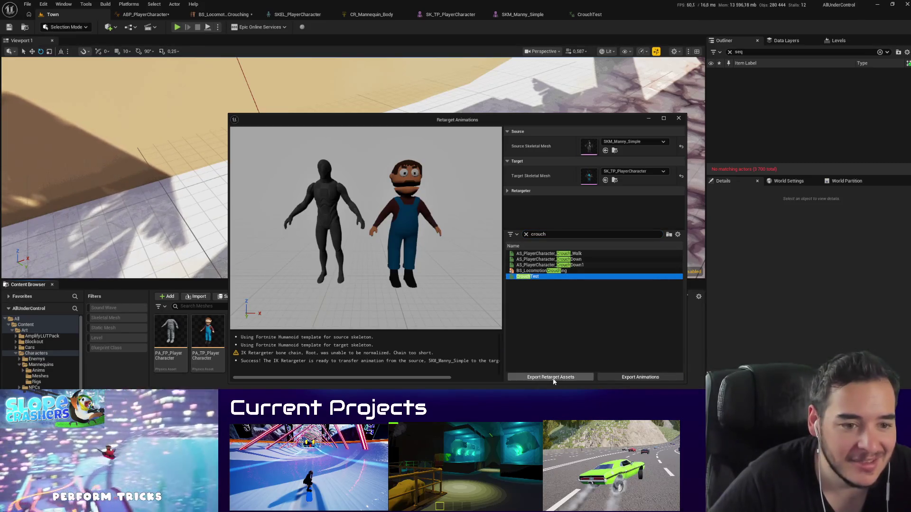
click(614, 378)
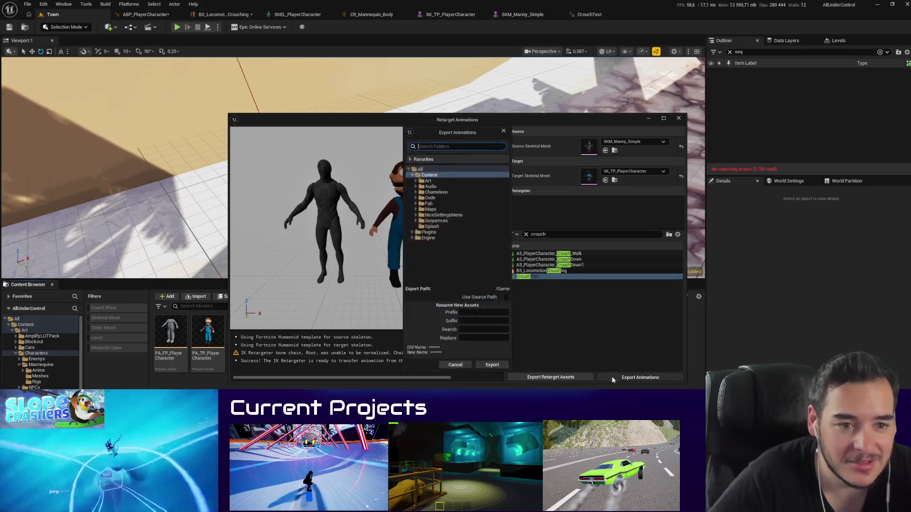
click(416, 182)
click(419, 204)
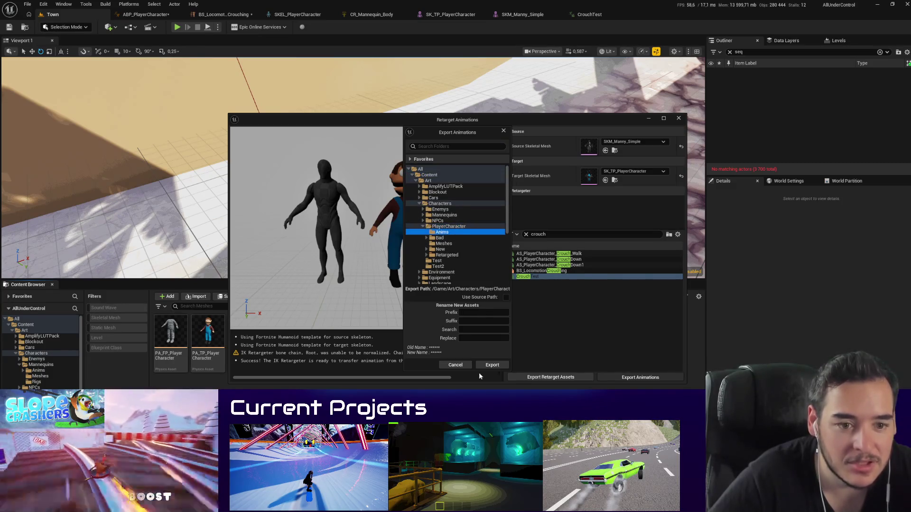
click(492, 366)
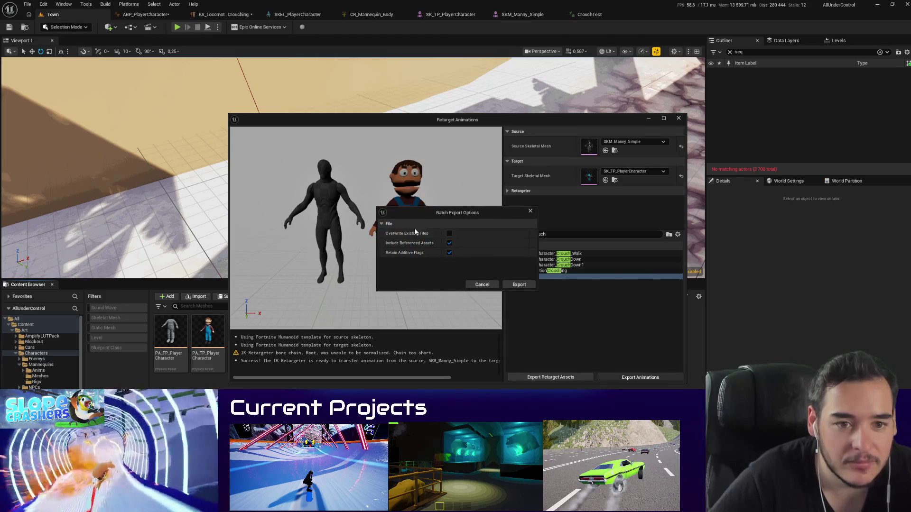
click(518, 284)
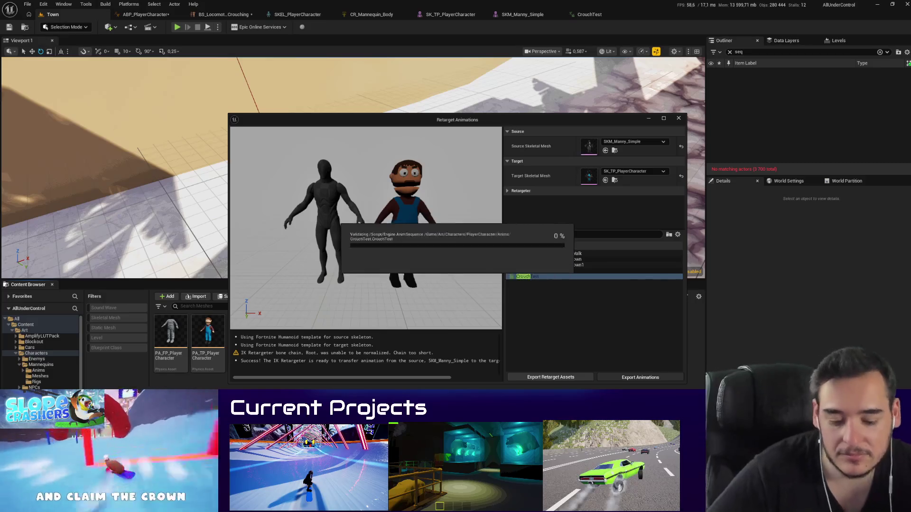
click(678, 118)
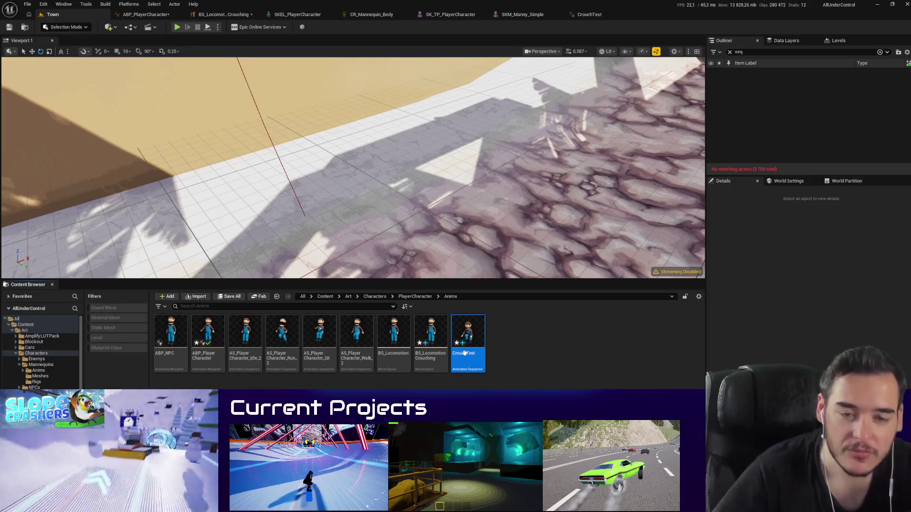
Step: Open the retargeted CrouchTest animation and orbit around the crouching player character
double_click(464, 353)
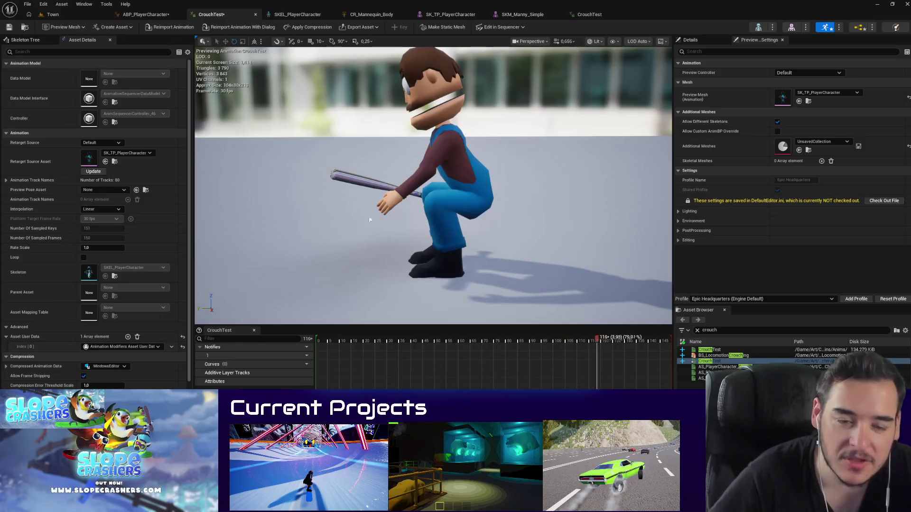
drag(370, 220, 284, 209)
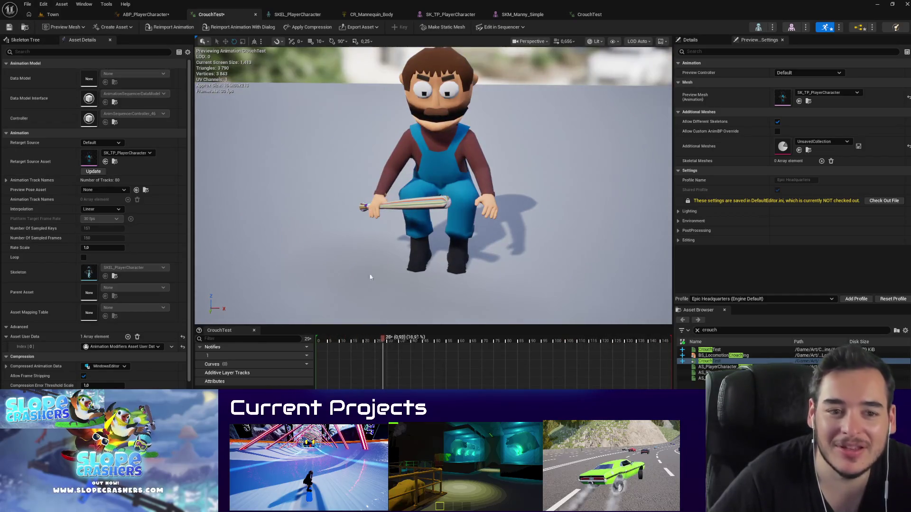
drag(370, 277, 469, 287)
click(50, 14)
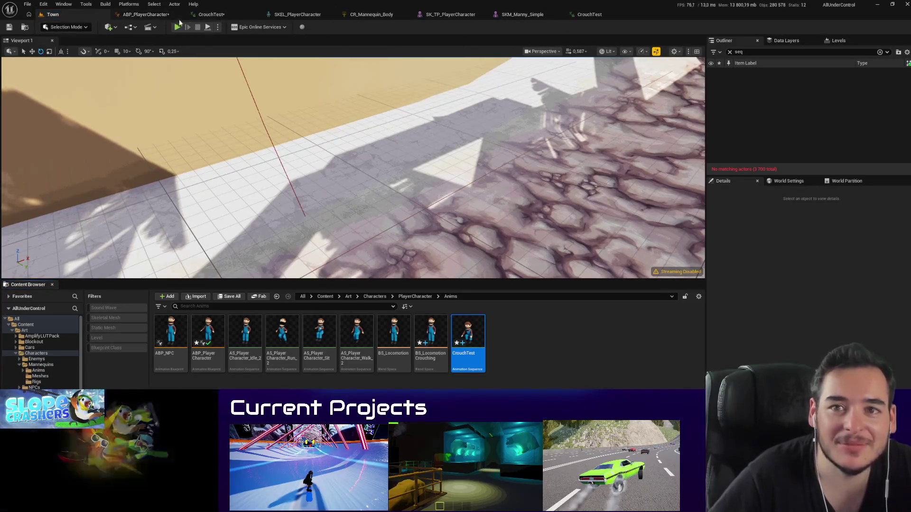
click(210, 16)
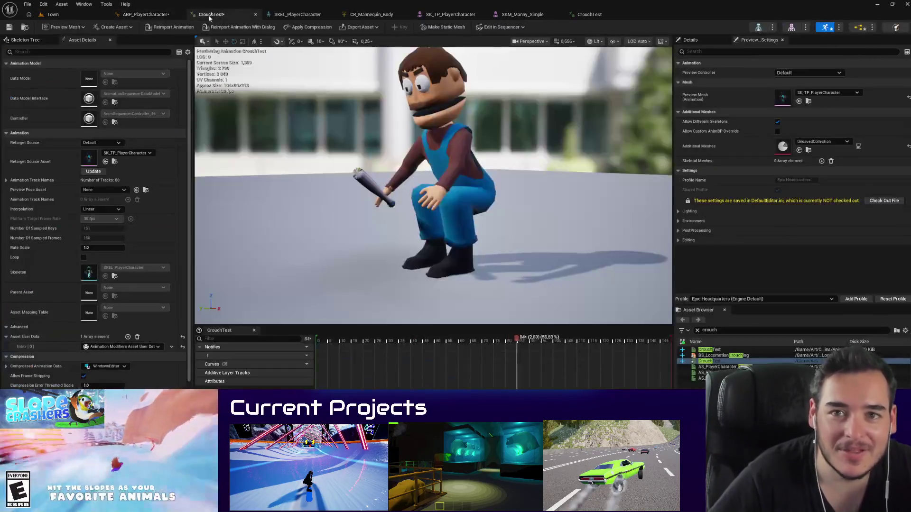
Step: Open BS_LocomotionCrouching and inspect its crouch sample in the preview
double_click(741, 356)
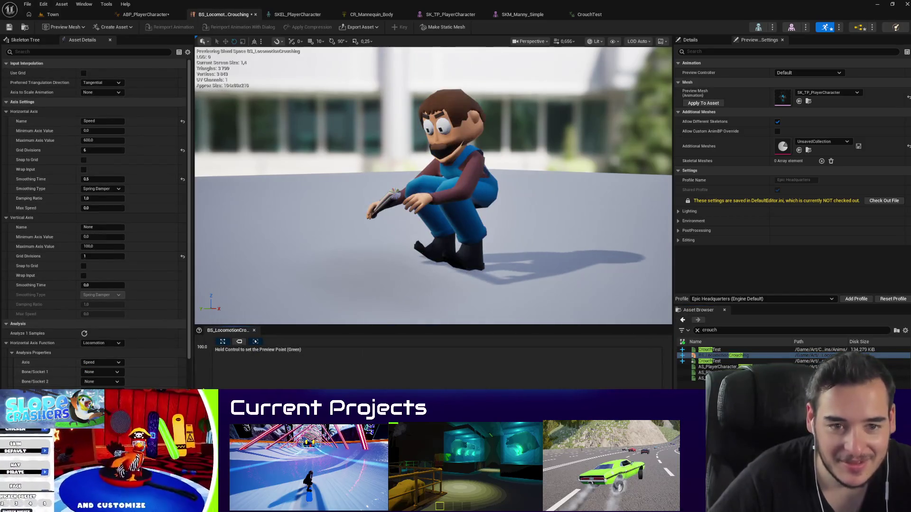
drag(435, 260, 435, 260)
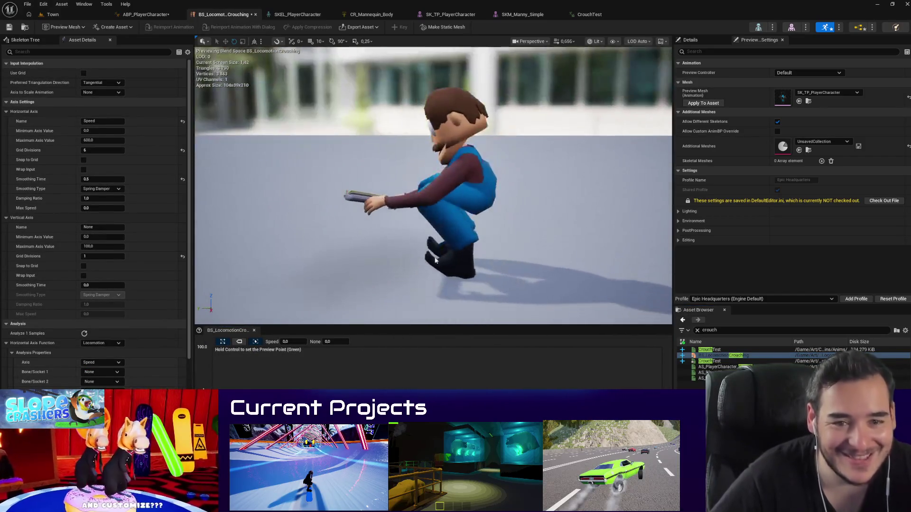
right_click(212, 352)
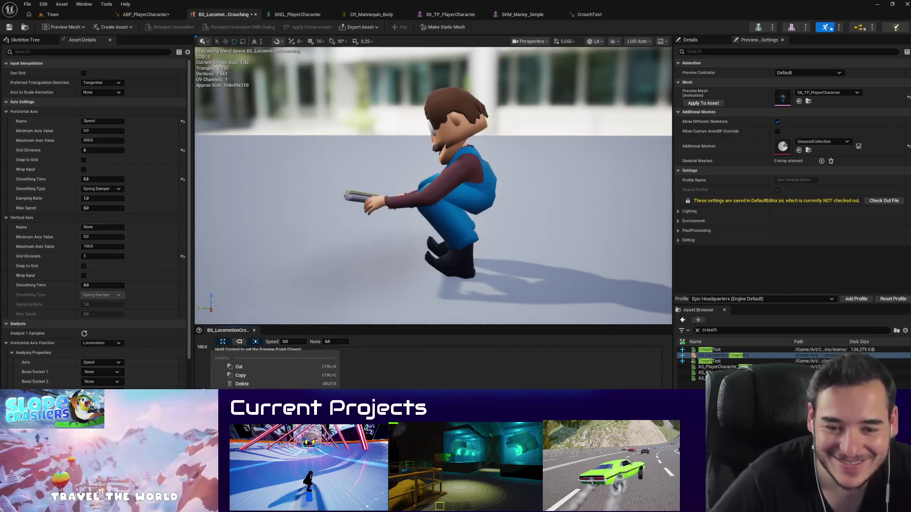
key(Escape)
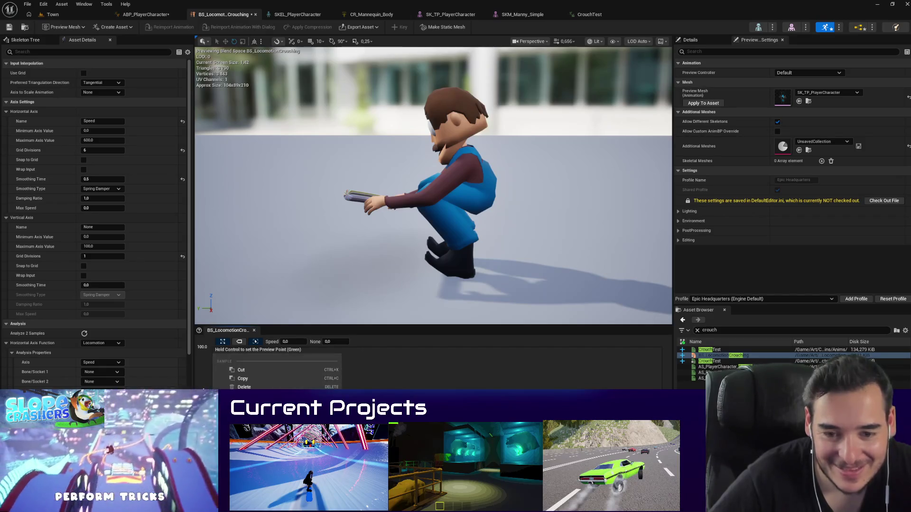
key(Escape)
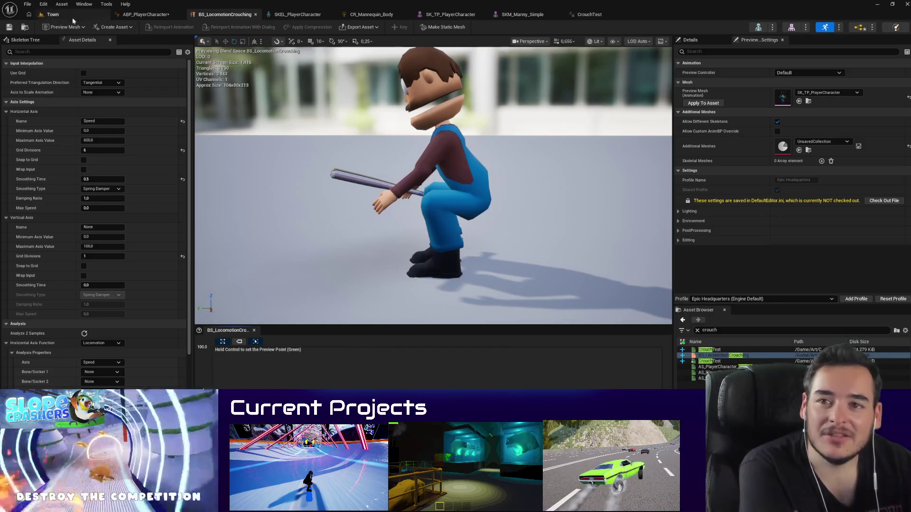
Step: Close the SKEL, CR, SK, SKM, CrouchTest and blend space editor tabs
click(87, 14)
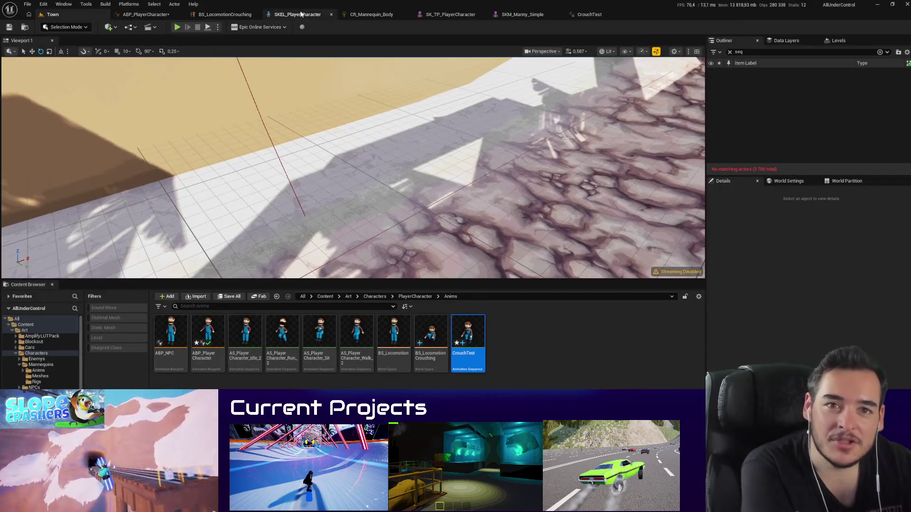
click(327, 14)
click(331, 14)
click(332, 15)
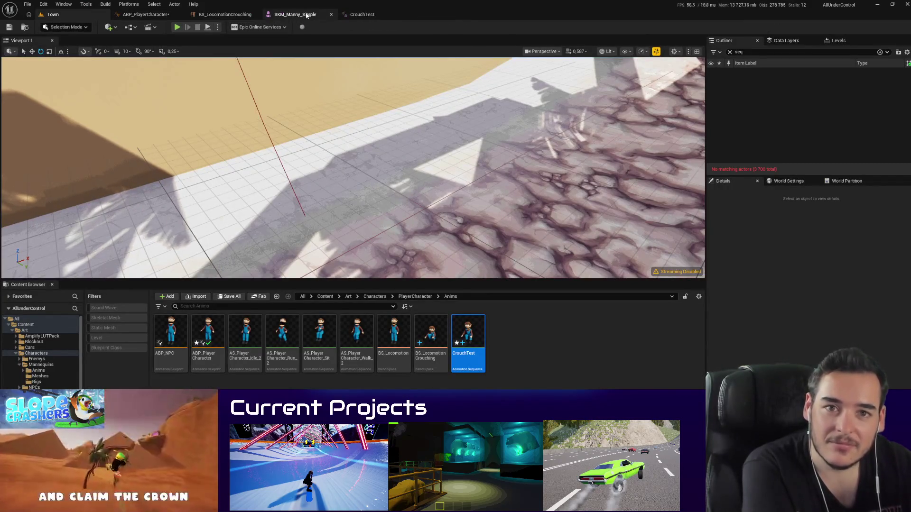
click(332, 14)
click(294, 14)
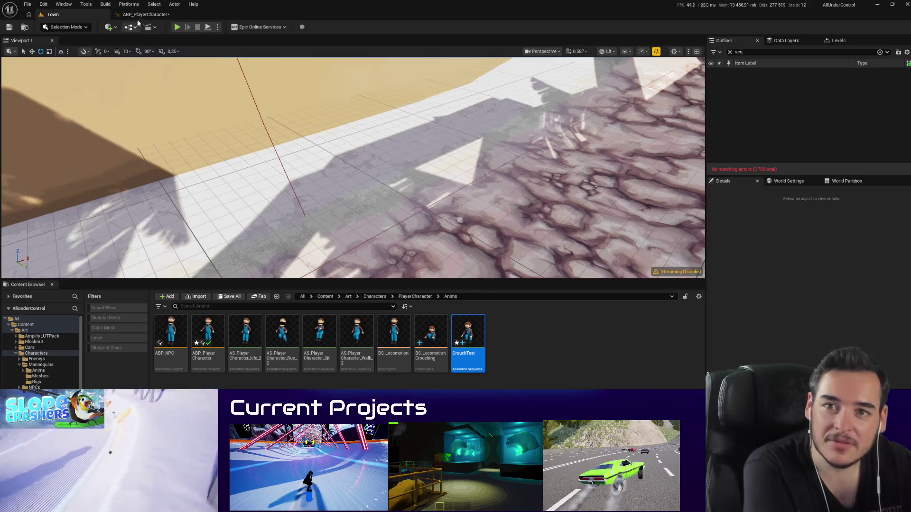
click(258, 14)
Step: Compile ABP_PlayerCharacter and inspect its Crouching variable node
click(145, 14)
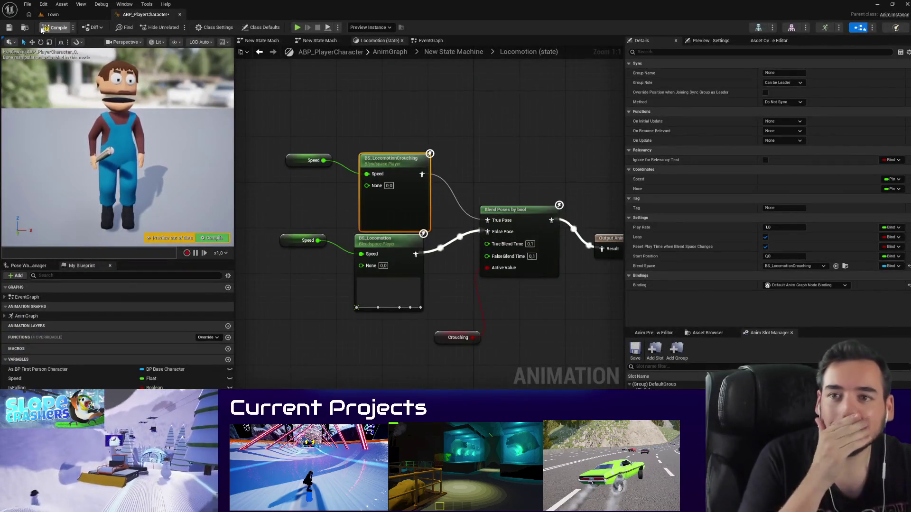
click(60, 27)
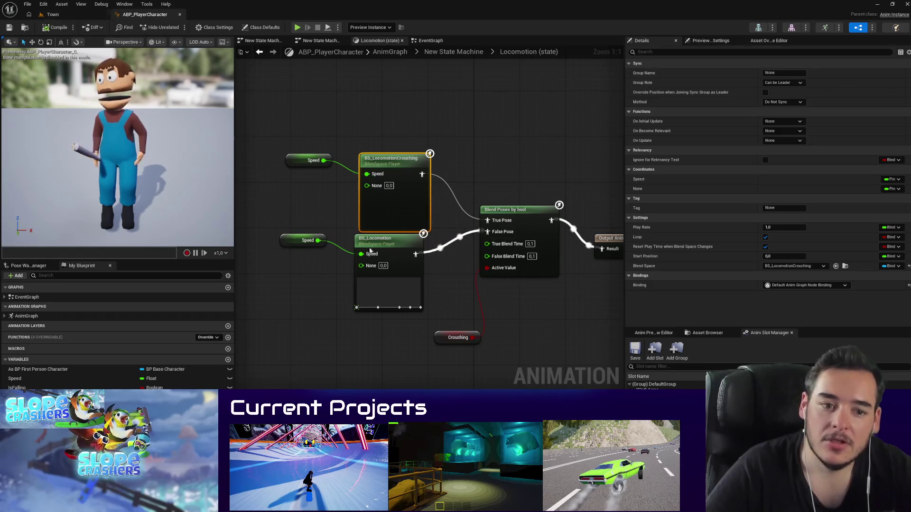
click(456, 337)
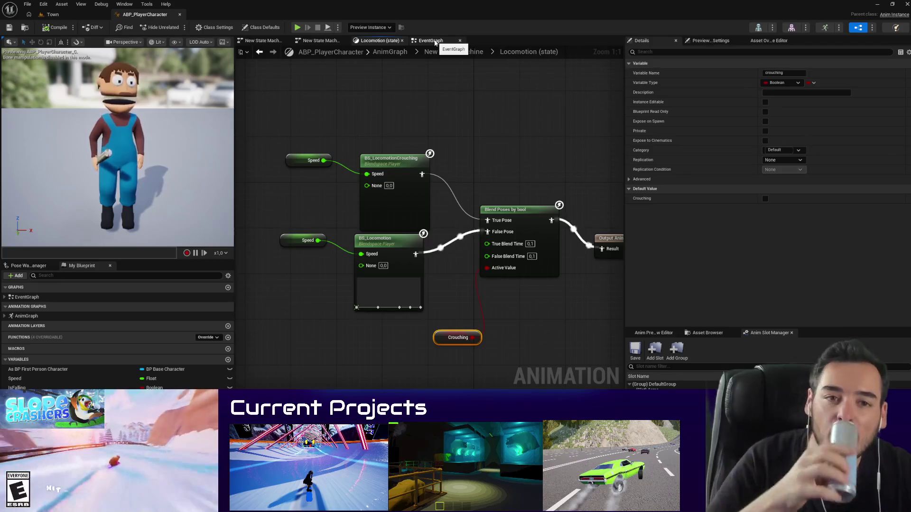
click(435, 43)
Step: Add a SET Crouching node and wire it in after Set Is Falling in the update chain
scroll(457, 186, up, 2)
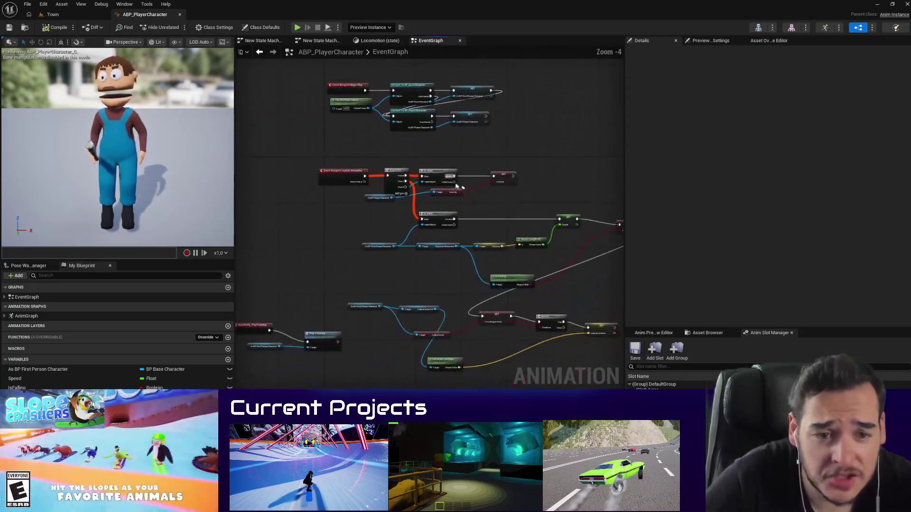
mouse_move(29, 398)
mouse_down()
mouse_move(507, 362)
mouse_move(499, 371)
mouse_up()
scroll(493, 341, down, 4)
scroll(484, 323, up, 6)
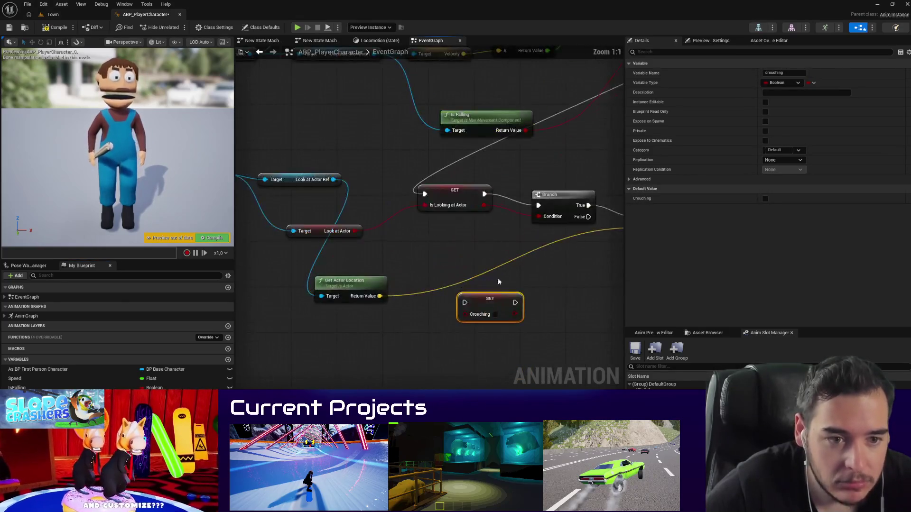
drag(625, 300, 794, 300)
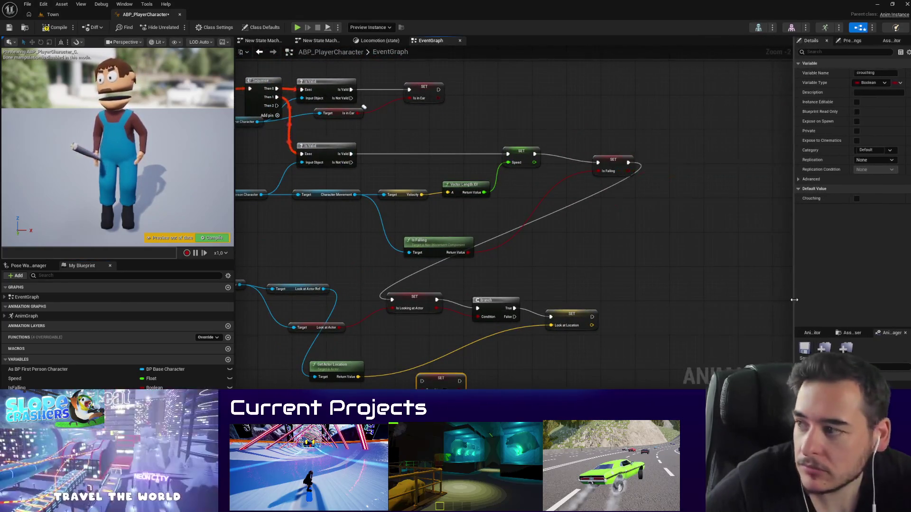
drag(559, 276, 681, 275)
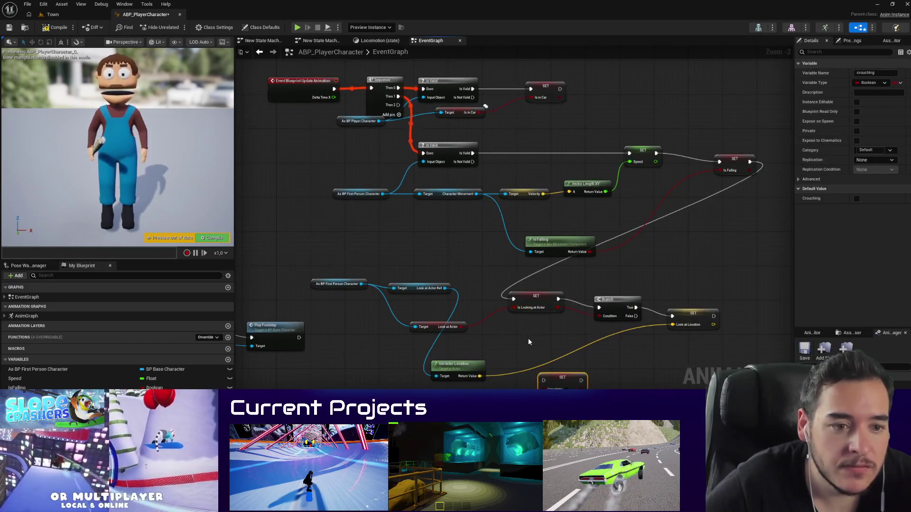
drag(567, 291, 568, 241)
mouse_move(565, 326)
mouse_down()
mouse_move(720, 172)
mouse_move(566, 274)
mouse_move(654, 218)
mouse_up()
mouse_move(557, 218)
mouse_down()
mouse_move(687, 227)
mouse_move(557, 218)
mouse_up()
Step: Add Is Crouching from Character Movement and connect it to the Crouching setter
drag(480, 292, 592, 243)
mouse_move(396, 201)
mouse_down()
mouse_move(434, 278)
mouse_move(447, 283)
mouse_up()
text(crouch)
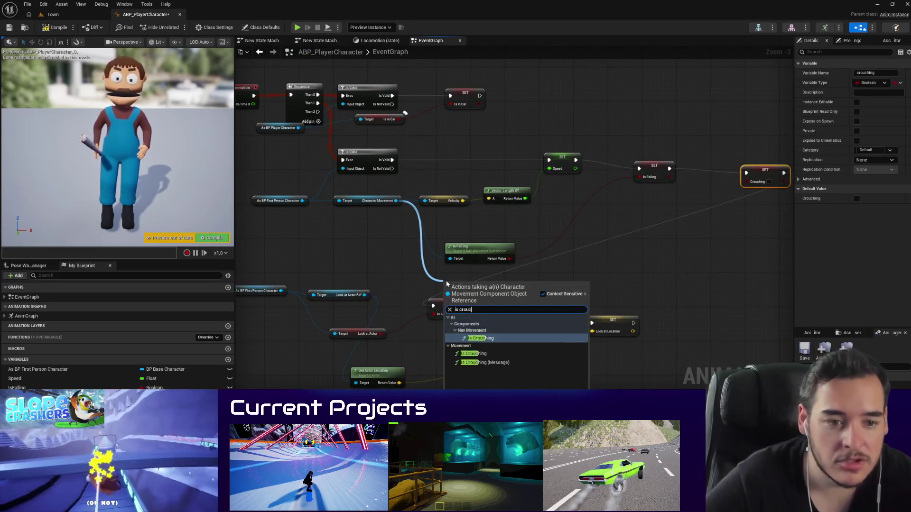
key(Return)
drag(446, 281, 457, 268)
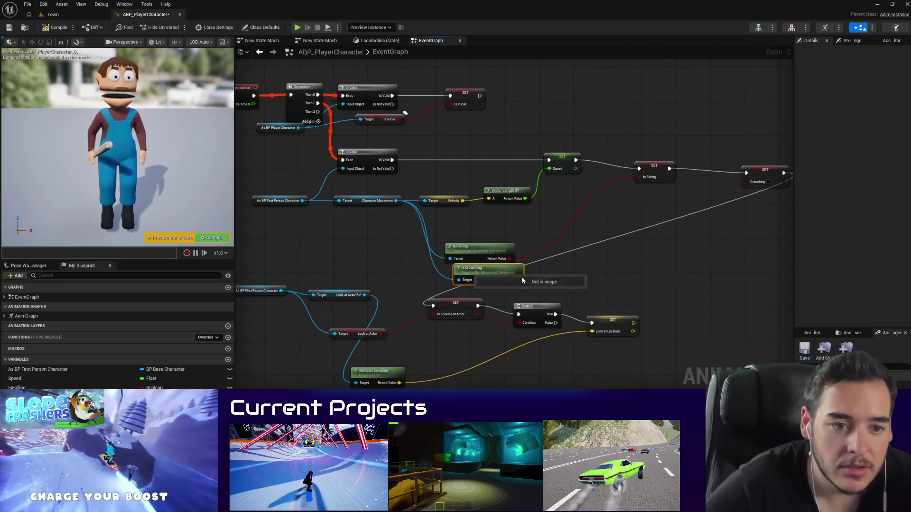
drag(517, 280, 770, 182)
mouse_move(491, 272)
mouse_down()
mouse_move(483, 277)
mouse_move(504, 220)
mouse_up()
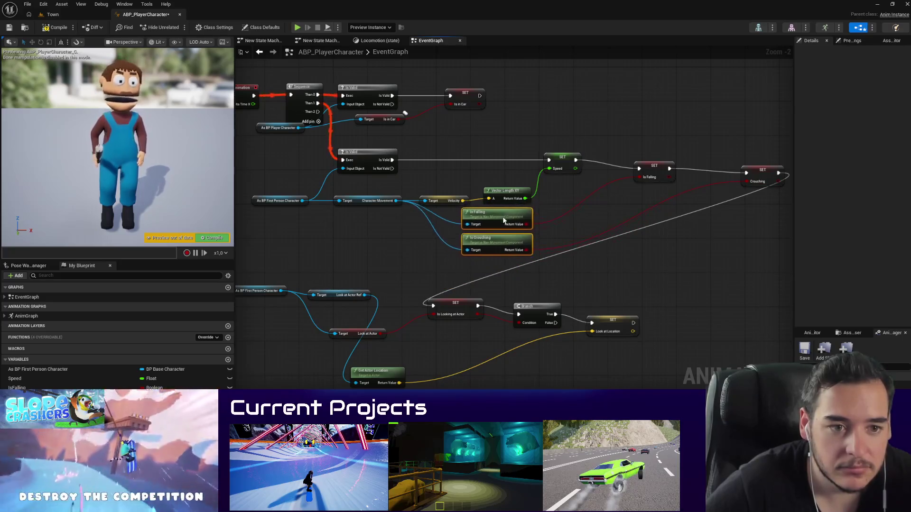
Step: Compile and save ABP_PlayerCharacter
click(55, 28)
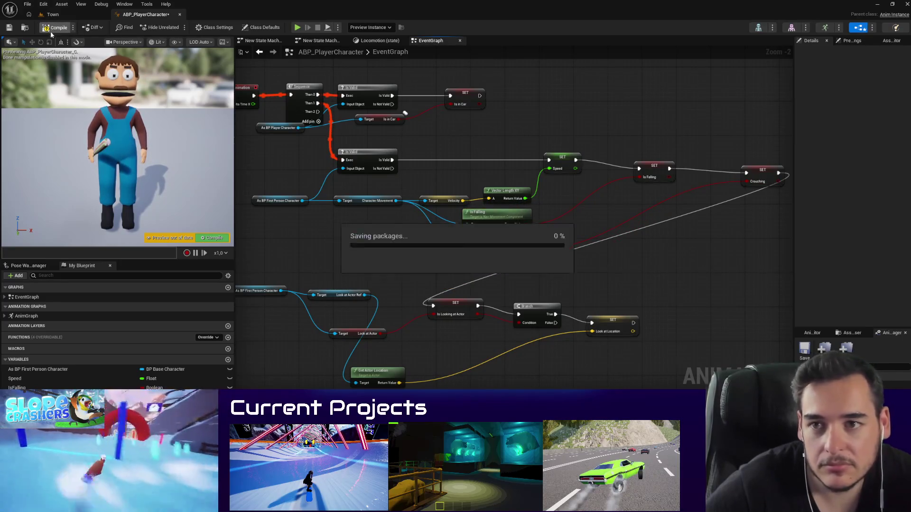
click(8, 28)
click(50, 15)
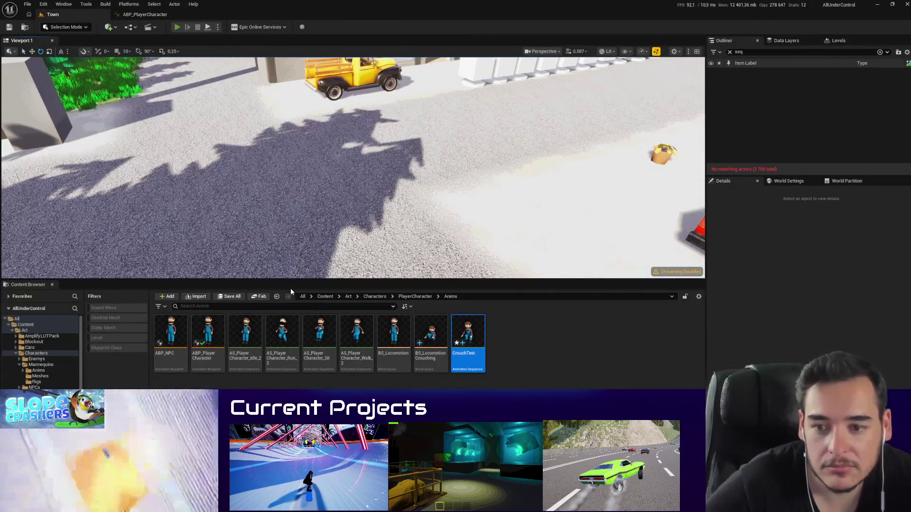
Step: Play-test Town in an enlarged game view, walking to the store and picking up the pistol
key(alt+p)
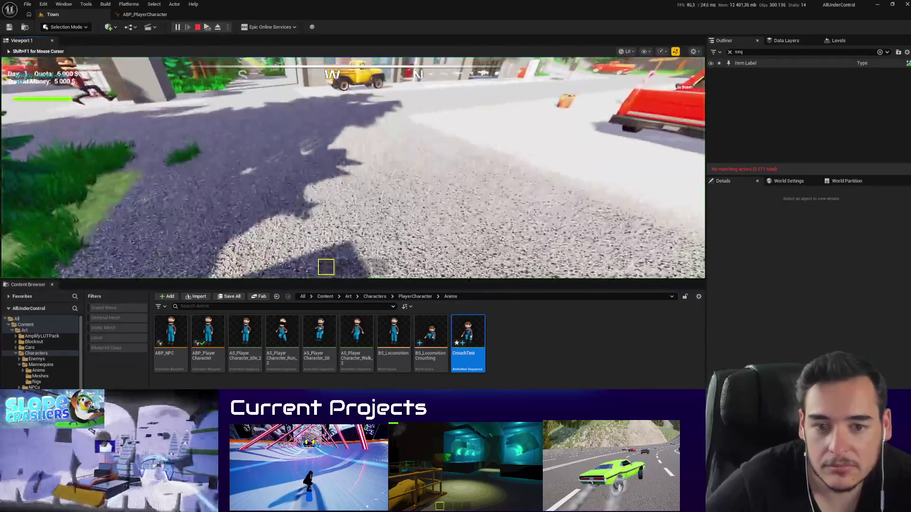
drag(294, 280, 293, 386)
click(294, 333)
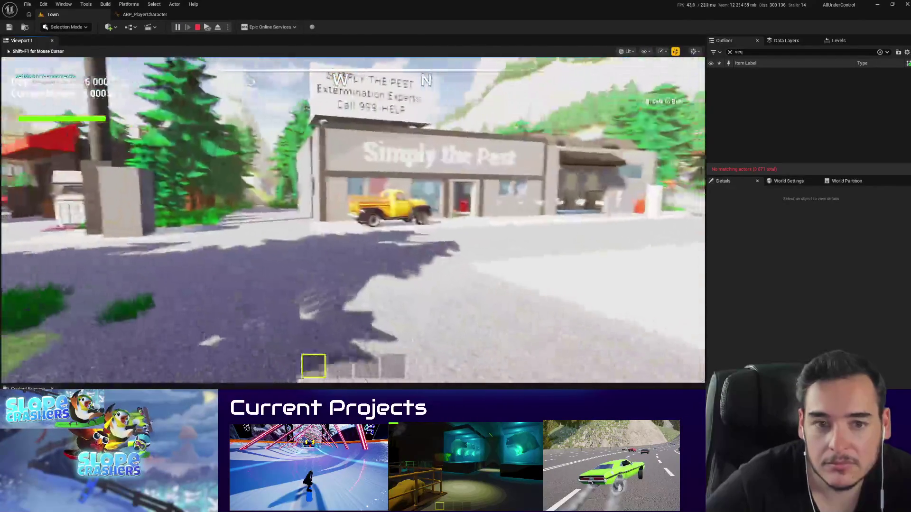
key(w)
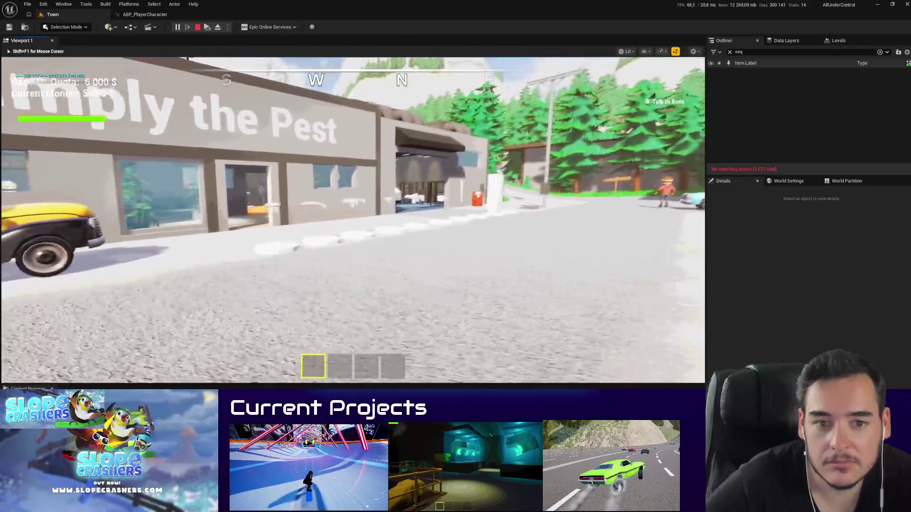
key(w)
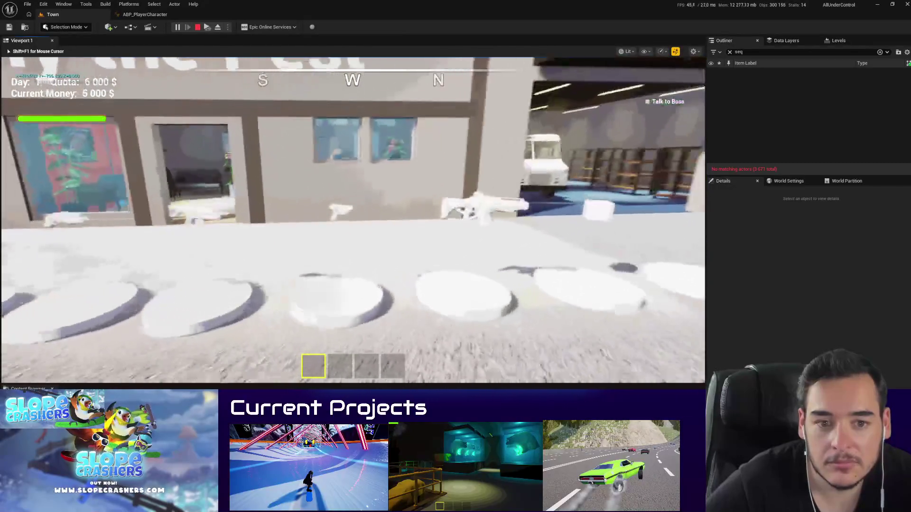
key(e)
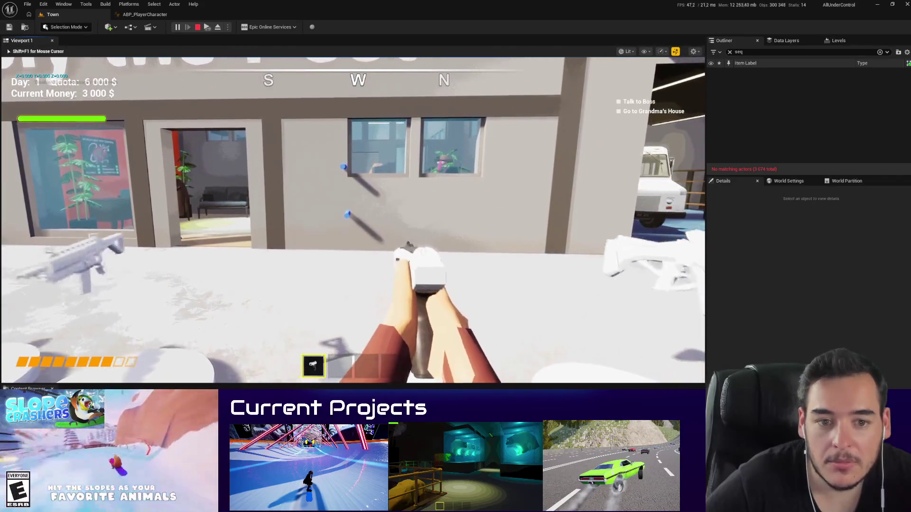
key(2)
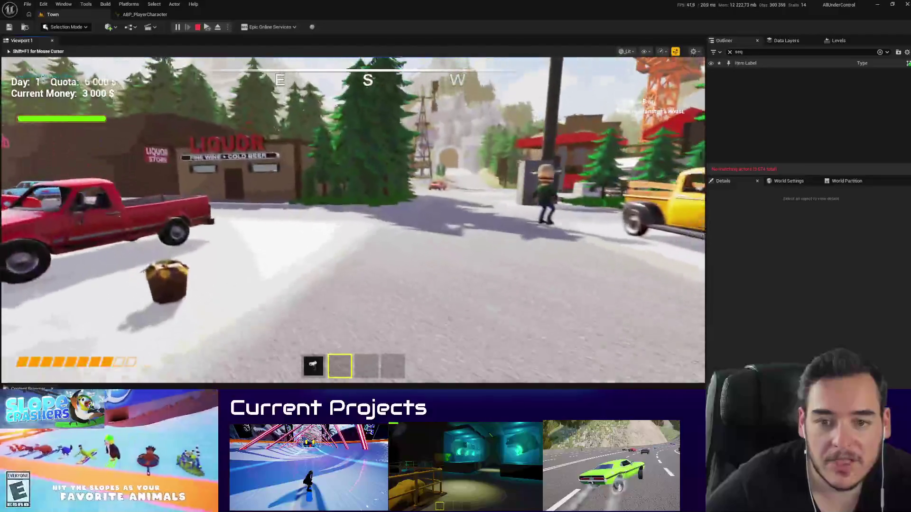
key(Escape)
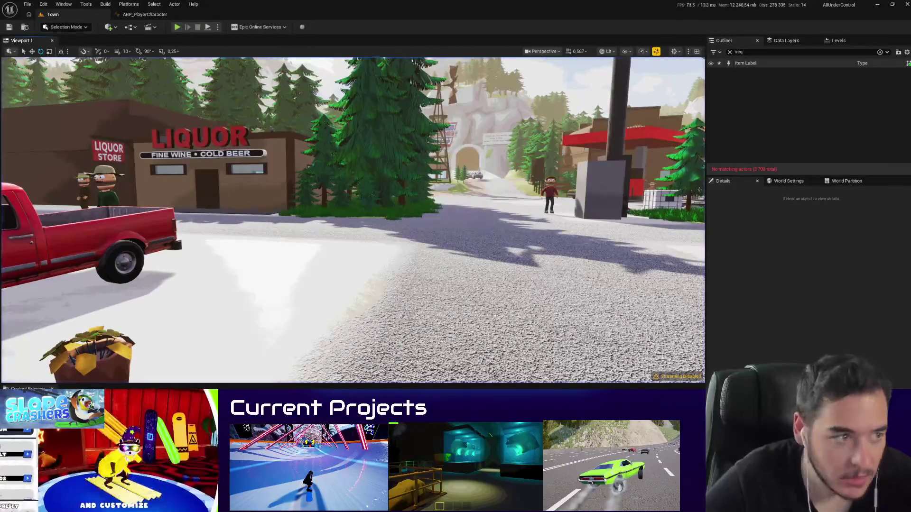
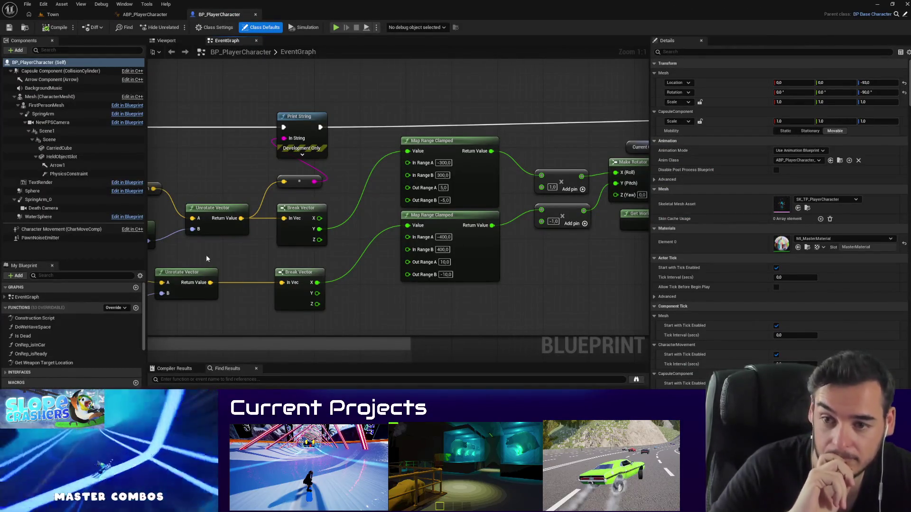
Step: Search the BP_PlayerCharacter graph for 'spring' to jump to the Sprint group
scroll(206, 259, down, 6)
scroll(299, 260, down, 6)
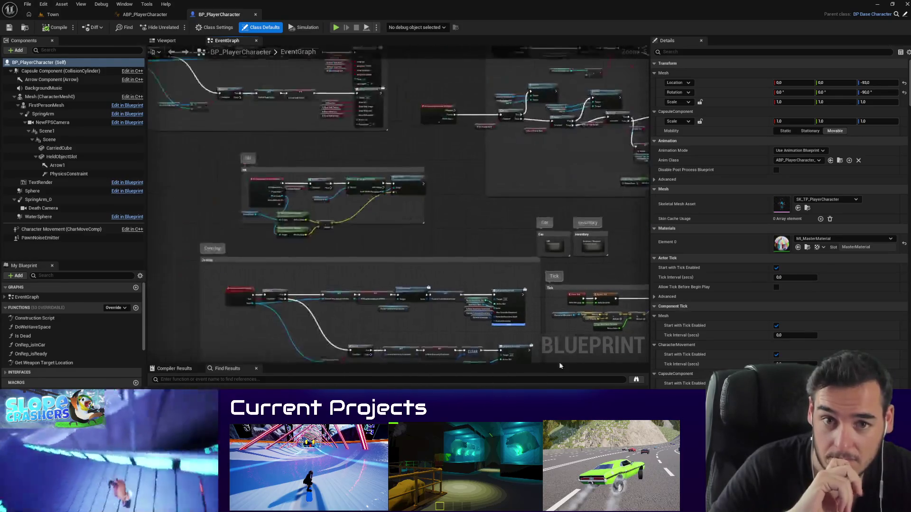
mouse_move(359, 280)
mouse_down()
mouse_move(309, 302)
mouse_move(309, 254)
mouse_move(328, 250)
mouse_up()
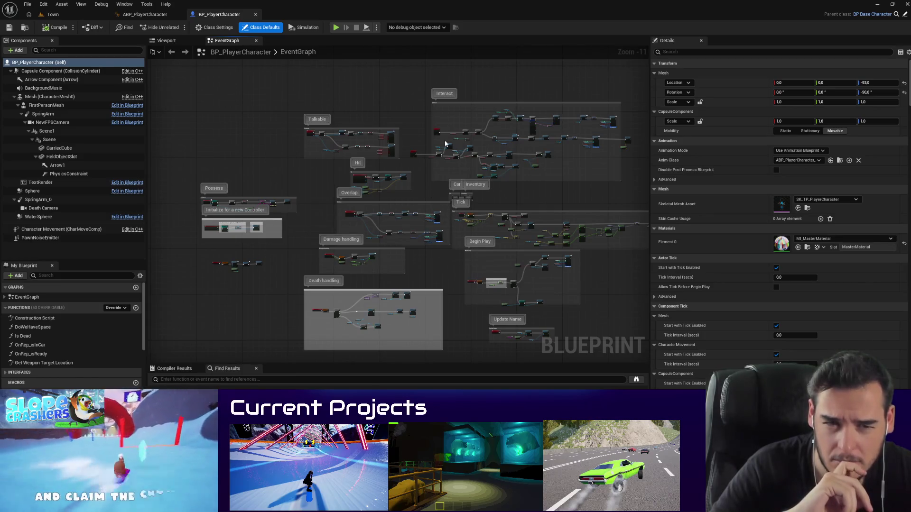
text(spring)
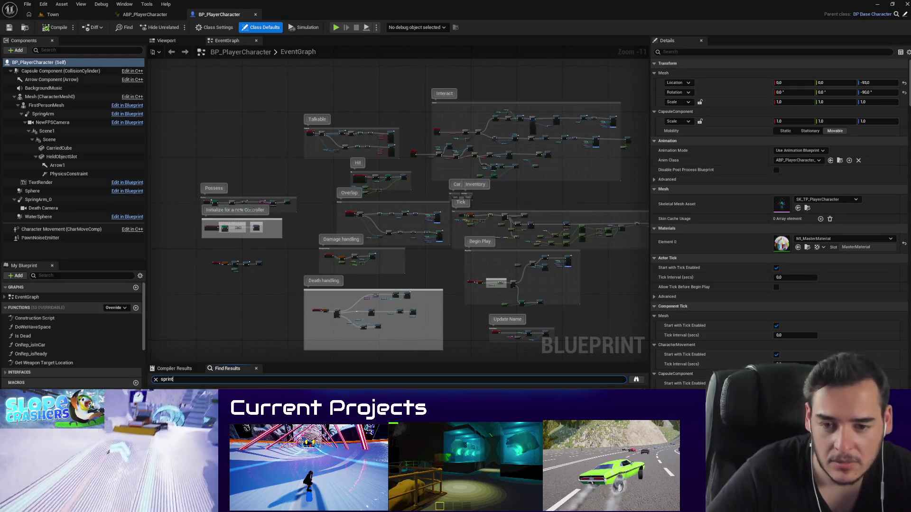
key(Return)
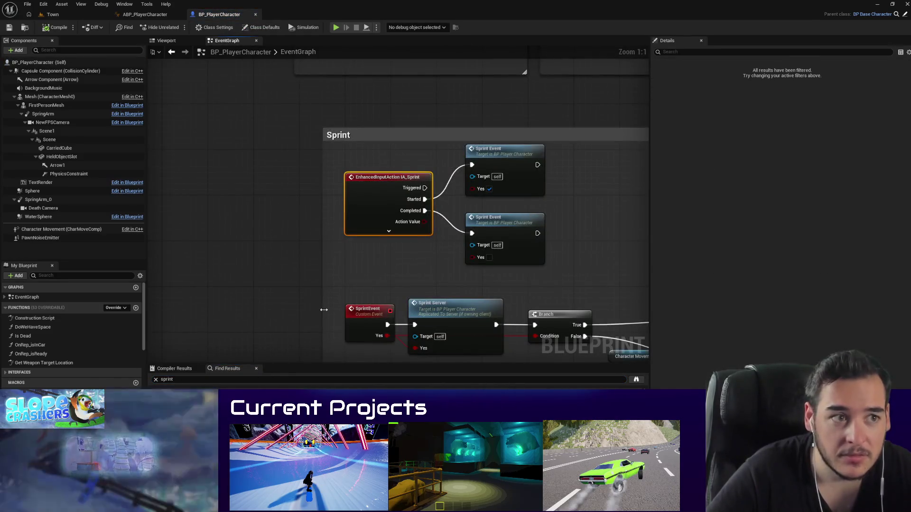
Step: Open the IA_Sprint input action asset from the Sprint group's input node
scroll(233, 202, down, 12)
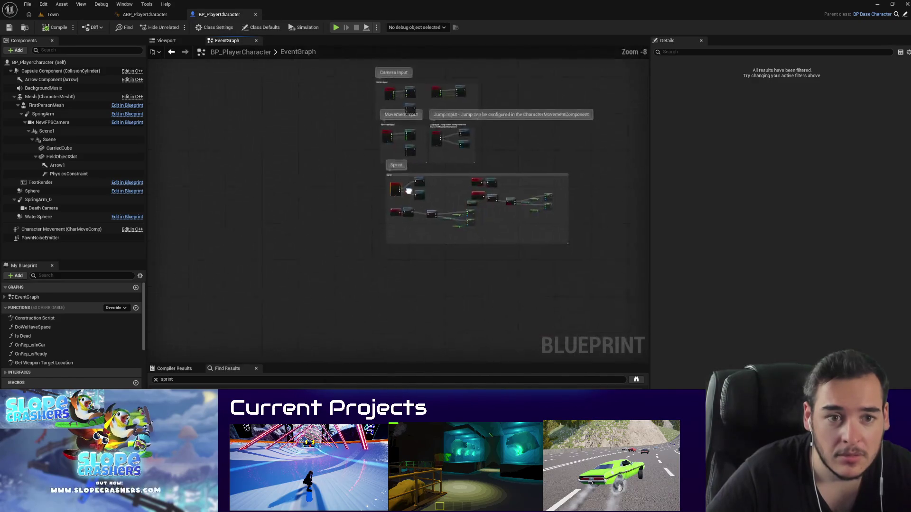
scroll(398, 232, up, 7)
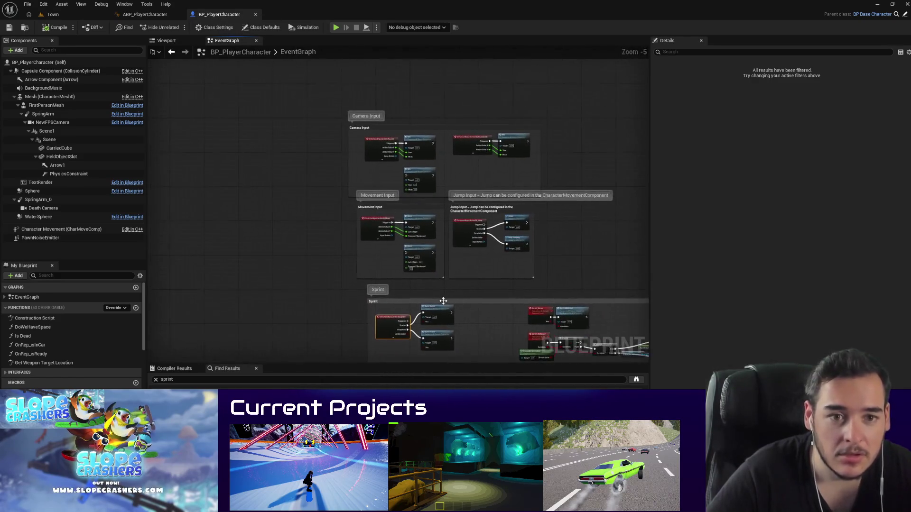
scroll(398, 231, up, 5)
scroll(317, 211, down, 6)
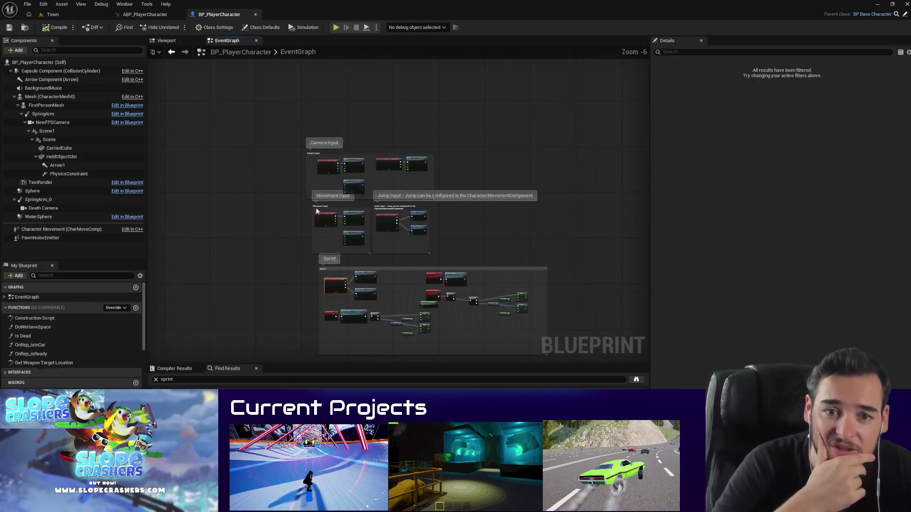
scroll(321, 301, up, 5)
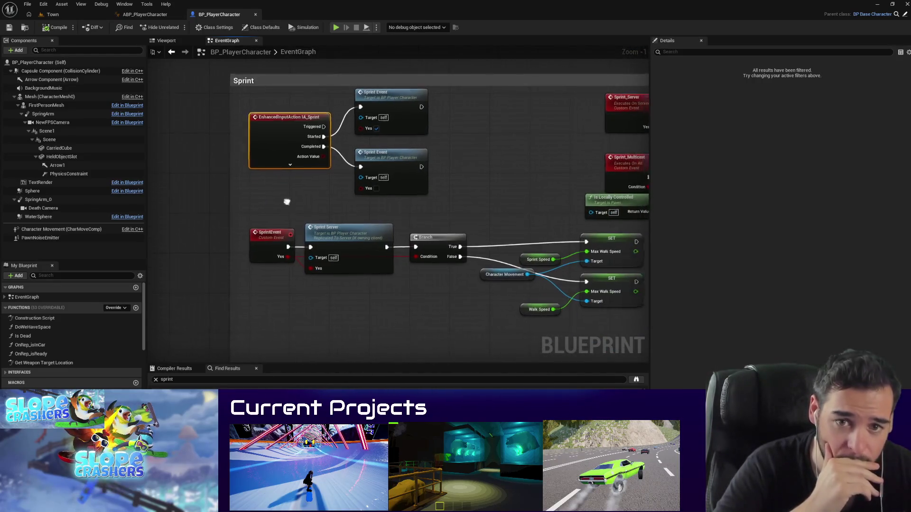
double_click(287, 124)
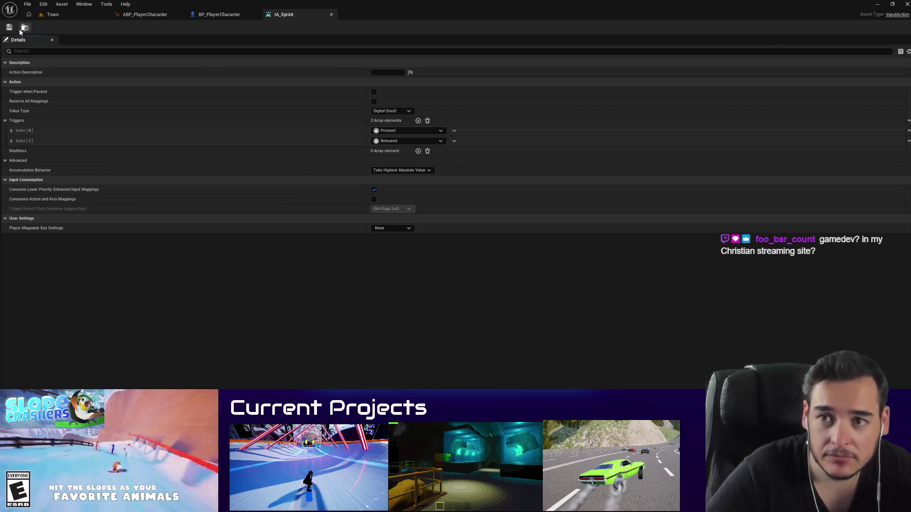
Step: Open the IA_Crouch input action, then the IMC_Default input mapping context
click(22, 29)
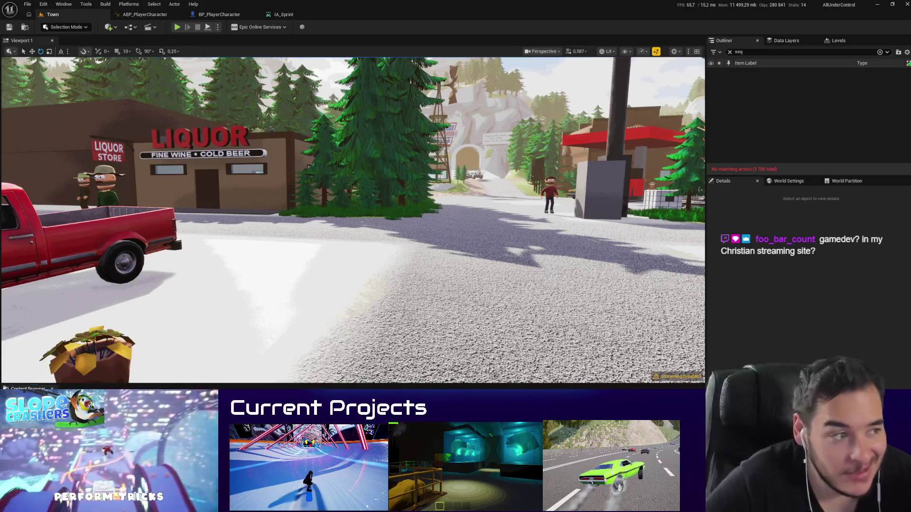
click(378, 18)
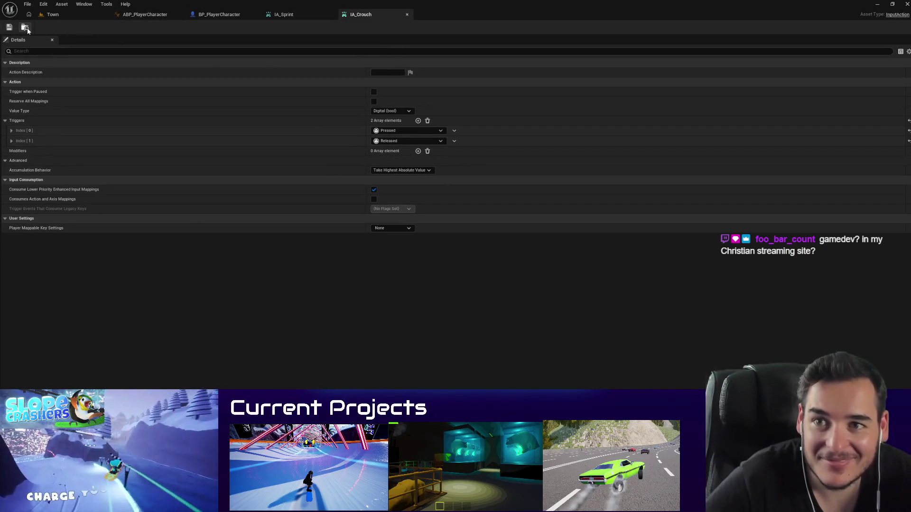
click(26, 27)
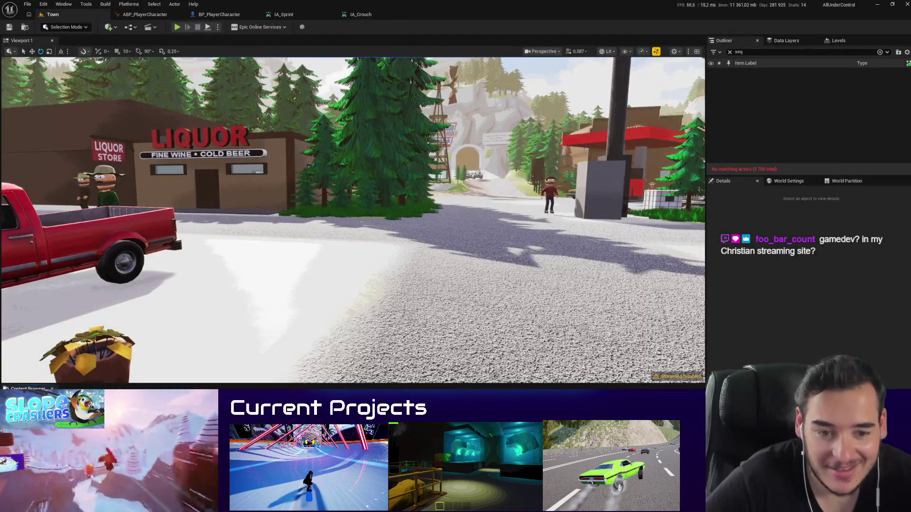
right_click(357, 278)
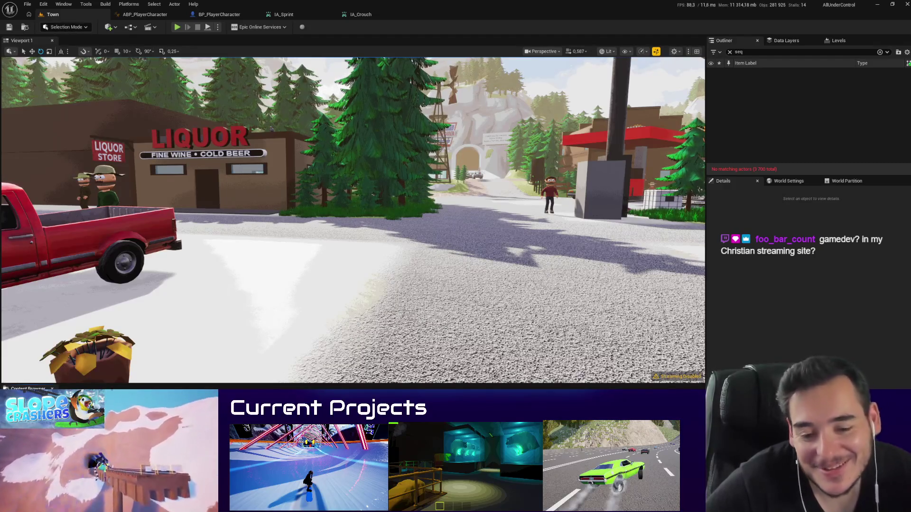
mouse_move(357, 278)
mouse_down()
mouse_move(368, 256)
mouse_move(389, 244)
mouse_move(483, 219)
mouse_move(484, 246)
mouse_move(467, 268)
mouse_up()
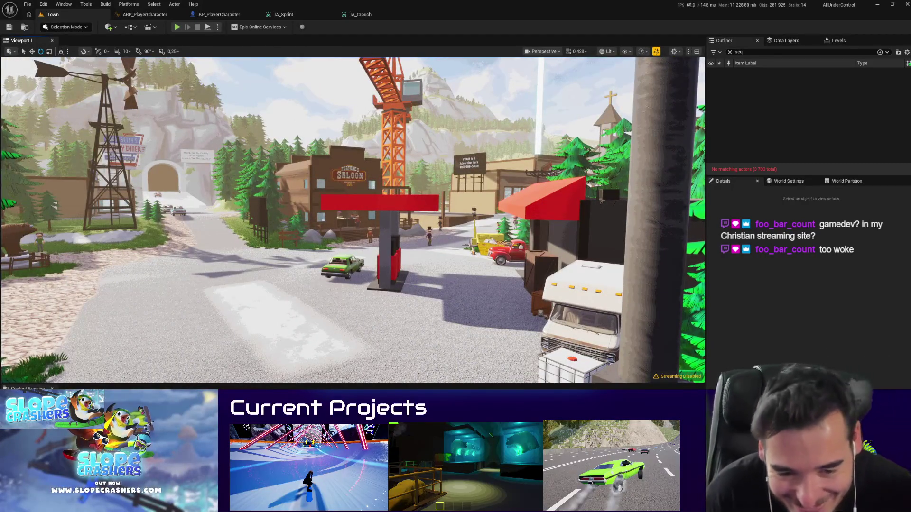
double_click(285, 427)
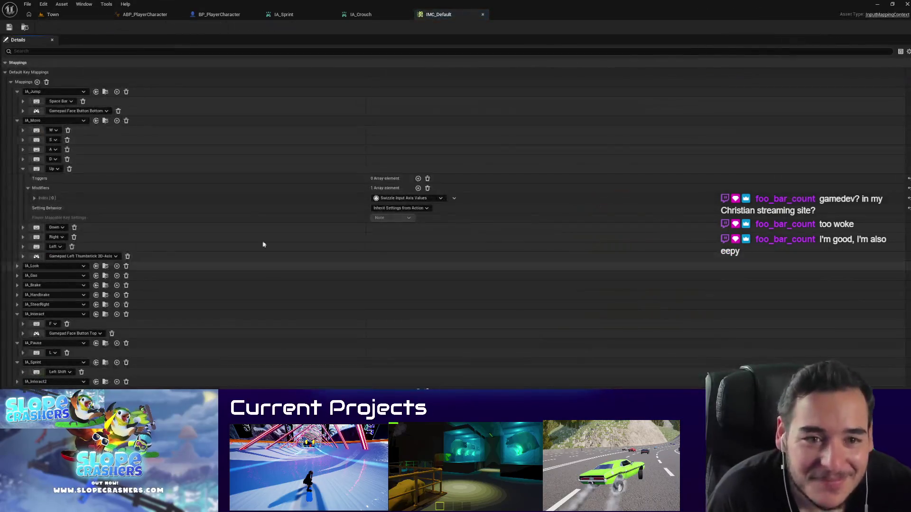
Step: Collapse the IA_Move, IA_Jump, IA_Interact, IA_Pause and IA_Sprint mapping groups
click(17, 121)
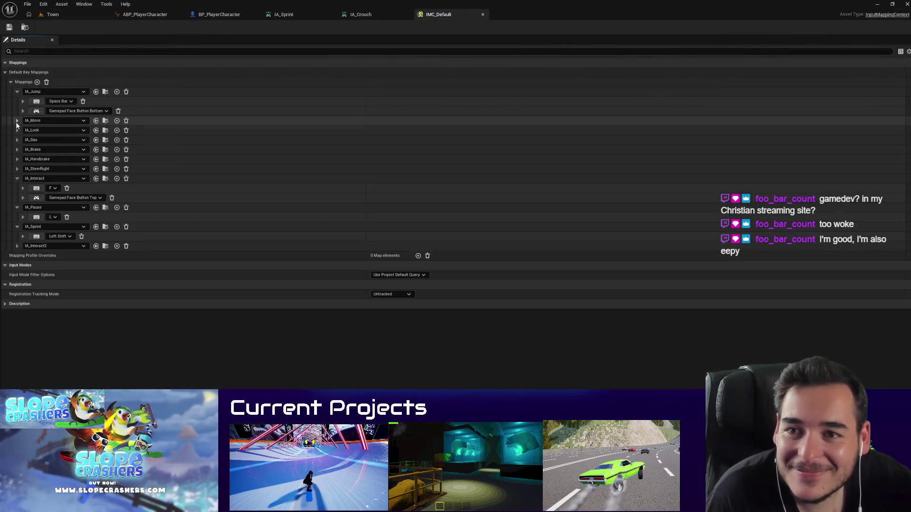
click(17, 92)
click(17, 159)
click(17, 169)
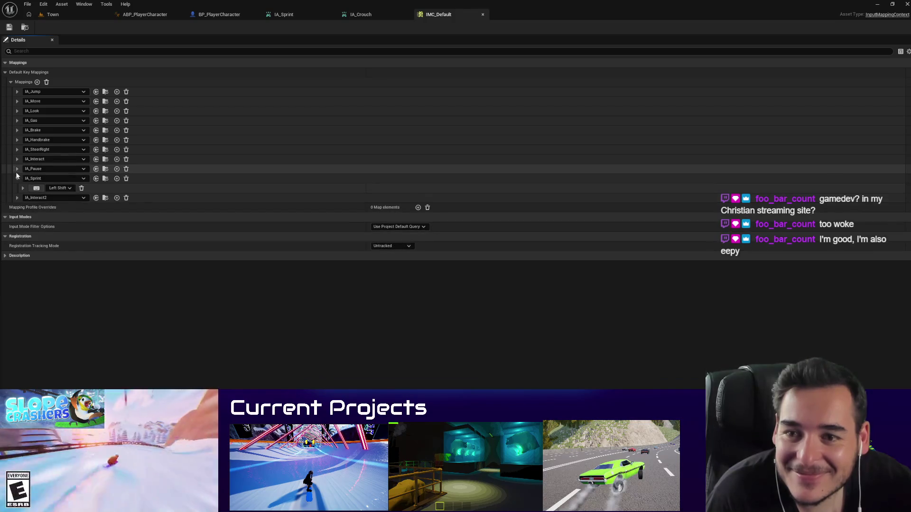
click(17, 178)
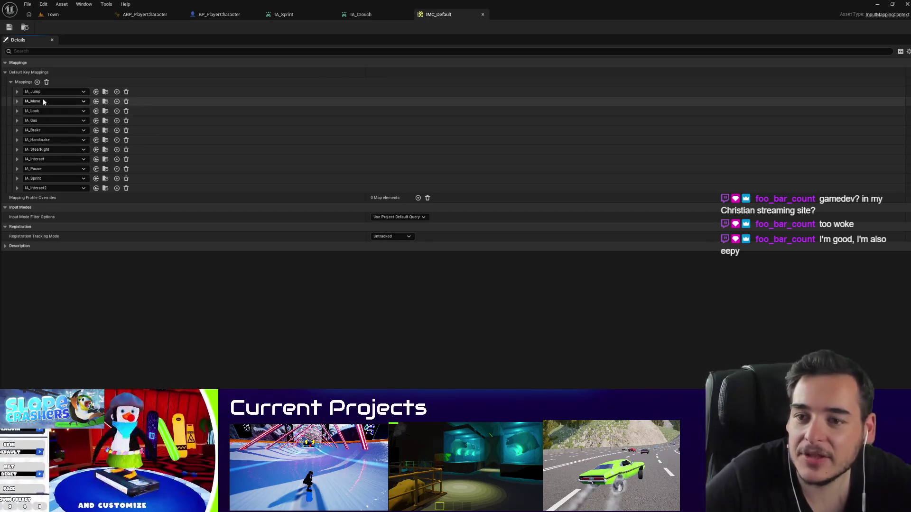
Step: Add a new mapping assigned to IA_Crouch and save IMC_Default
click(37, 82)
click(53, 390)
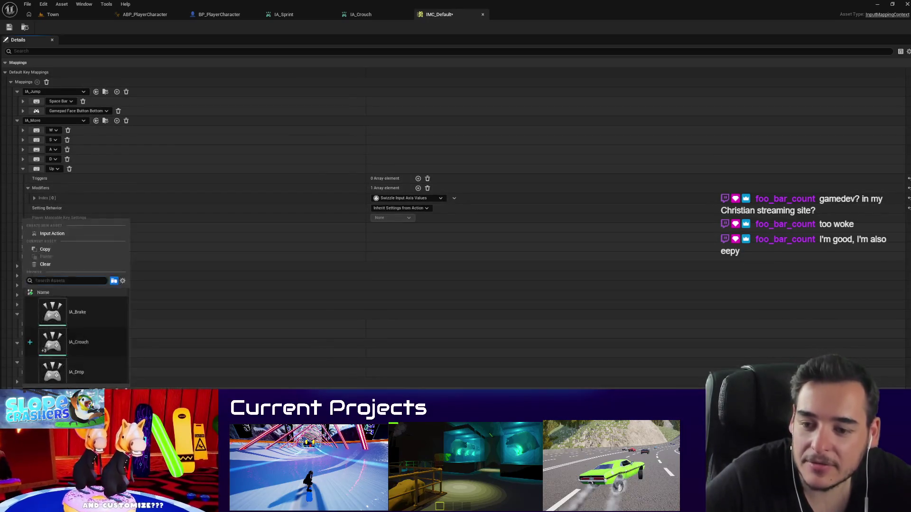
text(IA_)
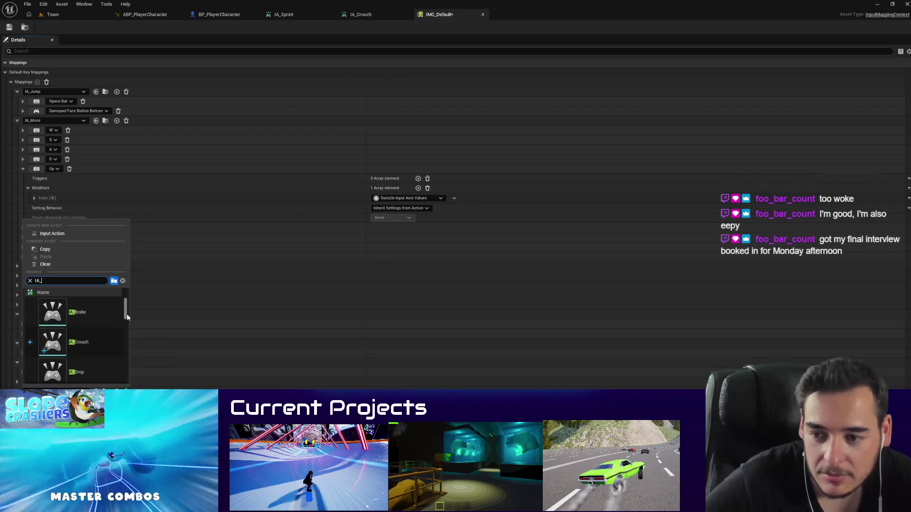
click(95, 337)
click(10, 27)
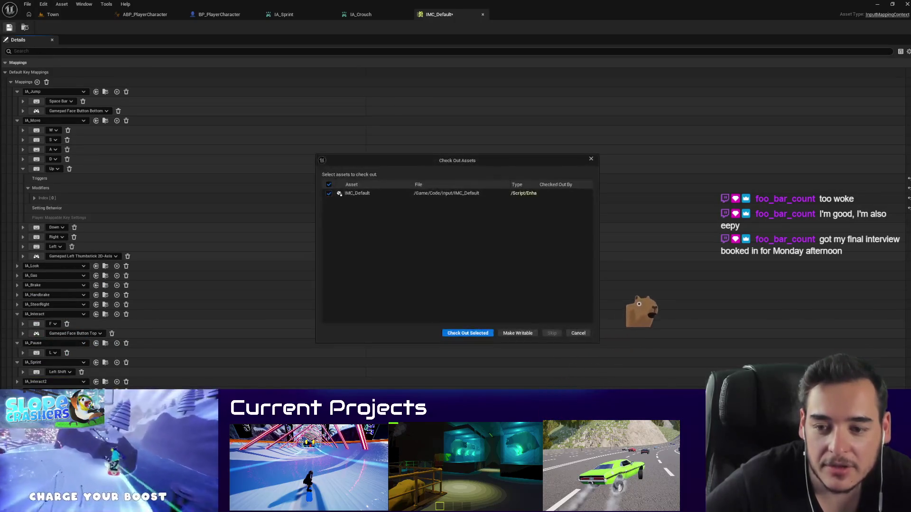
Step: Check out IMC_Default, bind IA_Crouch to Left Ctrl, and save
click(471, 334)
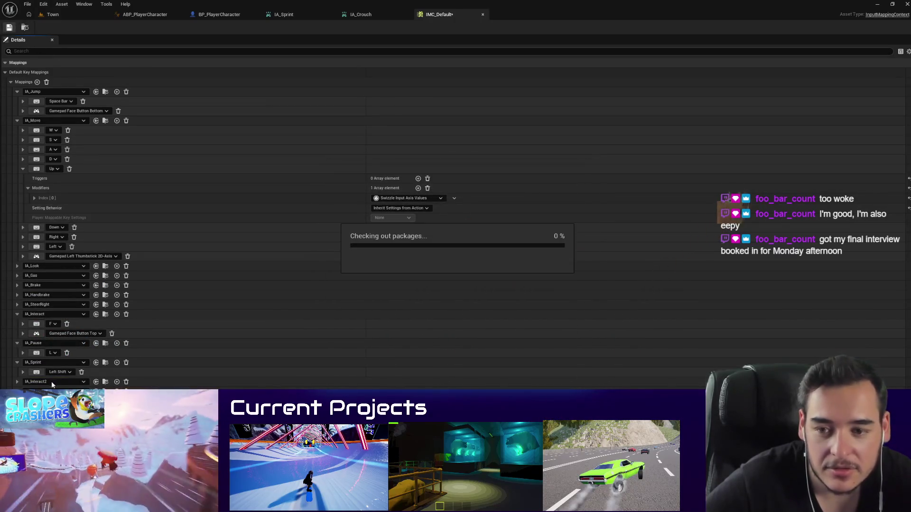
click(17, 363)
click(17, 344)
click(17, 314)
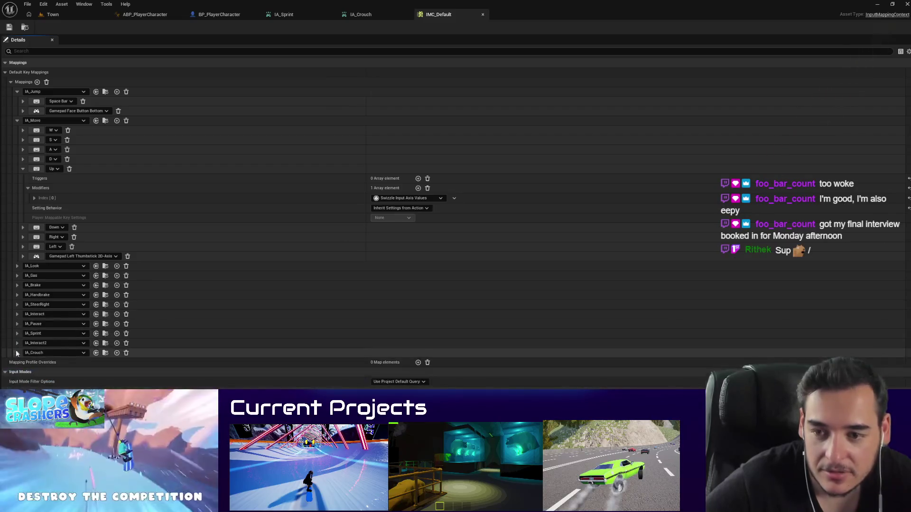
click(17, 352)
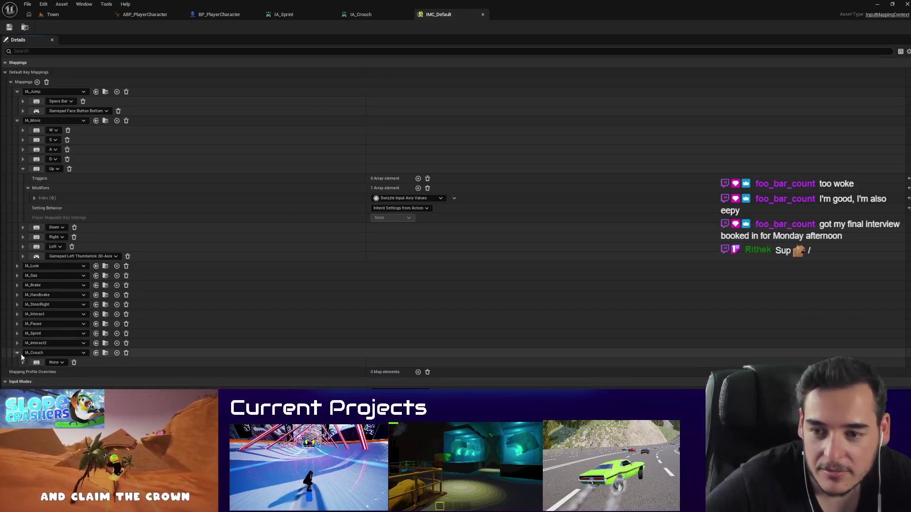
key(ctrl)
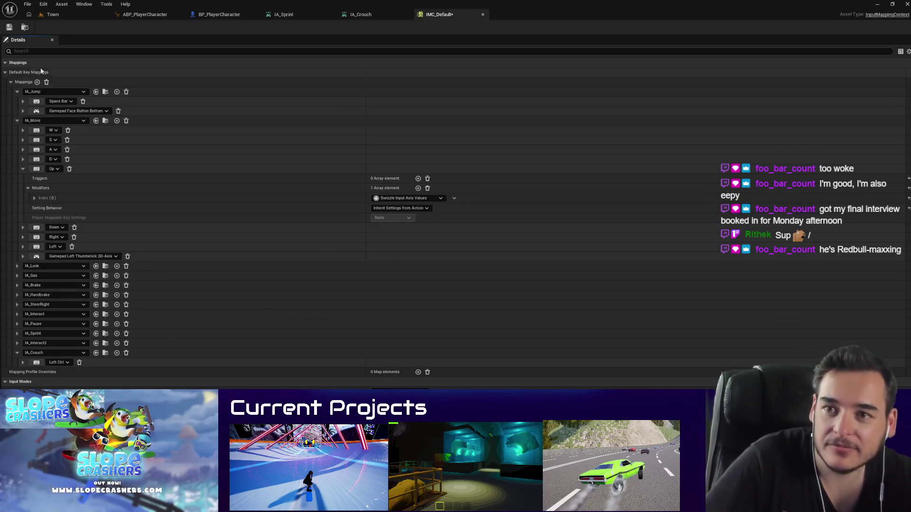
click(9, 27)
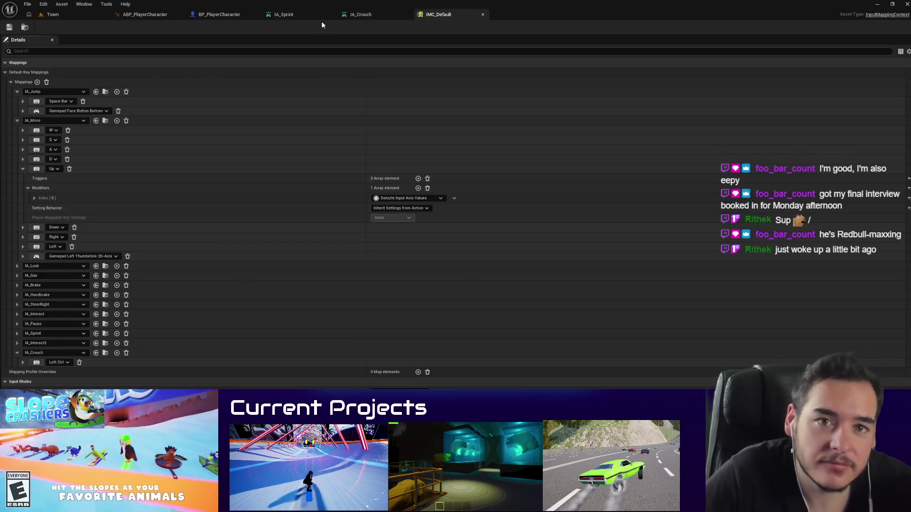
Step: Collapse the Up key row and the IA_Move and IA_Jump mappings, then return to Town
click(375, 15)
click(436, 15)
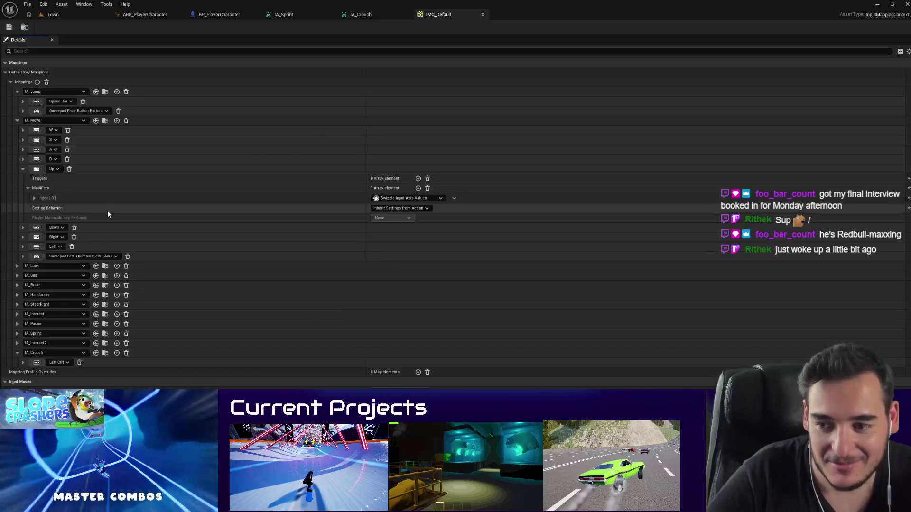
click(22, 168)
click(17, 121)
click(17, 92)
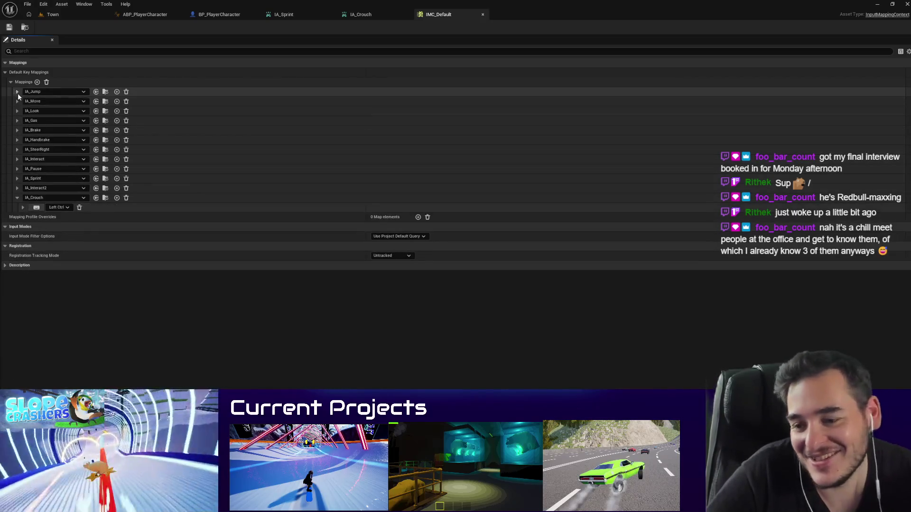
click(53, 15)
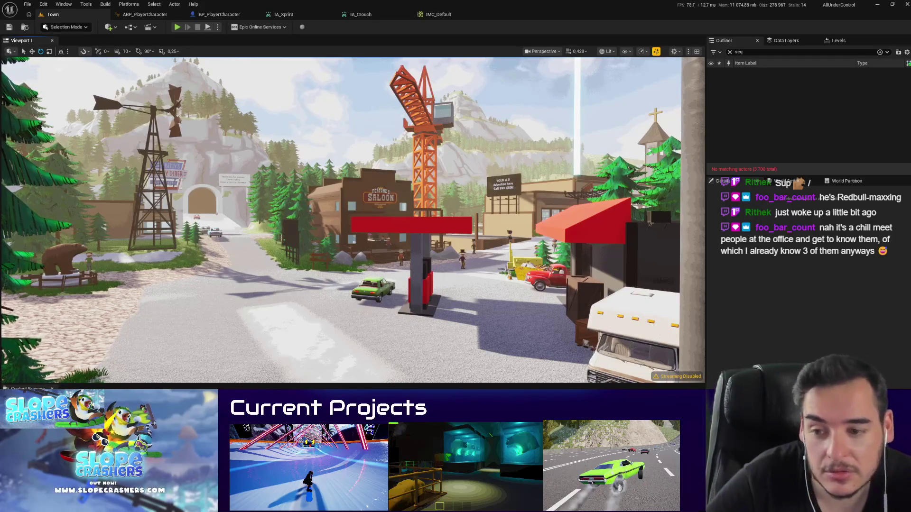
Step: Stop flying the Town camera and collapse IA_Crouch in IMC_Default
key(w)
scroll(353, 220, up, 2)
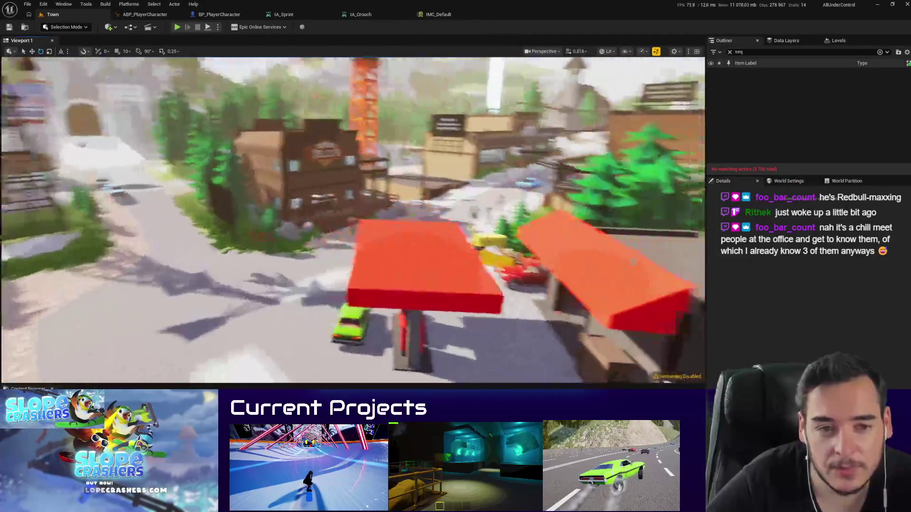
scroll(353, 220, down, 1)
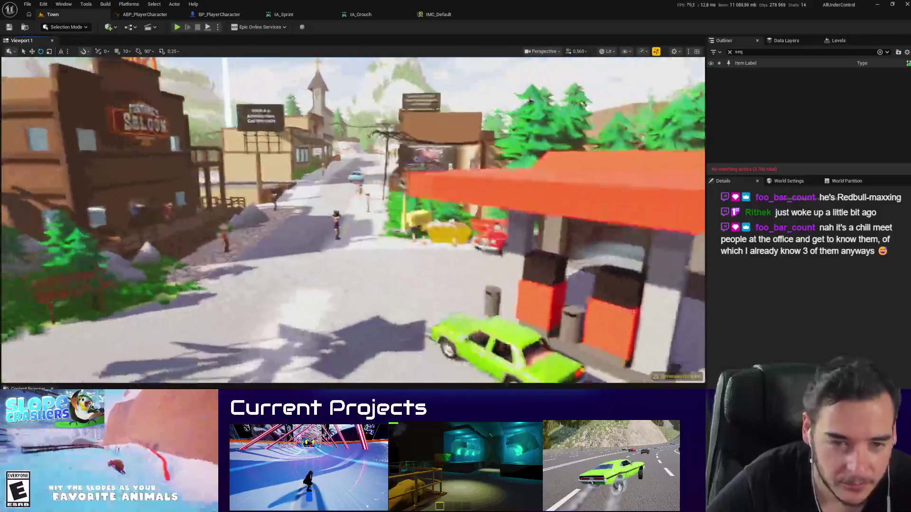
key(s)
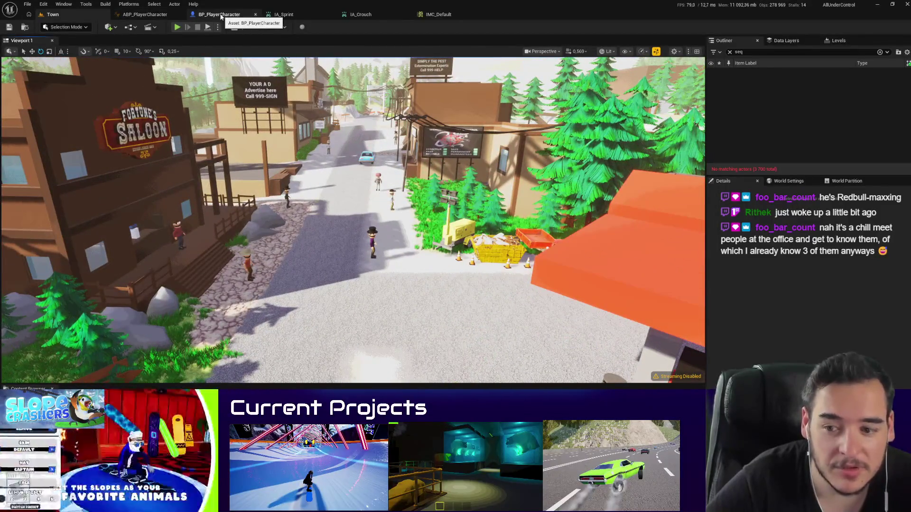
click(219, 14)
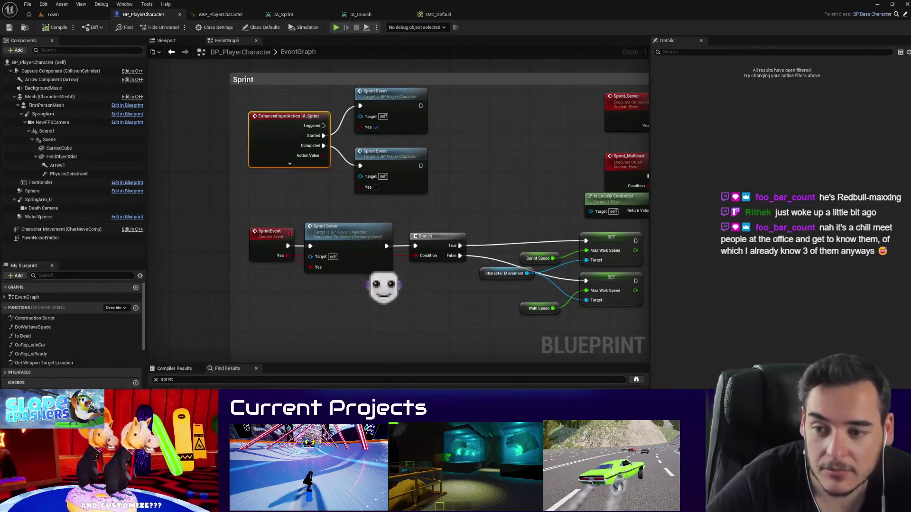
click(64, 14)
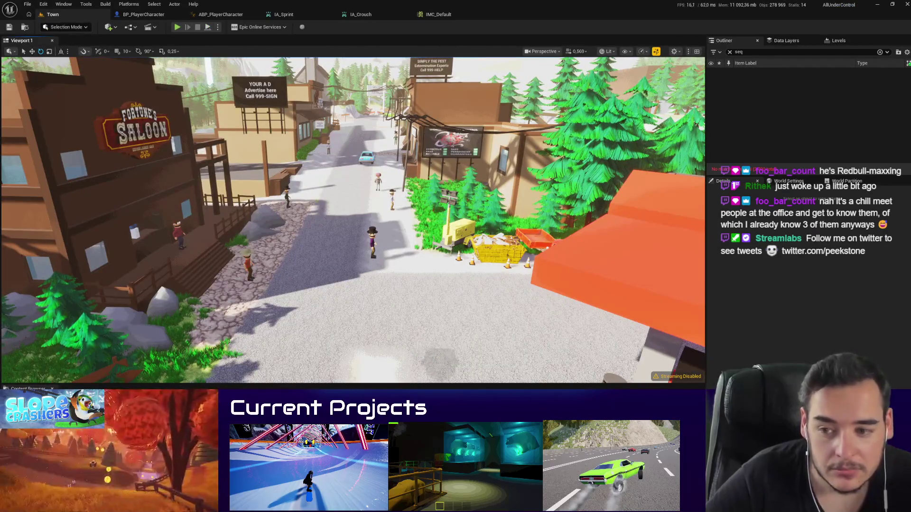
click(439, 14)
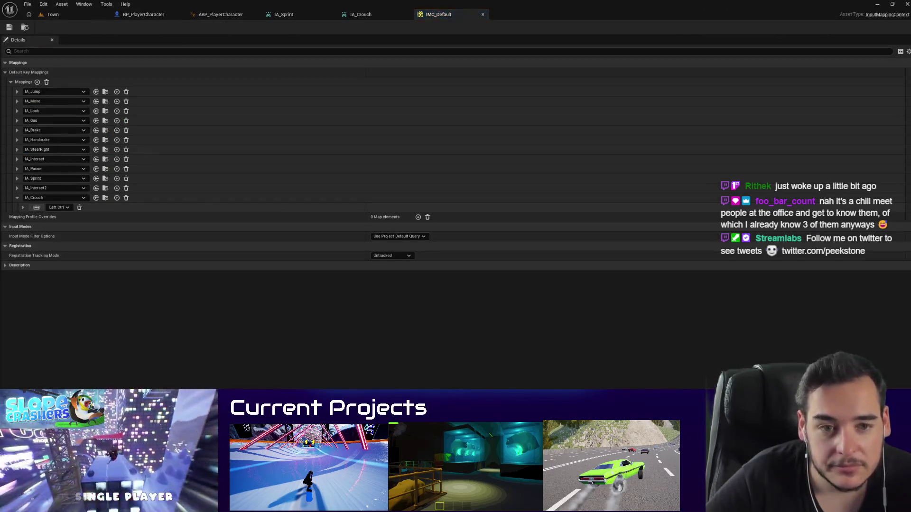
click(17, 197)
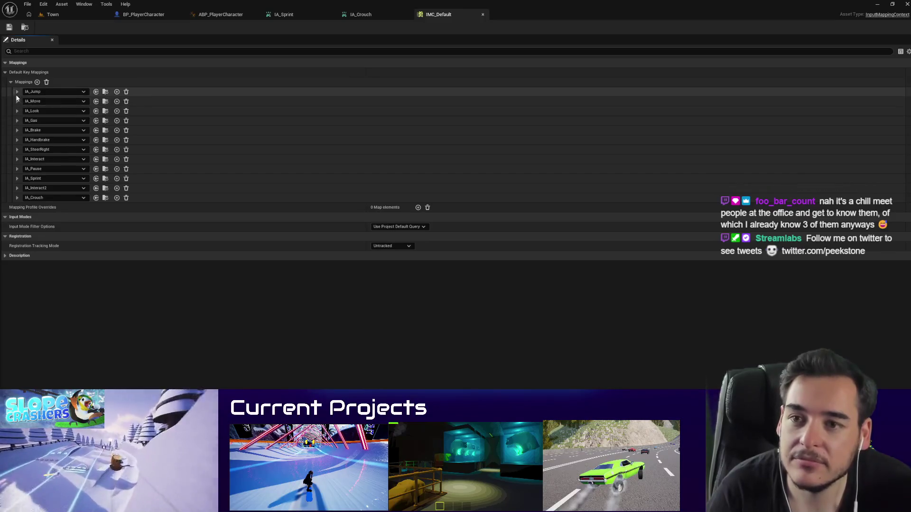
Step: Open the action list in the player character graph, then go back to IMC_Default
click(143, 14)
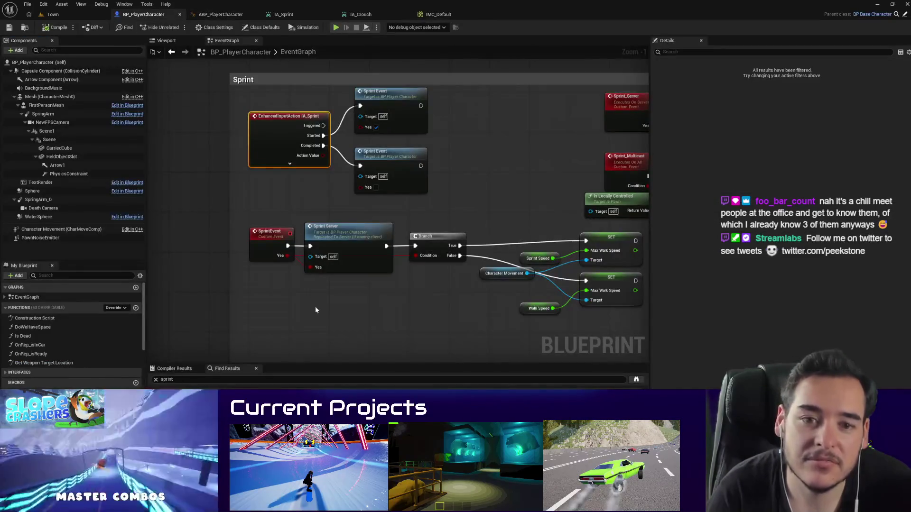
scroll(291, 234, down, 3)
scroll(300, 226, up, 2)
scroll(292, 285, down, 1)
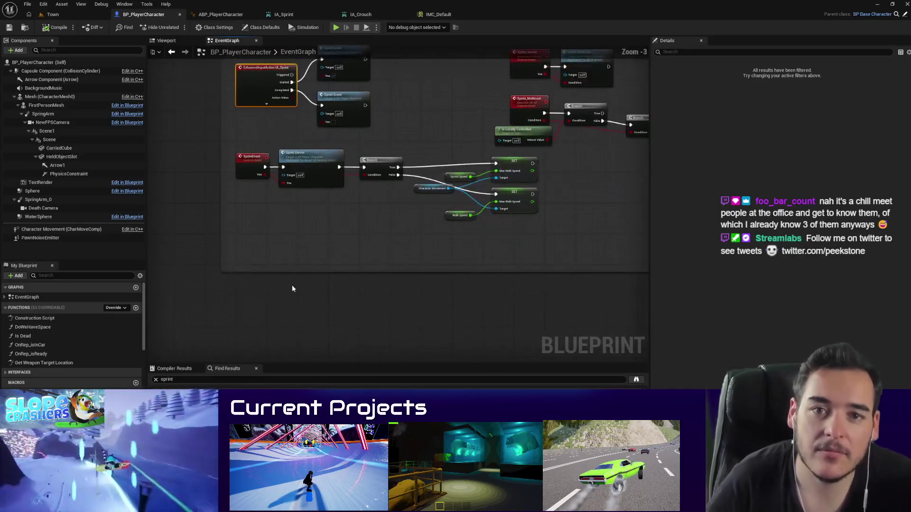
right_click(245, 298)
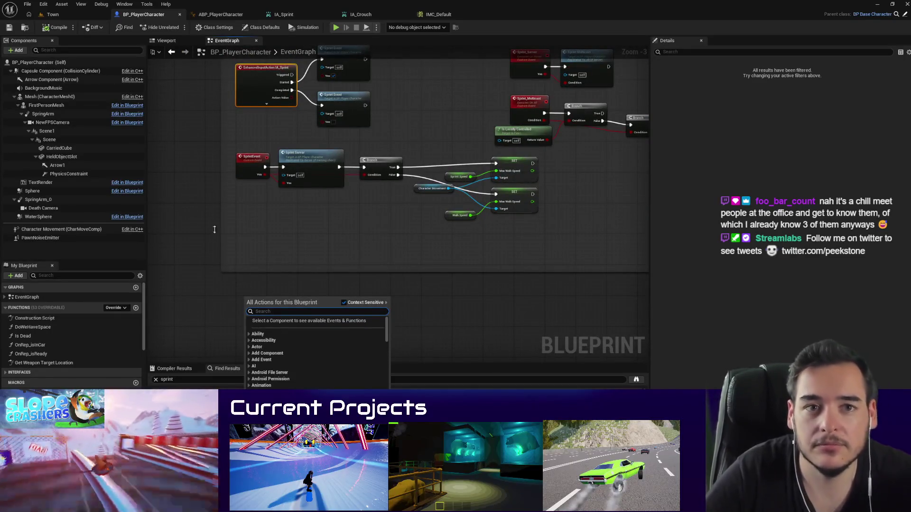
click(434, 14)
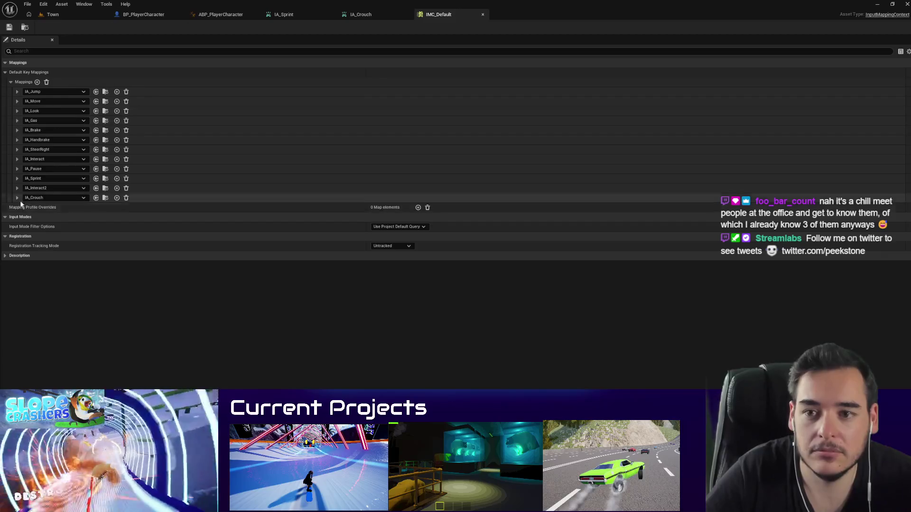
Step: Add a second IA_Crouch key binding on C alongside Left Ctrl
click(17, 198)
click(117, 198)
click(37, 363)
key(c)
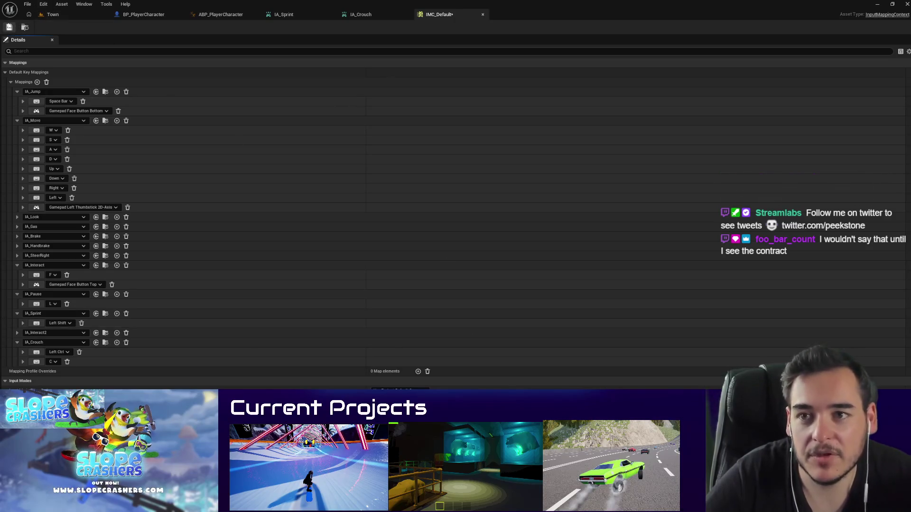
click(49, 15)
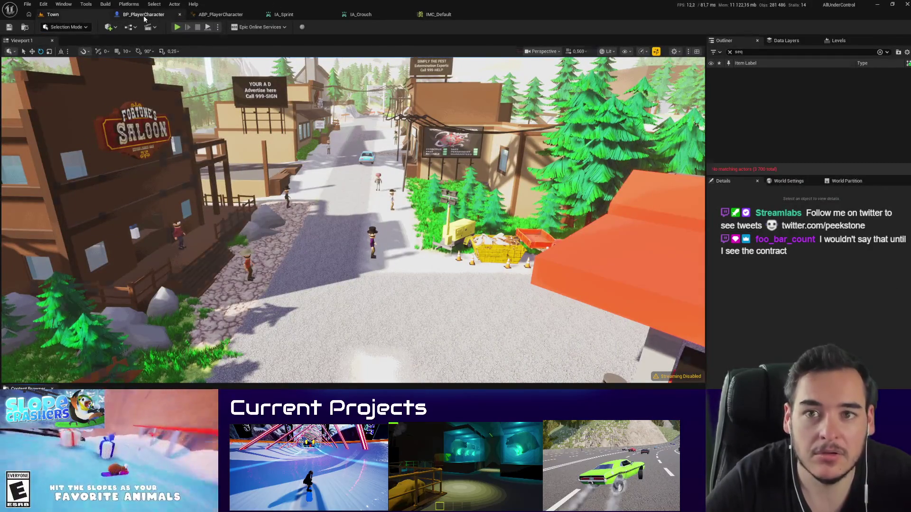
Step: Search the graph actions for 'crouch' and delete the mistakenly added IA_Crouch getter node
click(143, 15)
scroll(332, 231, down, 2)
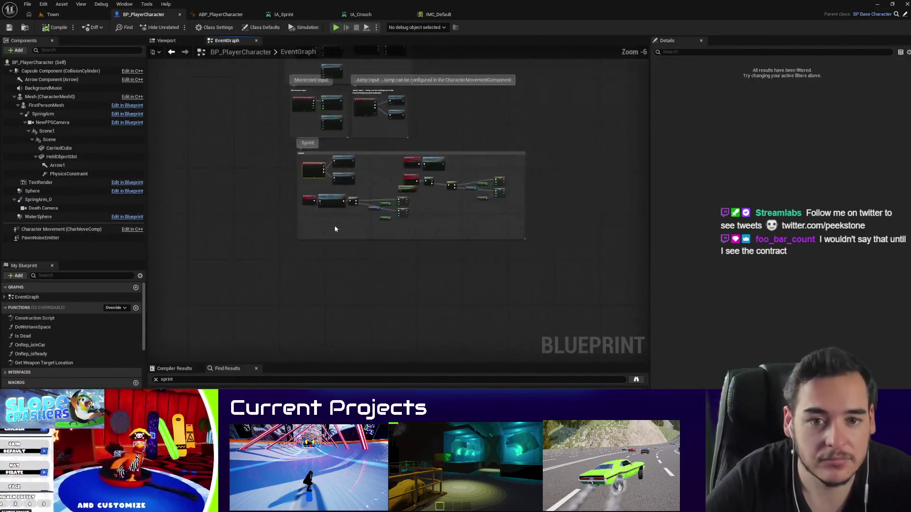
scroll(303, 270, up, 1)
right_click(306, 256)
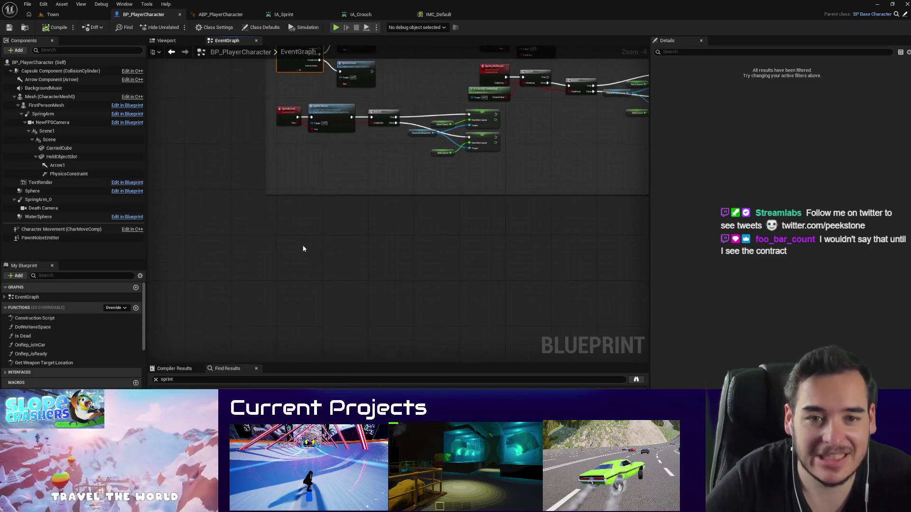
right_click(304, 249)
text(crouch)
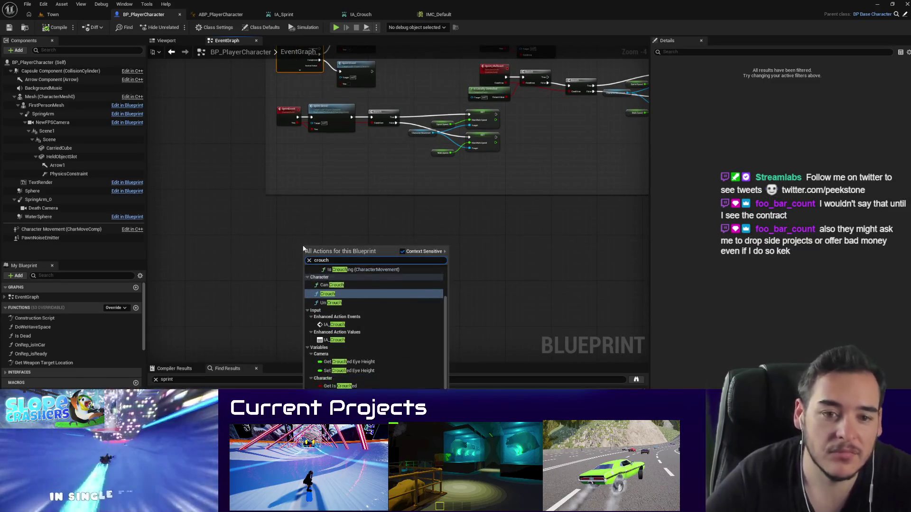
scroll(371, 321, up, 2)
scroll(349, 290, down, 2)
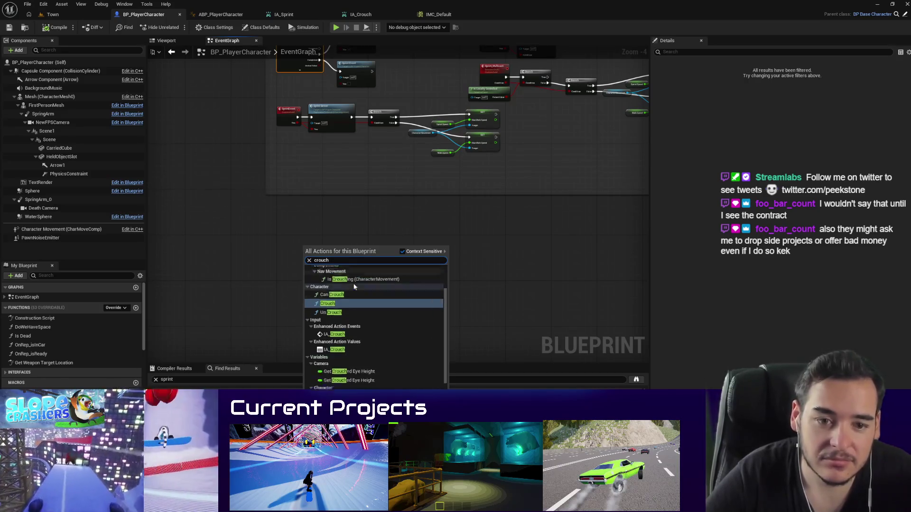
click(340, 342)
scroll(344, 287, up, 1)
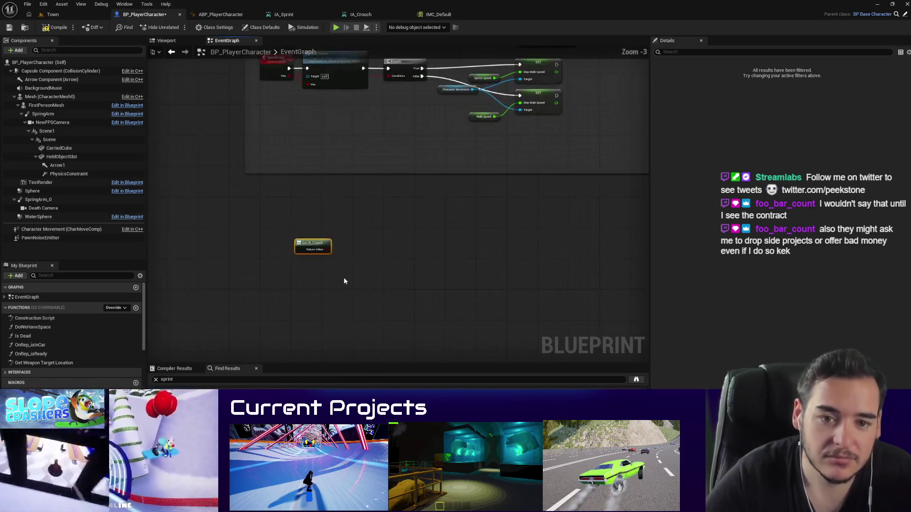
key(Delete)
Step: Add the EnhancedInputAction IA_Crouch event, show all its pins, and place it below Sprint
right_click(285, 258)
text(crouch)
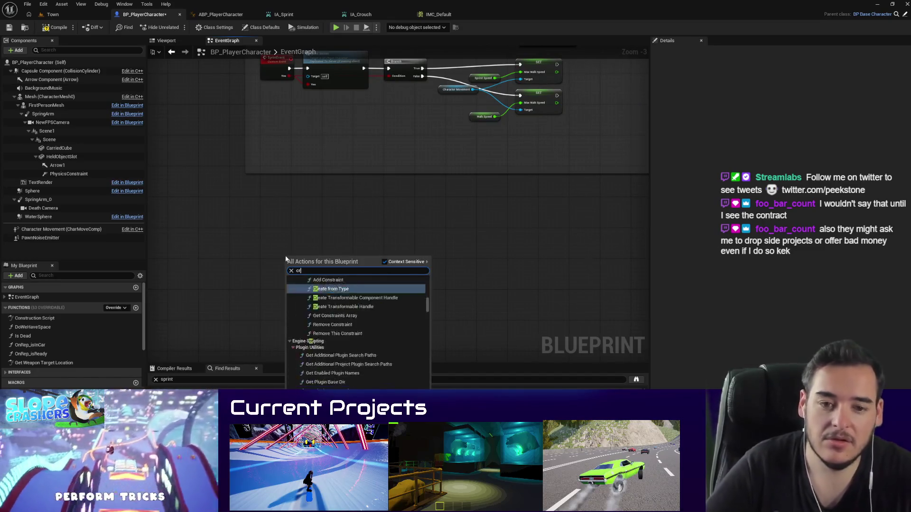
scroll(344, 333, up, 2)
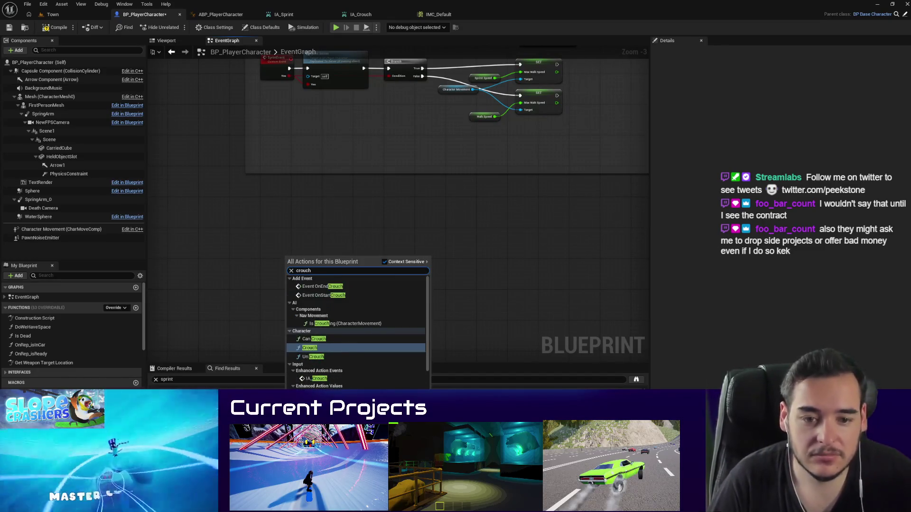
click(321, 378)
drag(305, 261, 298, 237)
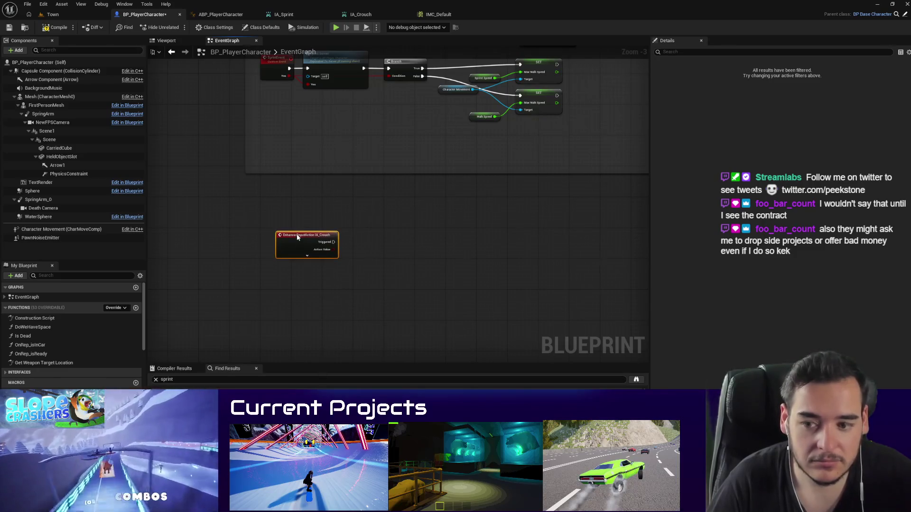
click(306, 255)
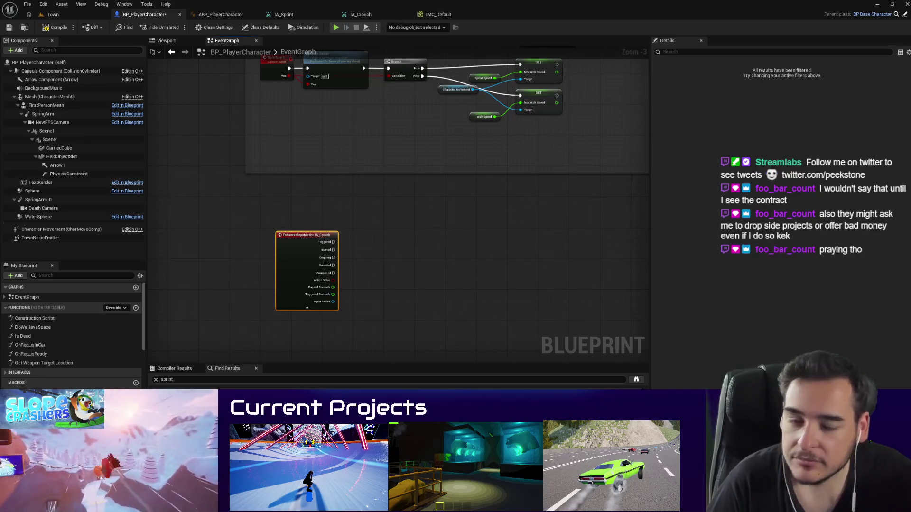
scroll(343, 295, down, 1)
drag(345, 298, 332, 282)
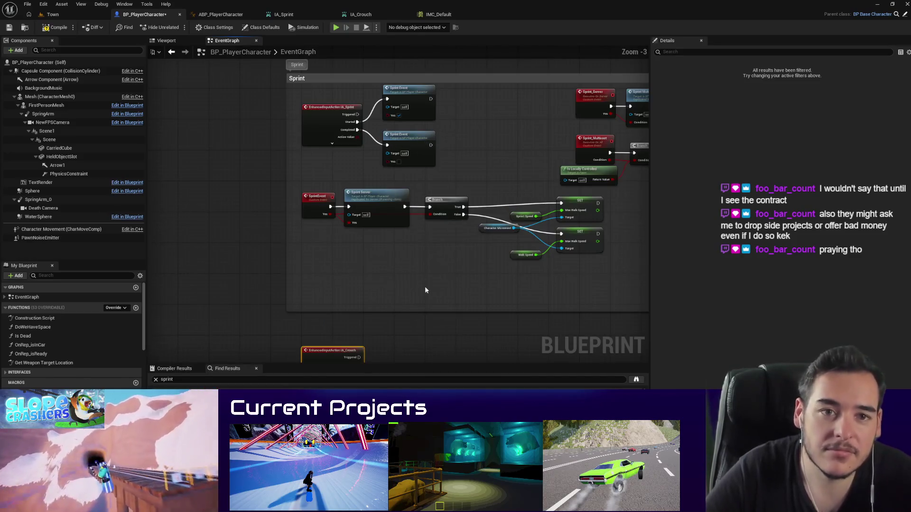
scroll(425, 286, up, 1)
Step: Wire a Crouch node from the IA_Crouch event's Started pin
mouse_move(51, 236)
mouse_down()
mouse_move(356, 258)
mouse_move(410, 243)
mouse_up()
text(c)
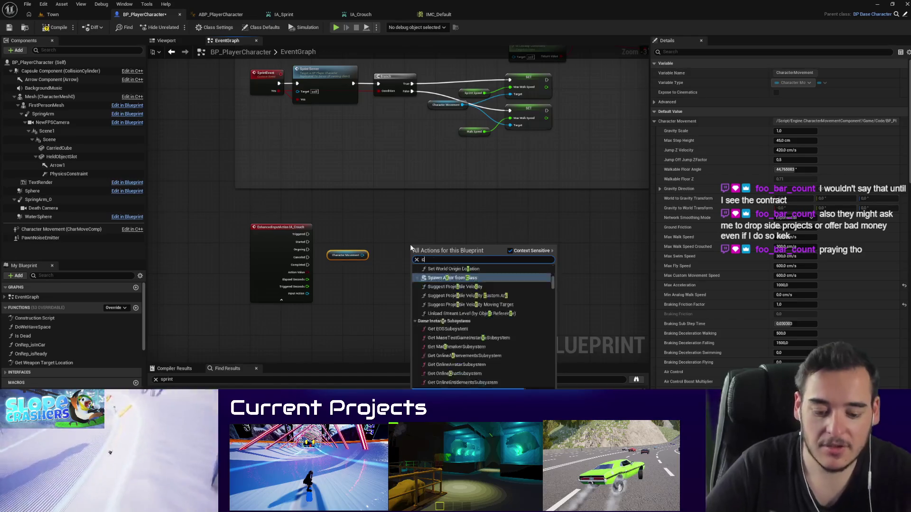
text(rouch)
click(444, 294)
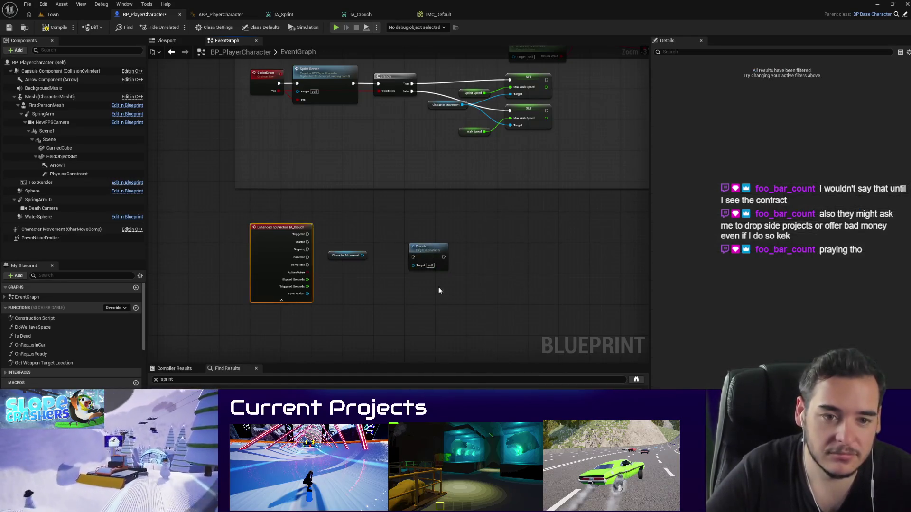
scroll(439, 286, up, 2)
click(308, 258)
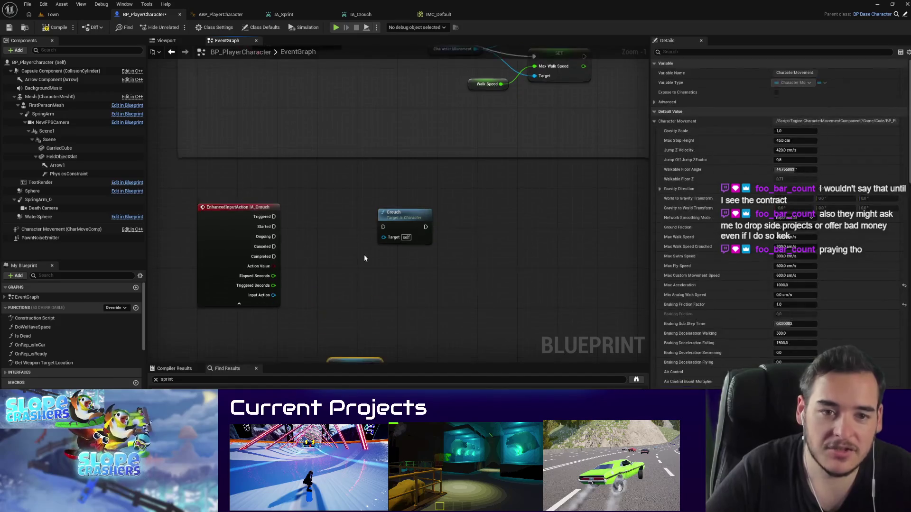
scroll(363, 254, down, 3)
drag(344, 254, 380, 308)
scroll(360, 264, up, 3)
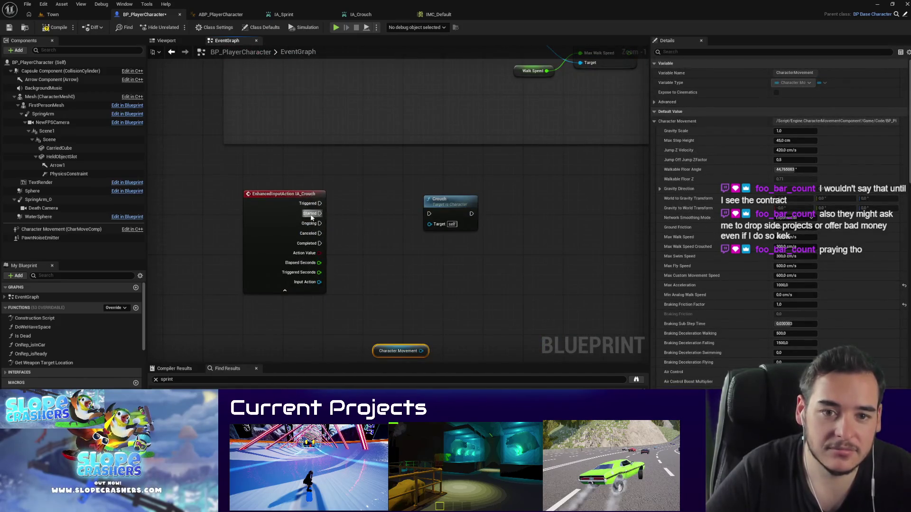
drag(432, 217, 418, 481)
mouse_move(381, 419)
mouse_down()
mouse_move(368, 155)
mouse_move(363, 333)
mouse_move(379, 441)
mouse_move(421, 191)
mouse_move(391, 189)
mouse_move(355, 211)
mouse_move(407, 241)
mouse_move(430, 207)
mouse_up()
click(369, 155)
Step: Add Un Crouch on Completed, hide the event's extra pins, and compile BP_PlayerCharacter
text(uncrouch)
key(Return)
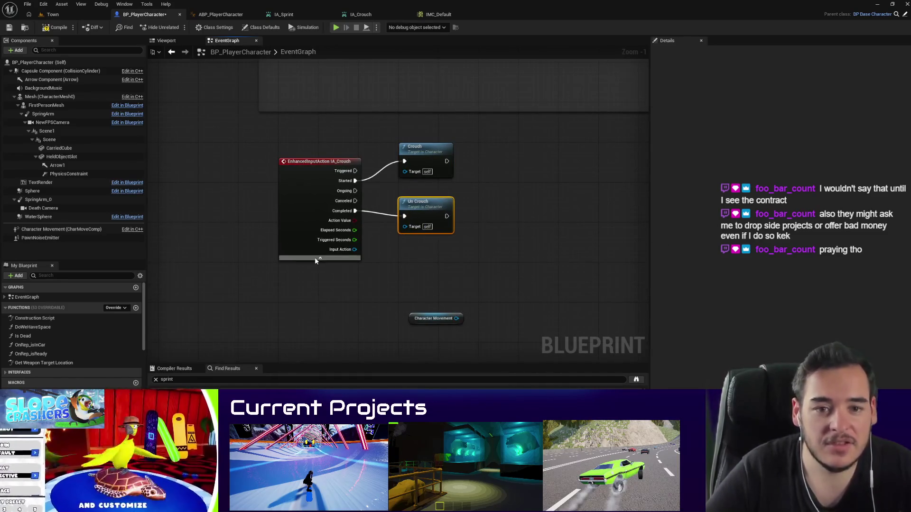
click(316, 258)
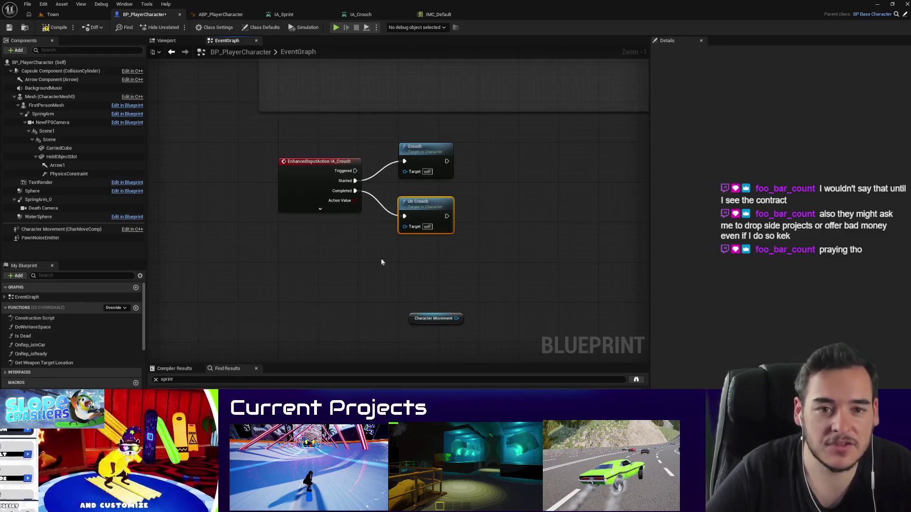
click(55, 28)
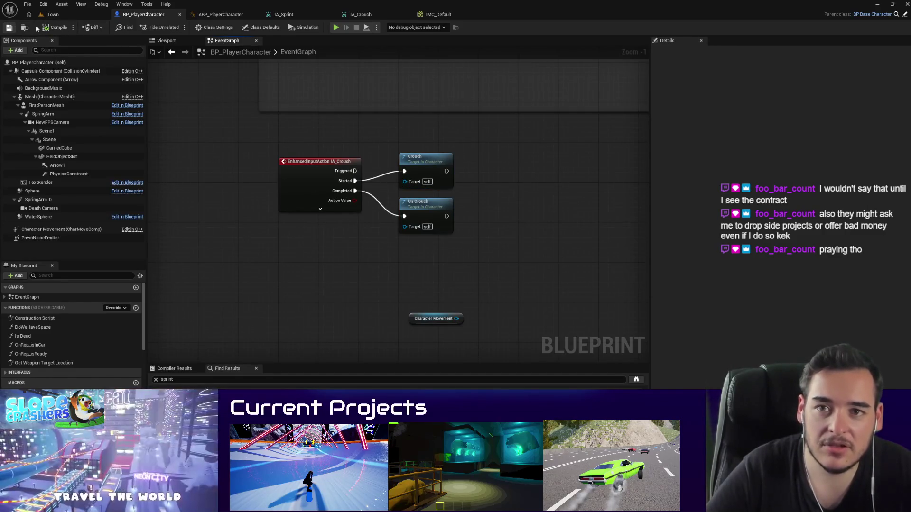
click(61, 17)
Step: Play the Town level in the editor and float BP_PlayerCharacter in its own window
right_click(261, 135)
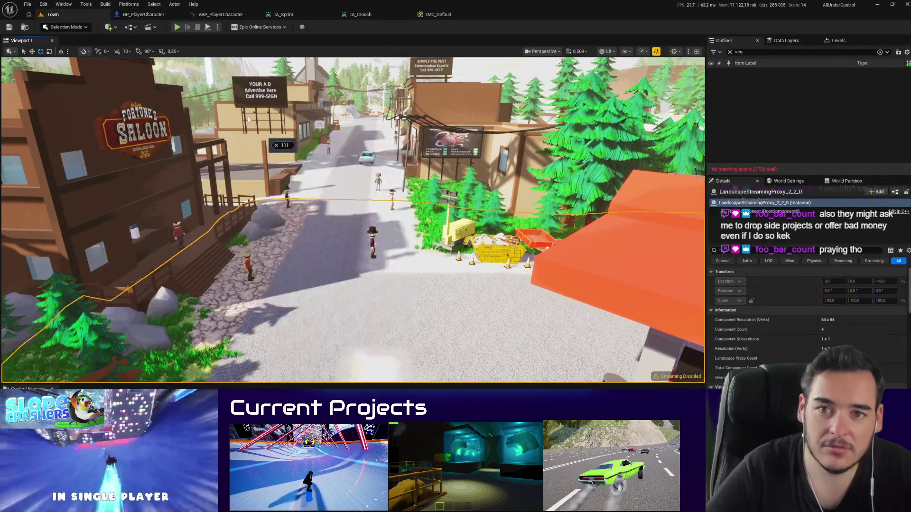
right_click(245, 79)
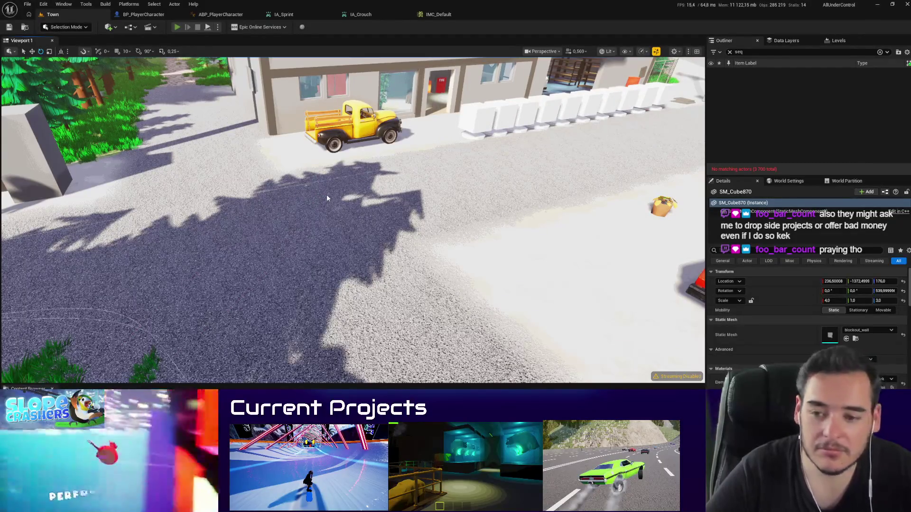
key(alt+p)
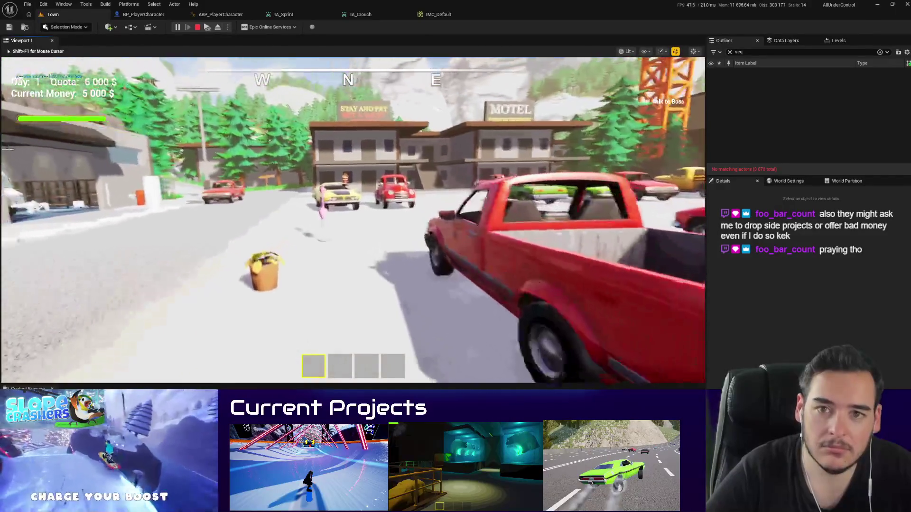
key(shift+F1)
mouse_move(142, 14)
mouse_down()
mouse_move(571, 251)
mouse_move(572, 303)
mouse_move(309, 76)
mouse_up()
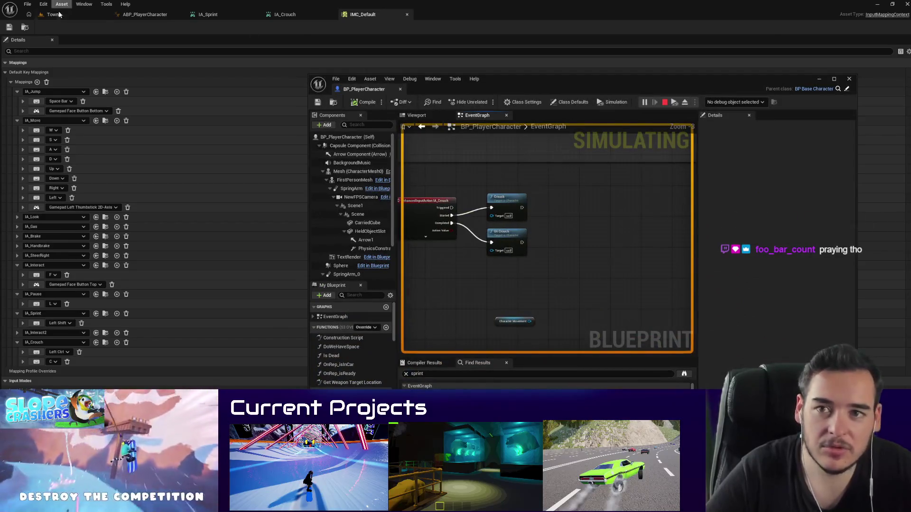
Step: Debug BP_PlayerCharacter0 (spawned) and set ABP_PlayerCharacter's preview instance to the spawned player
click(54, 14)
key(alt+Tab)
click(736, 120)
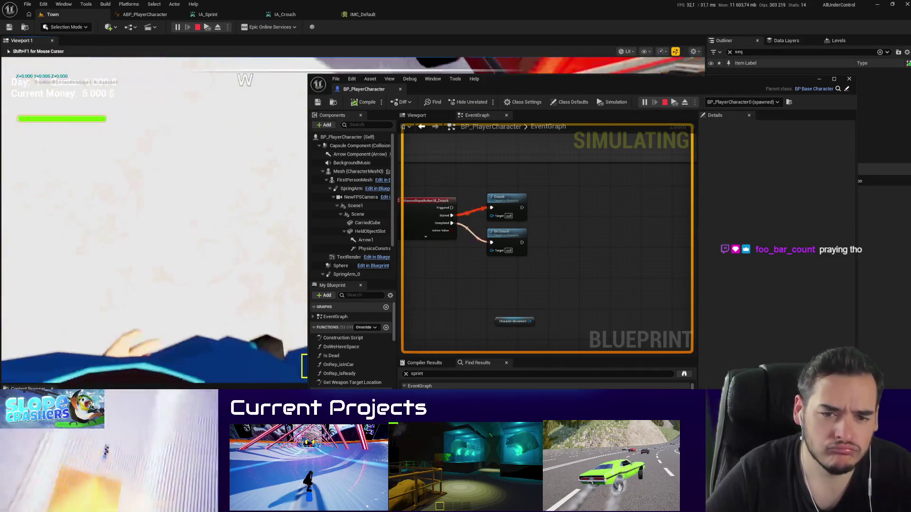
key(shift+F1)
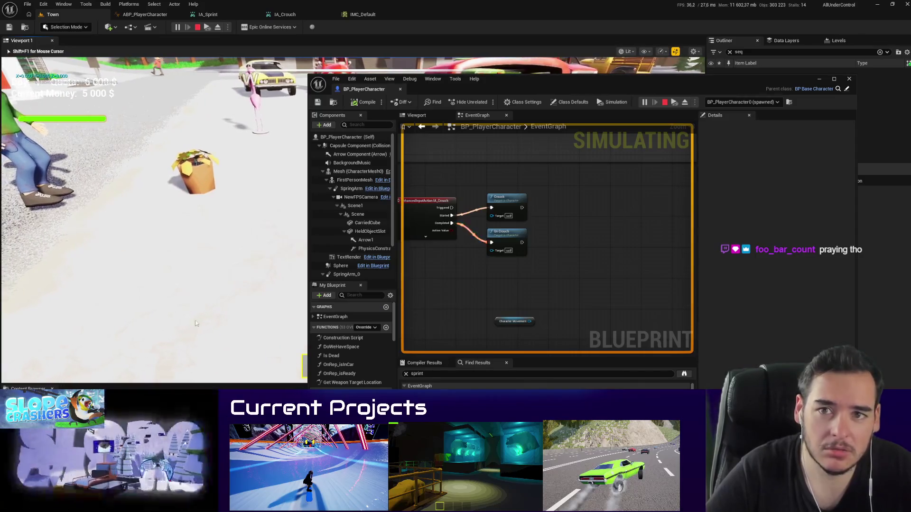
drag(168, 16, 502, 92)
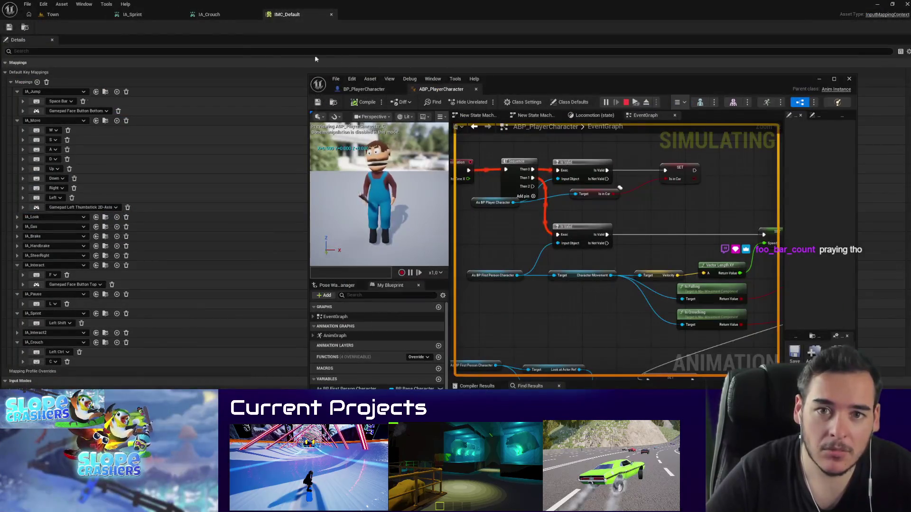
scroll(529, 225, down, 4)
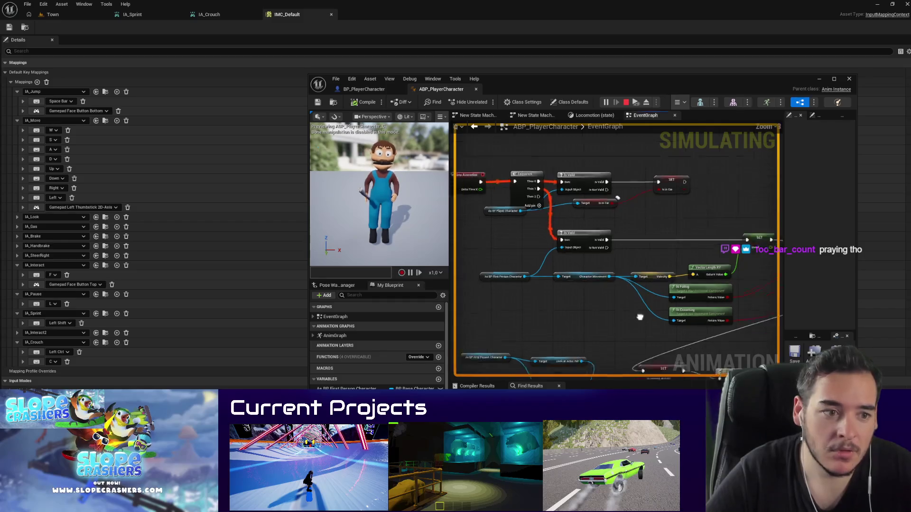
click(695, 118)
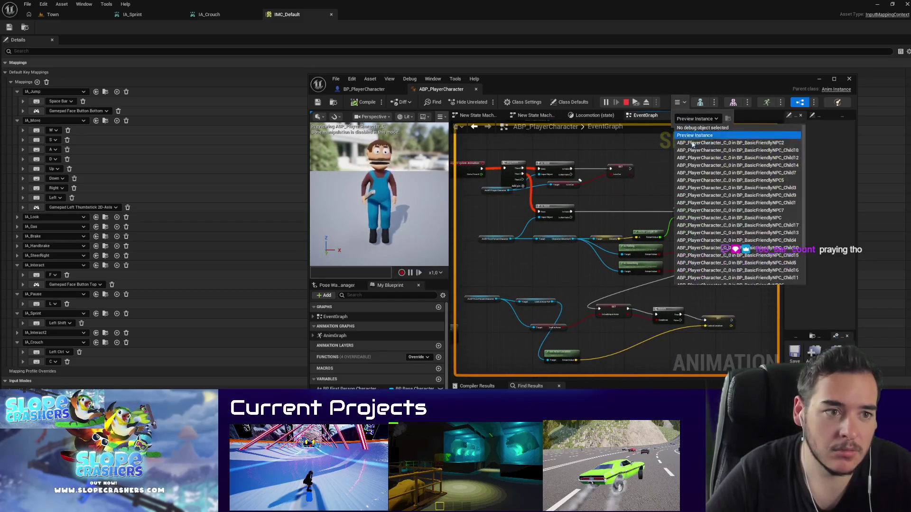
scroll(710, 151, down, 2)
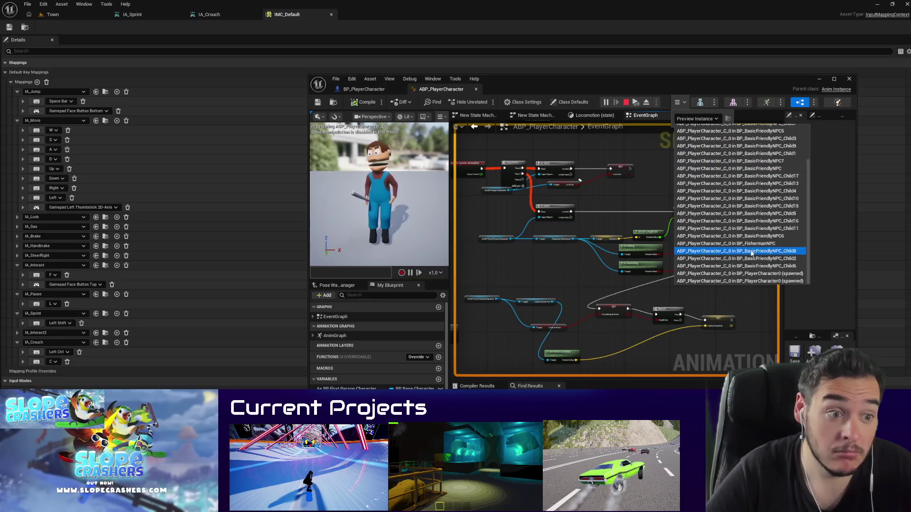
click(765, 280)
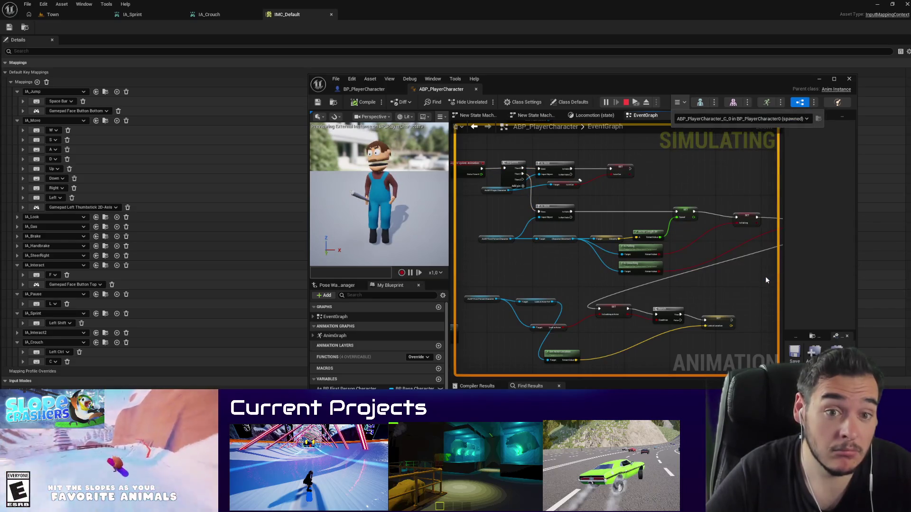
Step: Watch the Crouching value while testing in game, then redock ABP_PlayerCharacter in the main editor
click(53, 14)
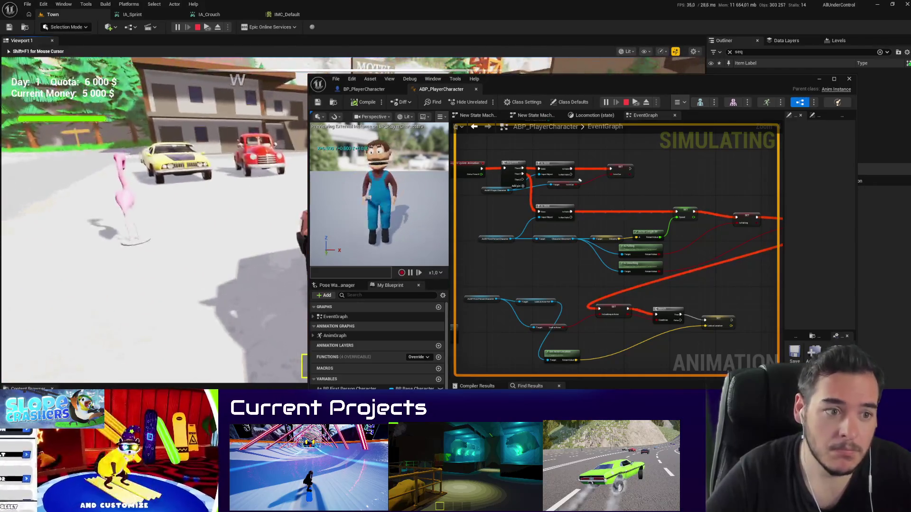
scroll(610, 242, up, 5)
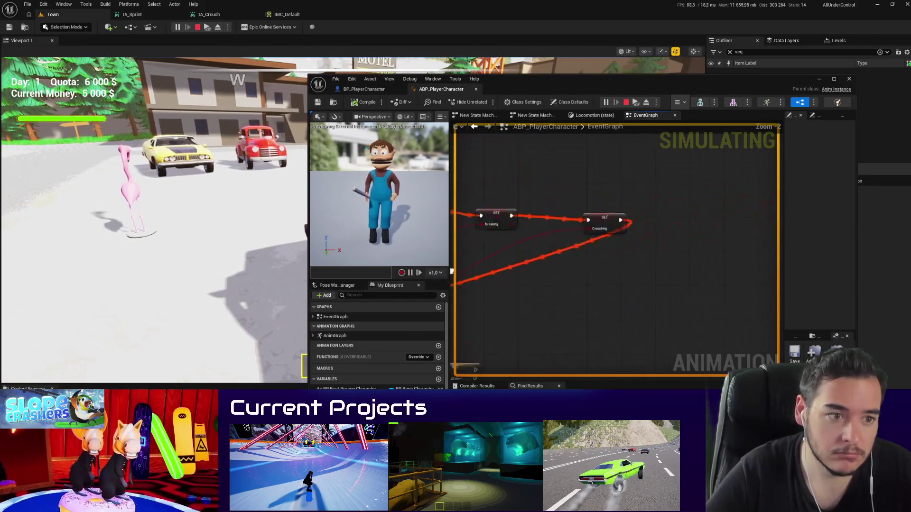
scroll(489, 258, up, 1)
right_click(621, 216)
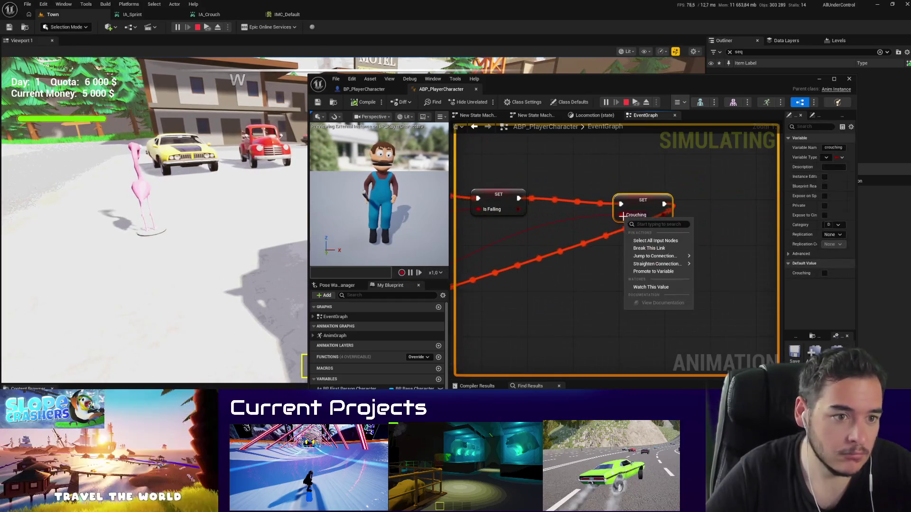
click(651, 286)
drag(570, 256, 781, 201)
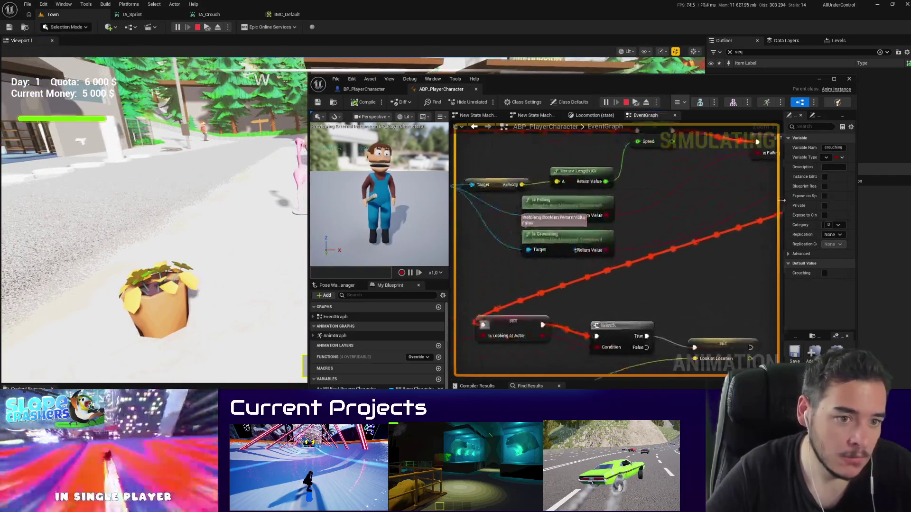
click(190, 214)
key(w)
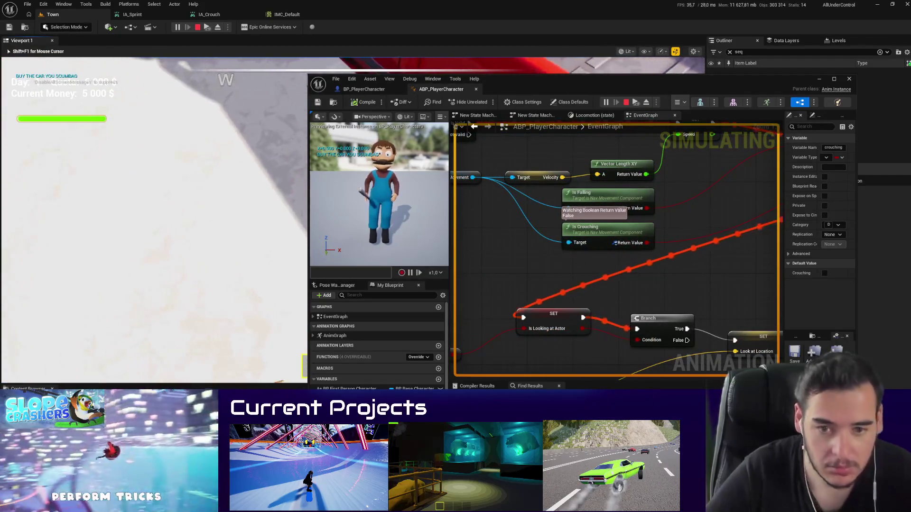
key(shift+F1)
drag(443, 90, 364, 18)
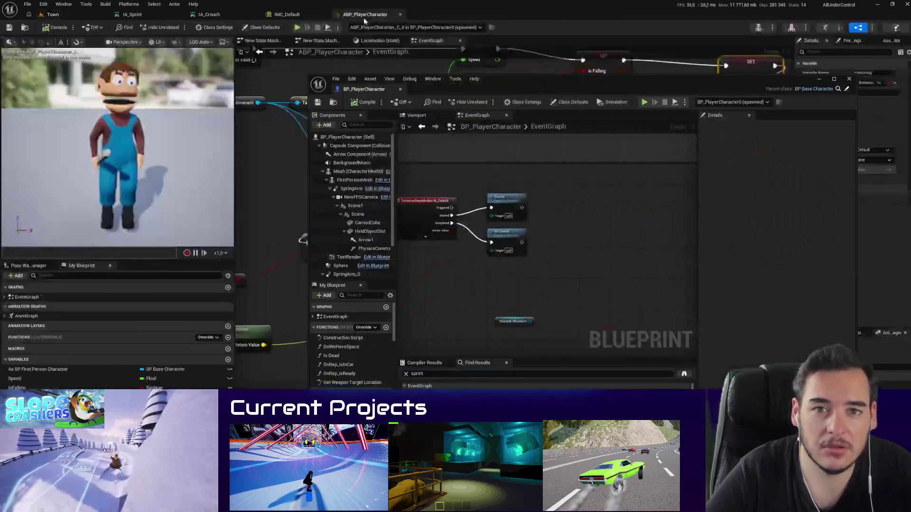
Step: Dock BP_PlayerCharacter and enable Can Crouch on its Character Movement, with crouched walk speed 50 cm/s
drag(364, 88, 466, 14)
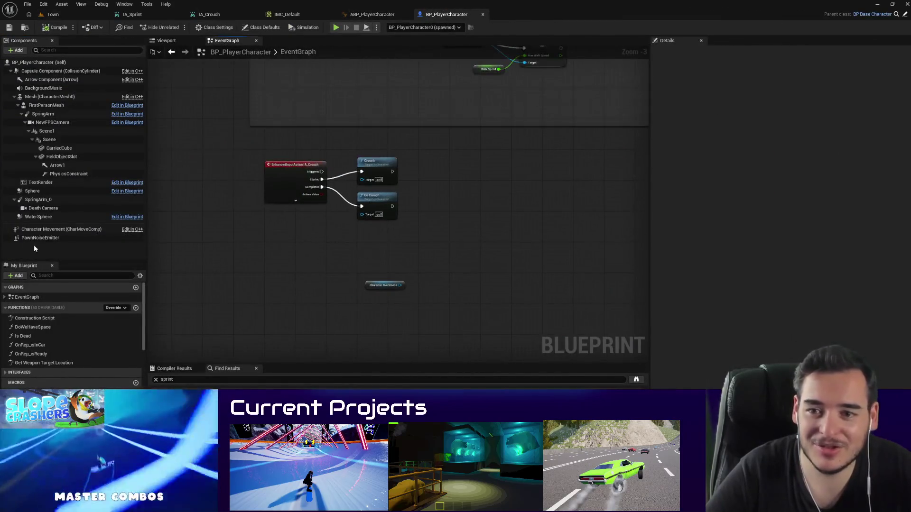
click(57, 230)
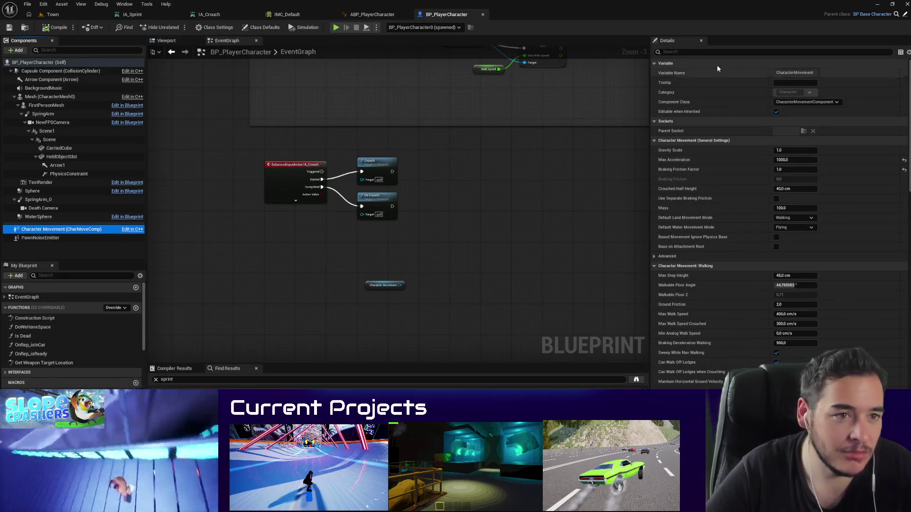
text(crou)
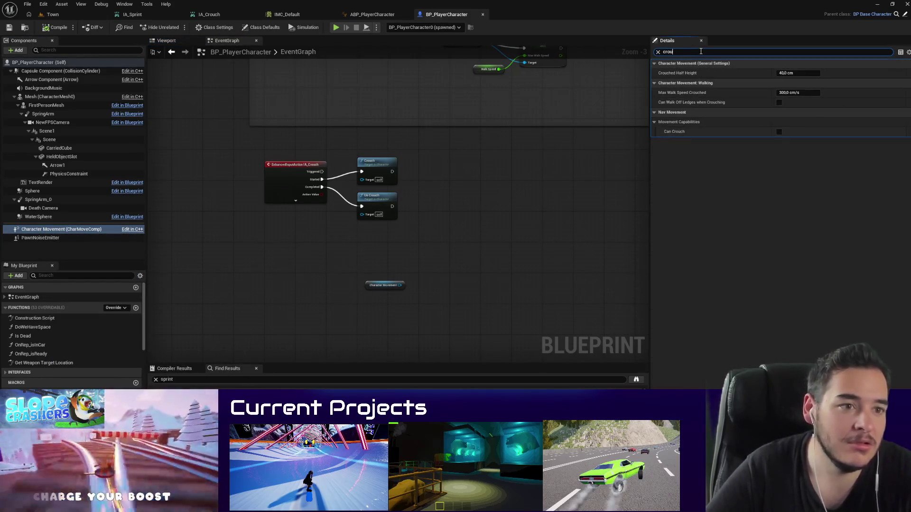
click(779, 132)
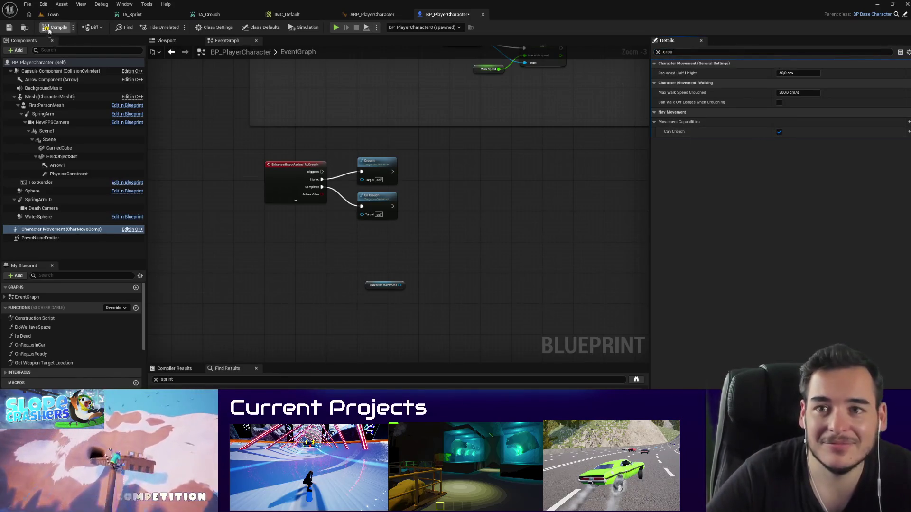
Step: Switch back to the Town level for testing
click(64, 16)
click(420, 15)
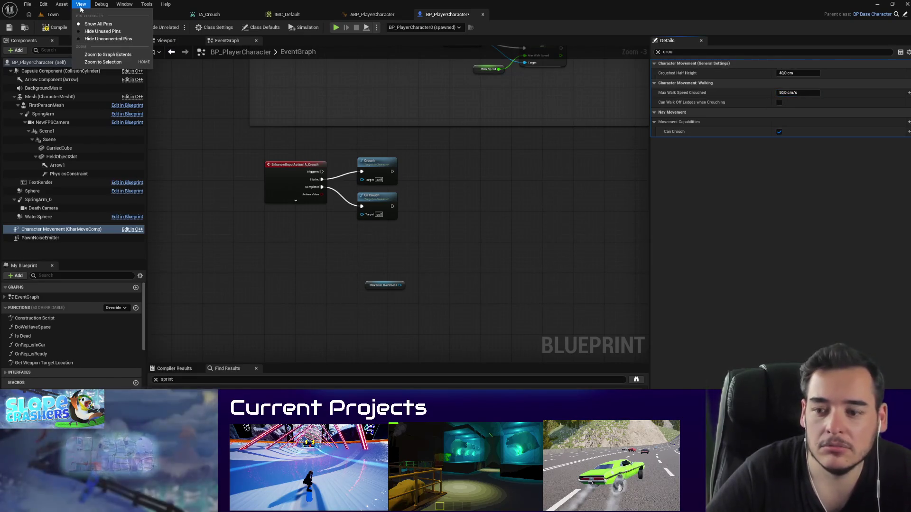
click(57, 14)
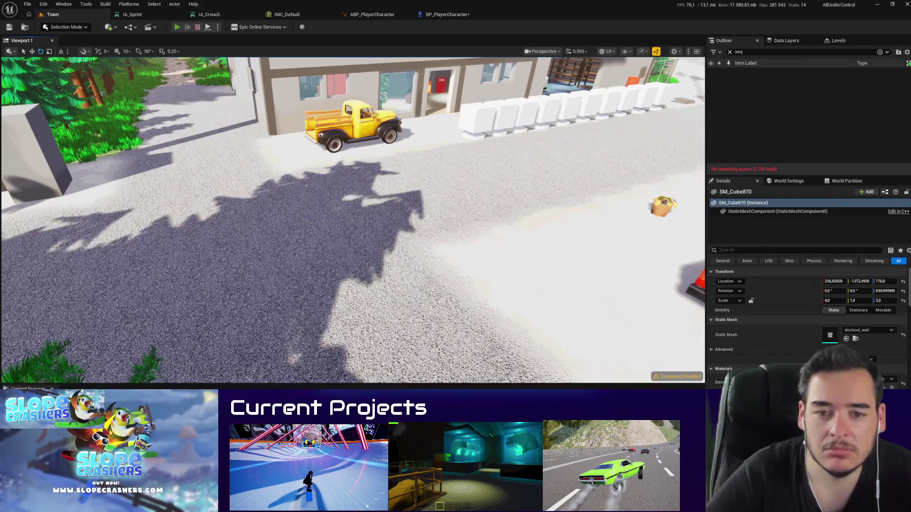
Step: Play-test Town, walking past the motel and cars to the Simply the Pest shop and its flamingo
key(alt+p)
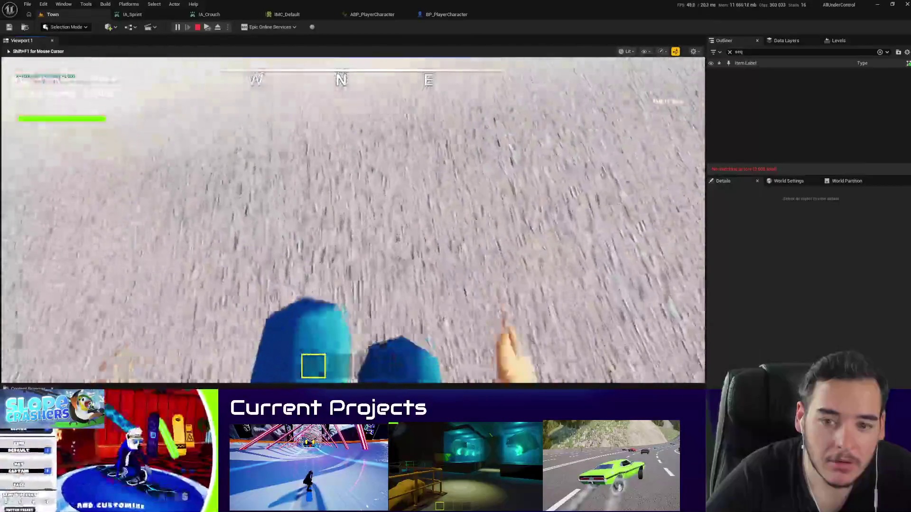
key(w)
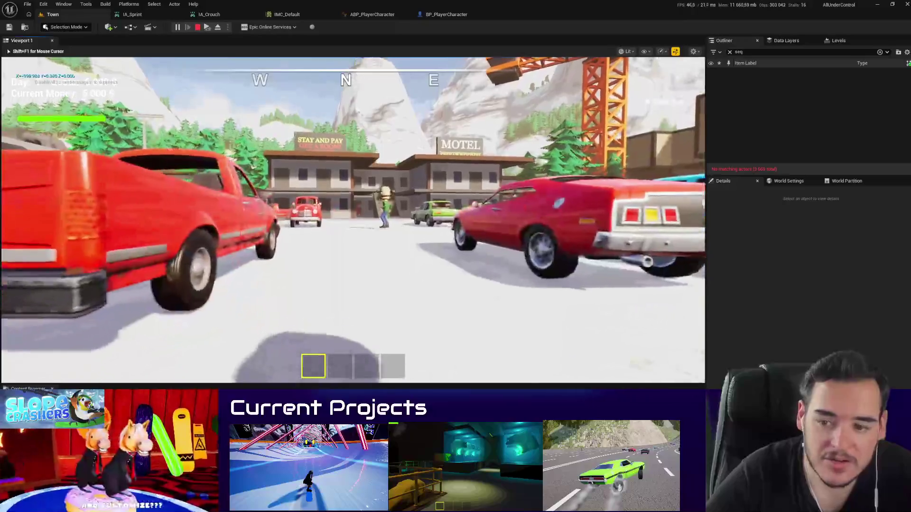
key(w)
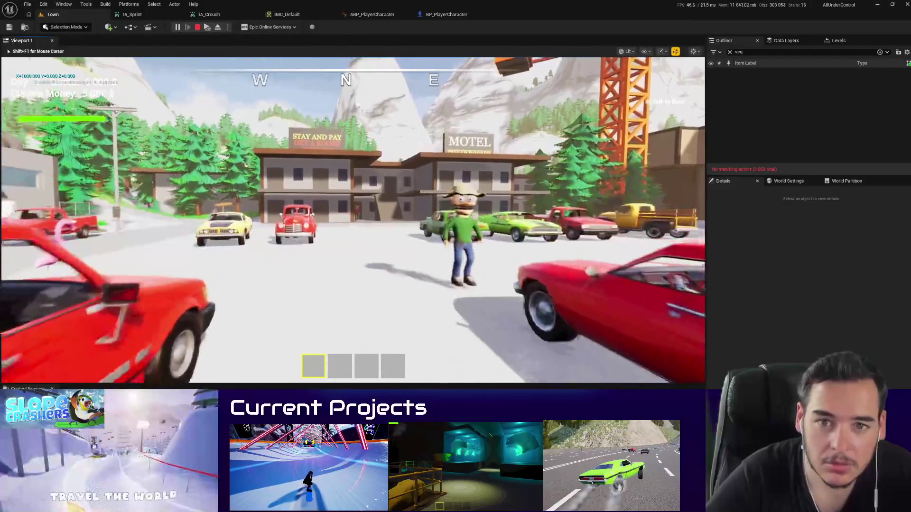
key(w)
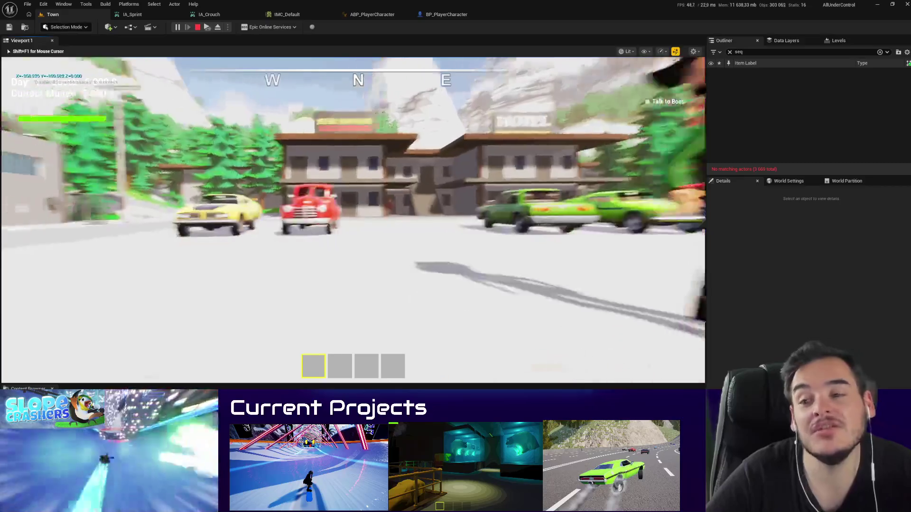
key(w)
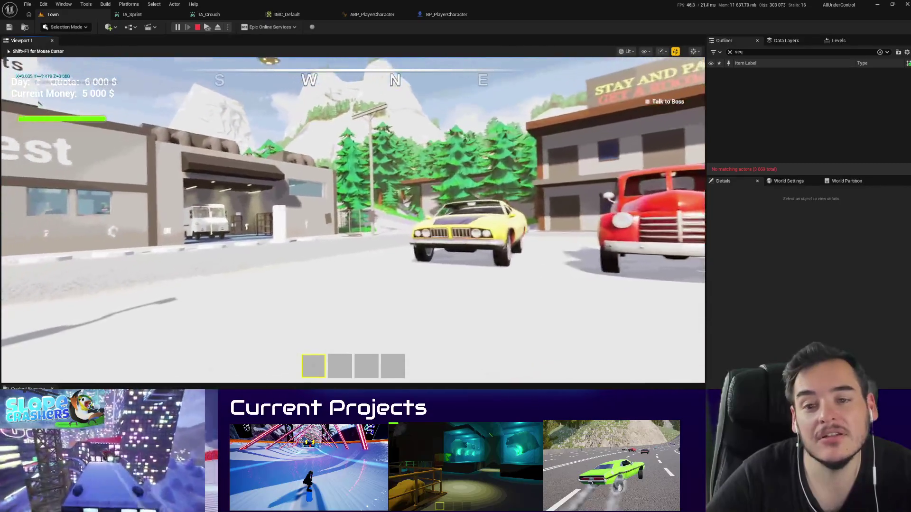
key(w)
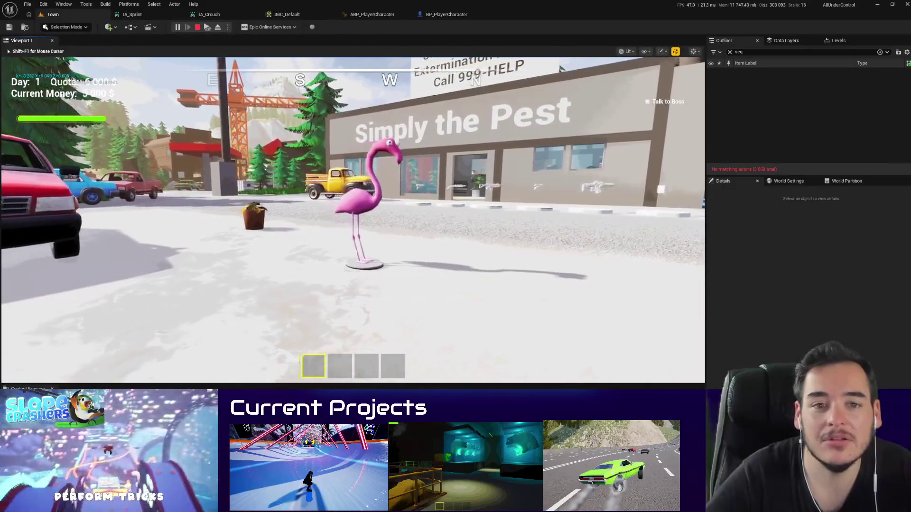
key(s)
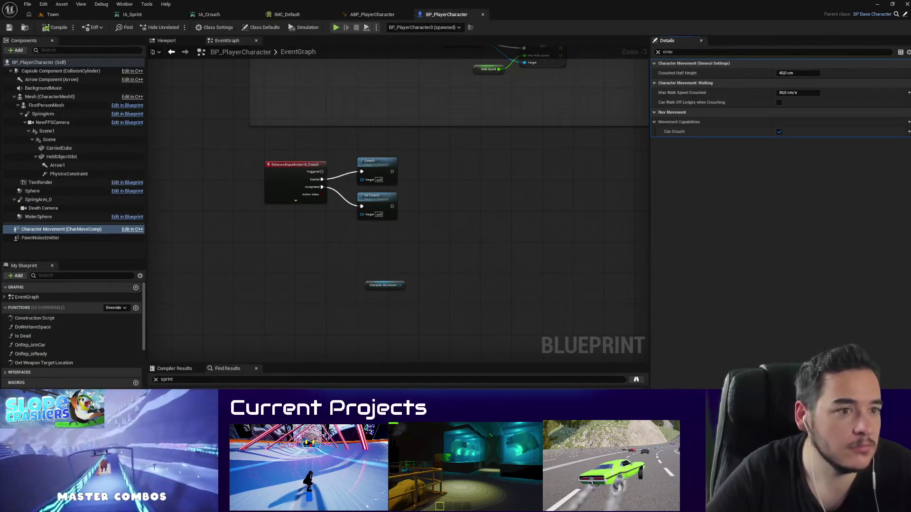
Step: Adjust Max Walk Speed Crouched in BP_PlayerCharacter, then return to the Town level
click(793, 94)
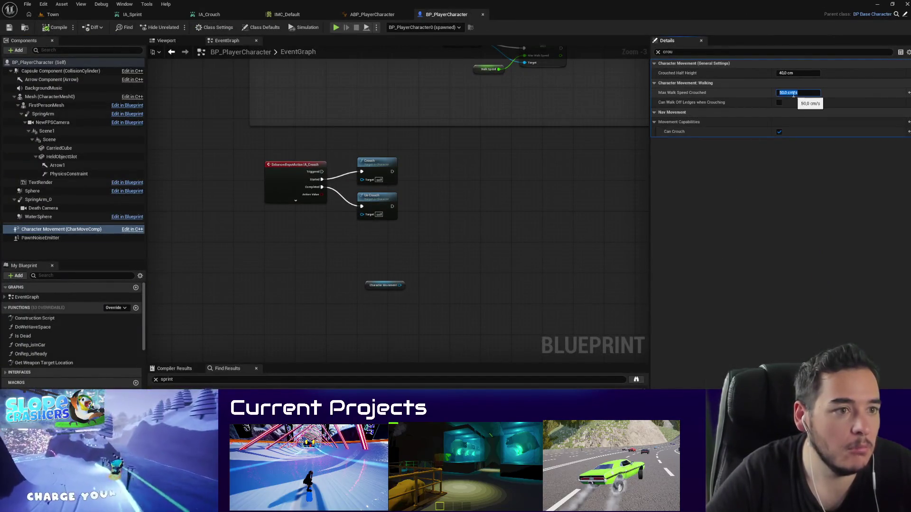
click(53, 14)
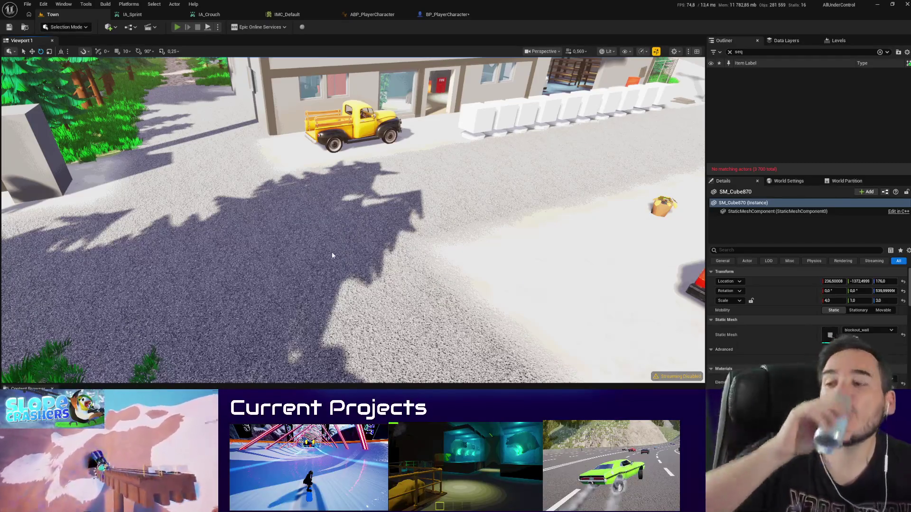
Step: Play-test Town again, walking toward the shop and throwing the held flamingo
key(alt+p)
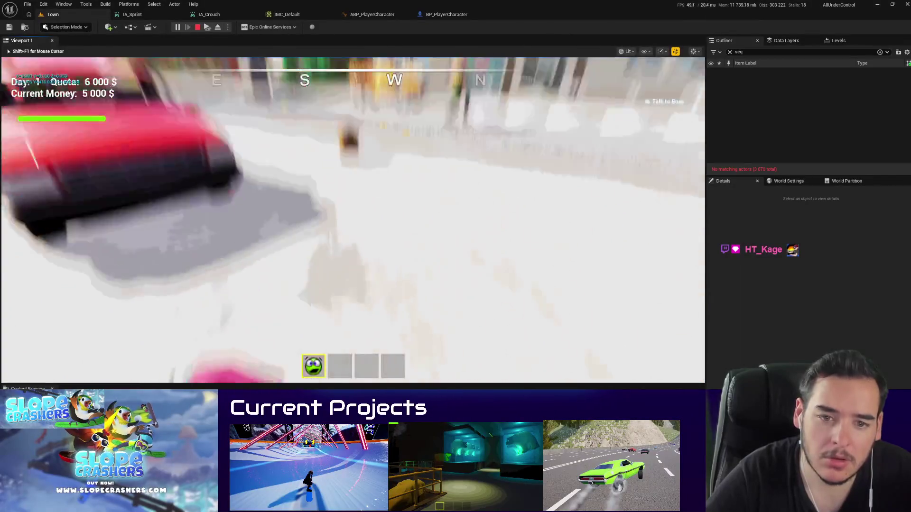
key(a)
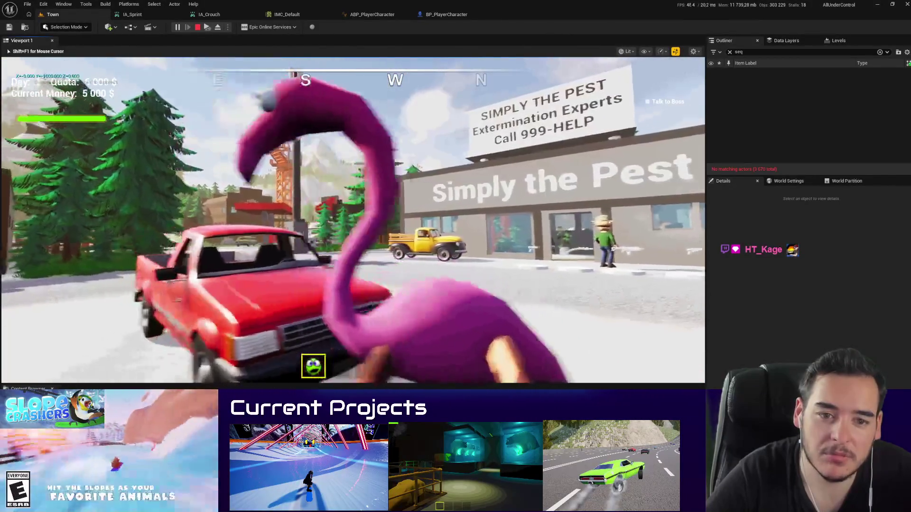
key(a)
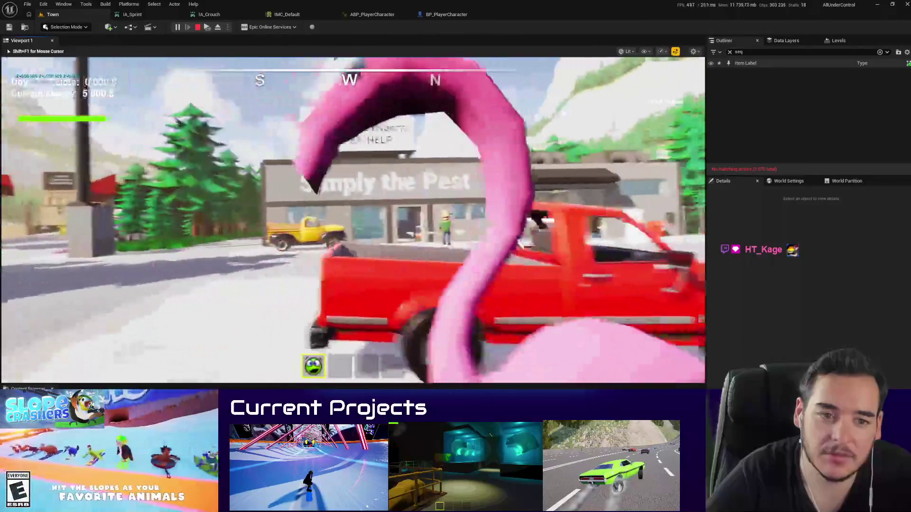
key(w)
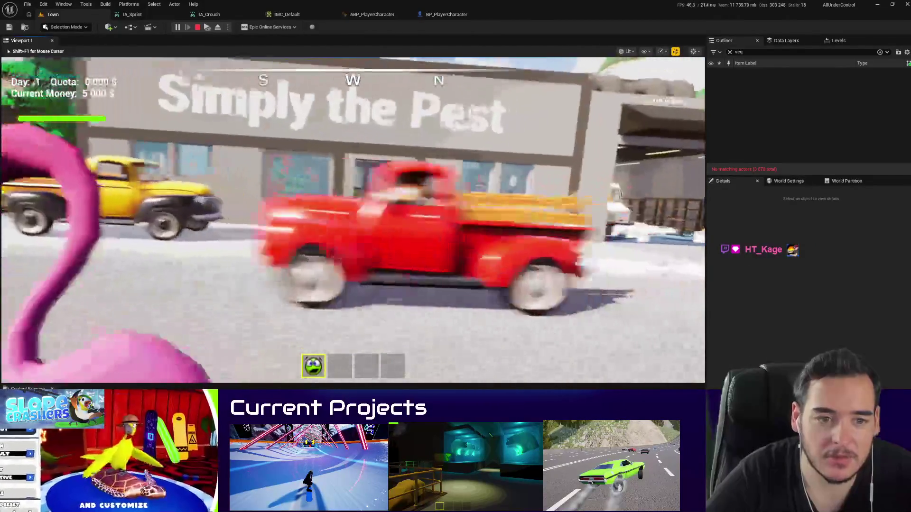
key(q)
key(s)
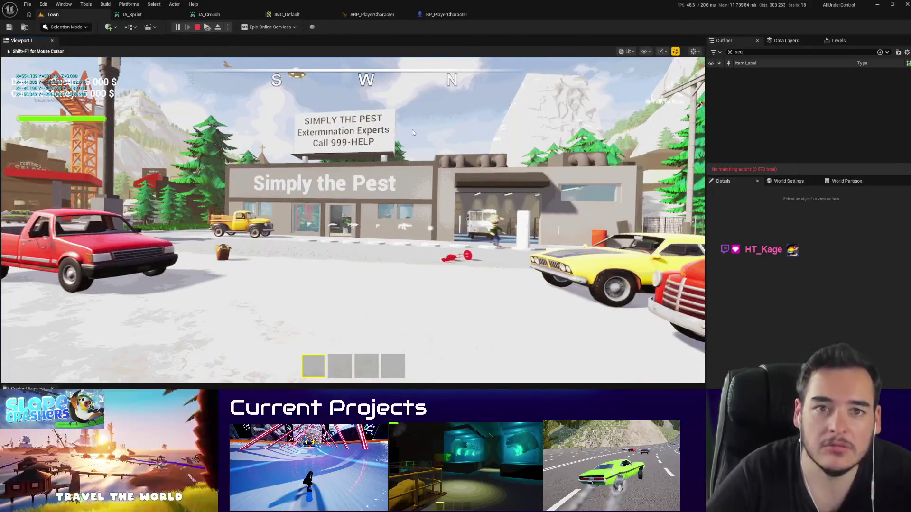
Step: Stop the play session and bring up the ABP_PlayerCharacter animation blueprint
key(Escape)
drag(460, 228, 460, 229)
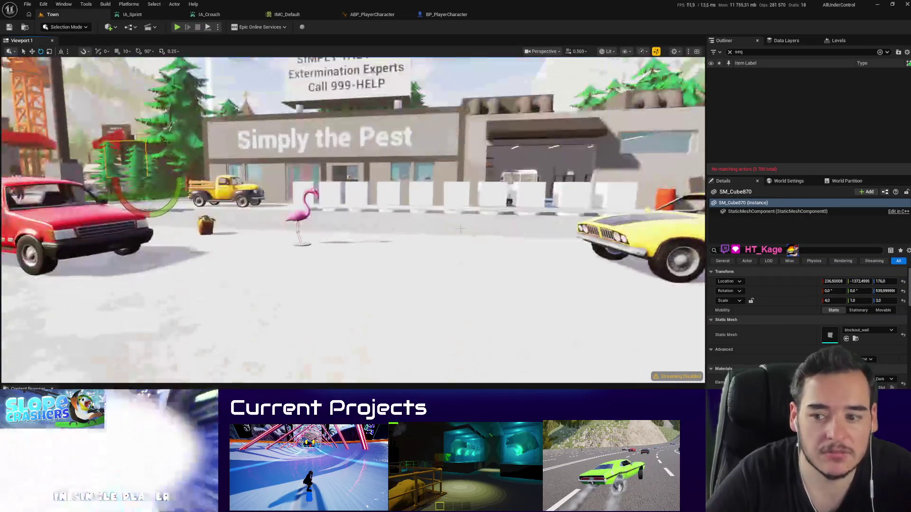
click(373, 14)
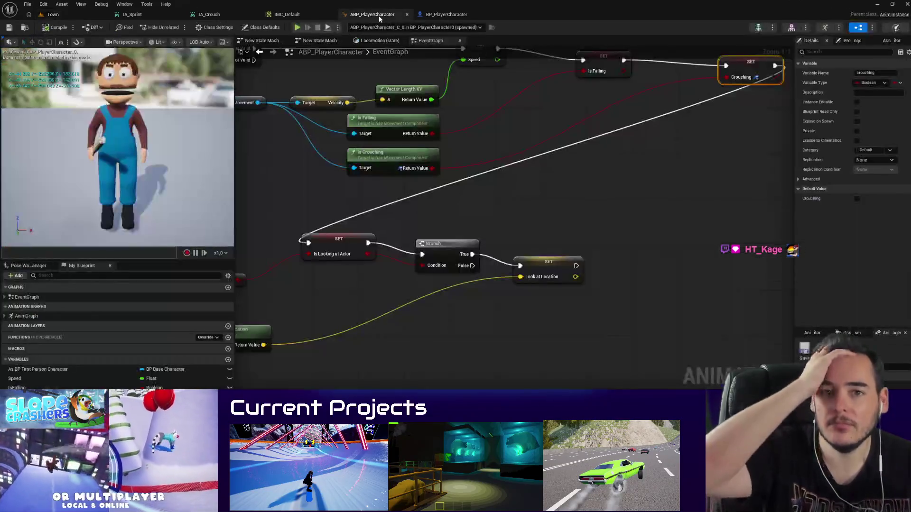
Step: Inspect the Locomotion state's Crouching-driven Blend Poses by bool, then return to Town
scroll(423, 89, down, 2)
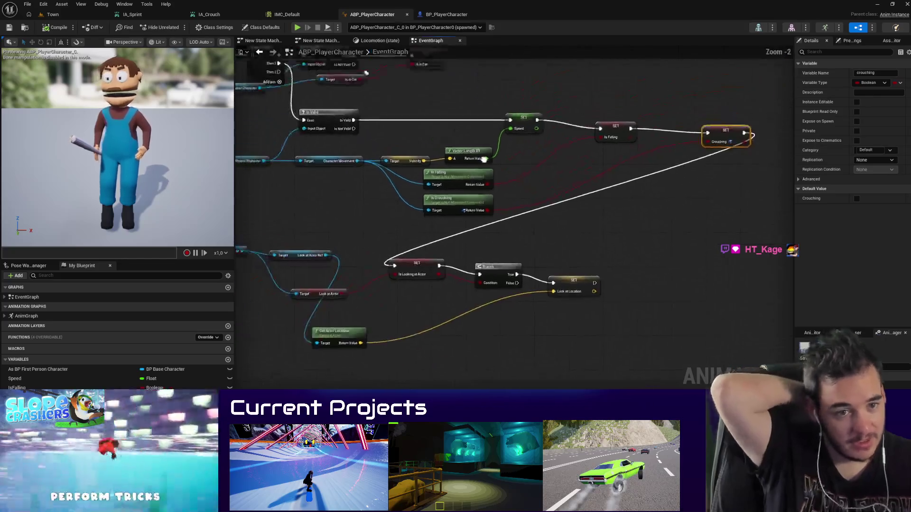
click(379, 40)
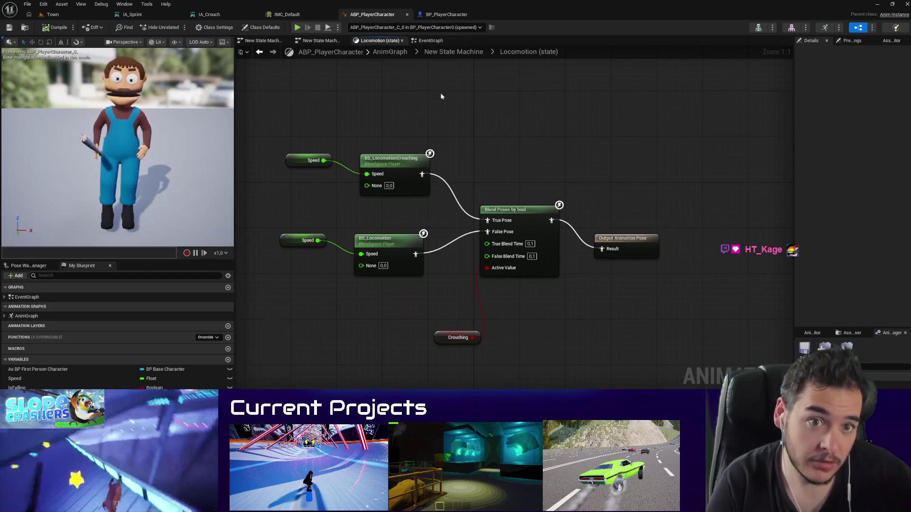
key(Home)
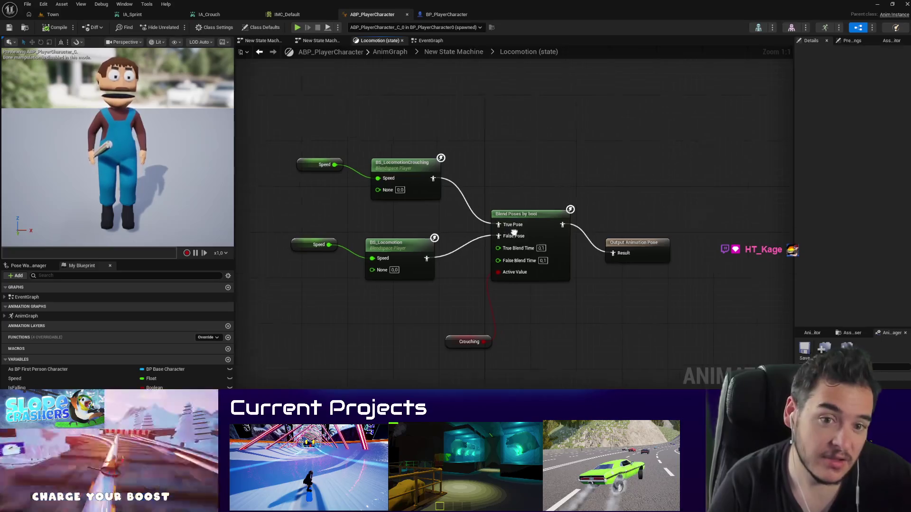
click(51, 14)
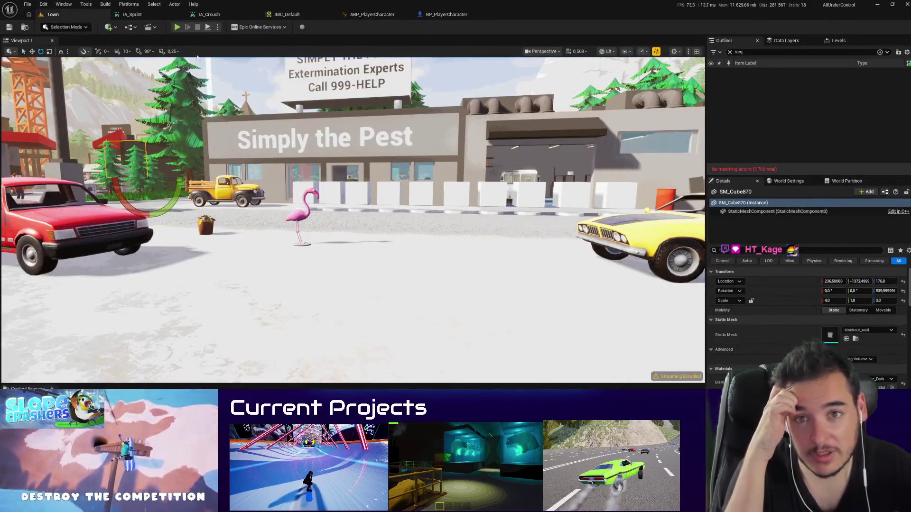
click(378, 13)
click(51, 15)
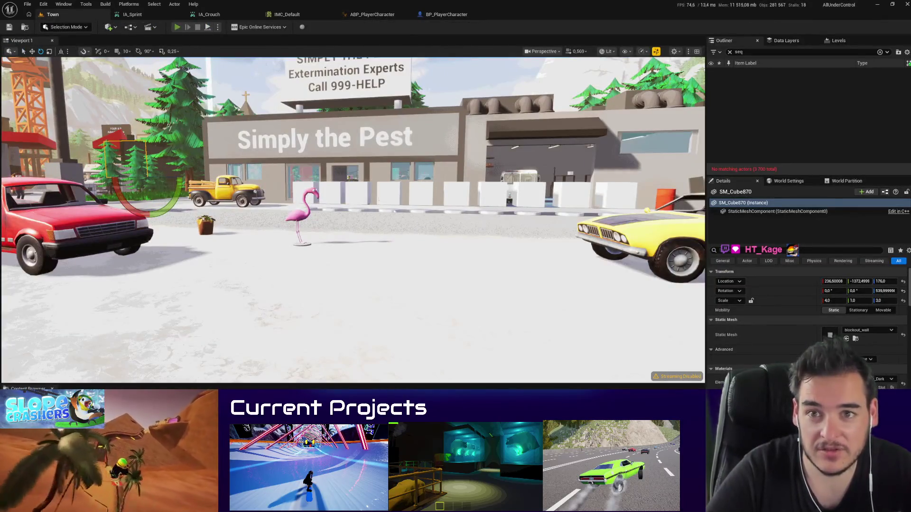
key(alt+p)
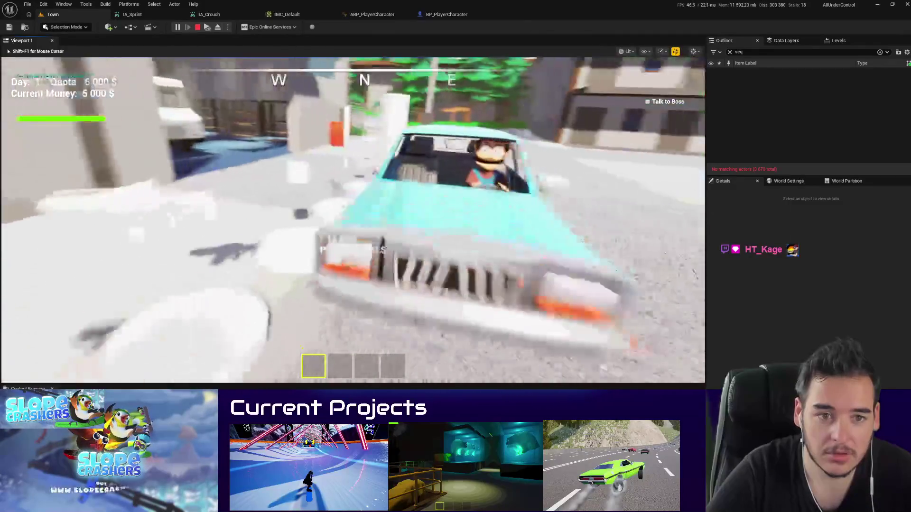
key(f)
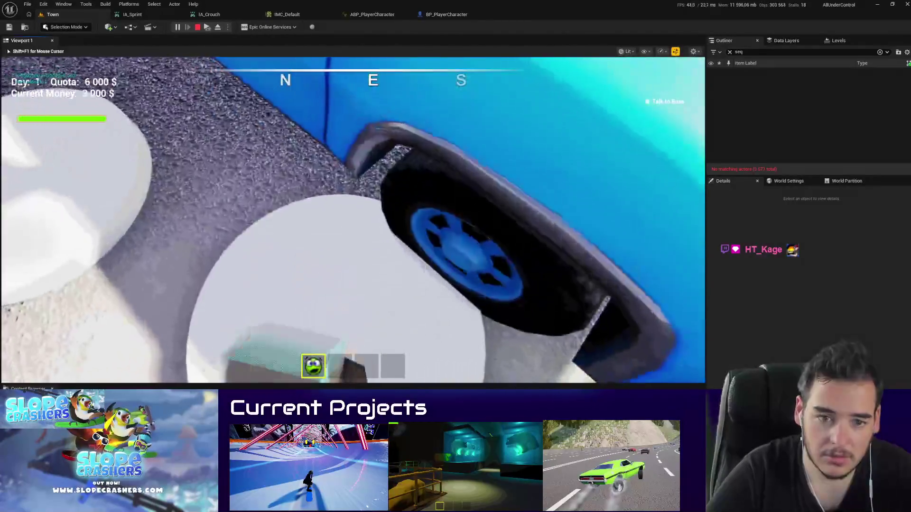
key(f)
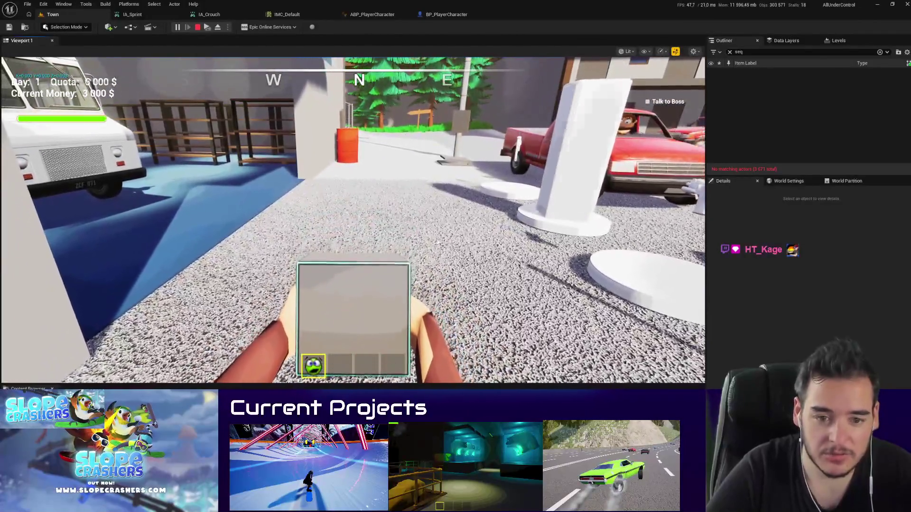
click(438, 244)
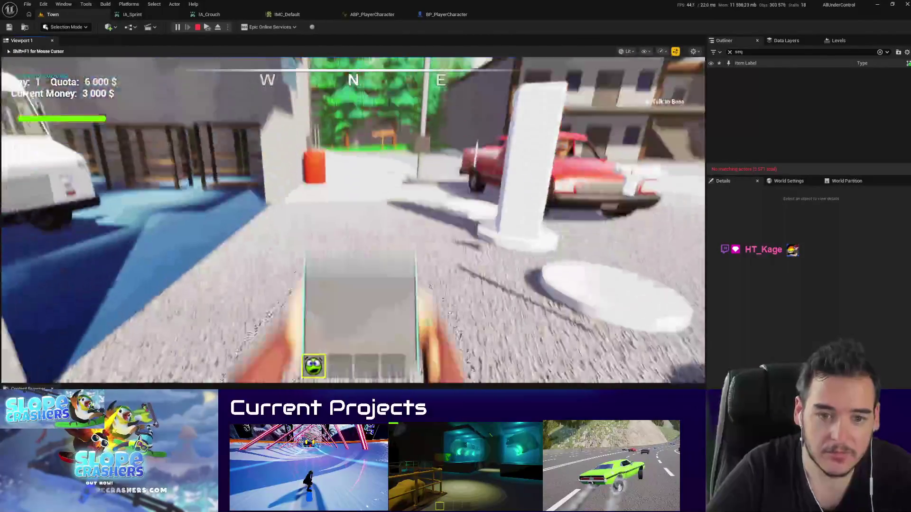
key(w)
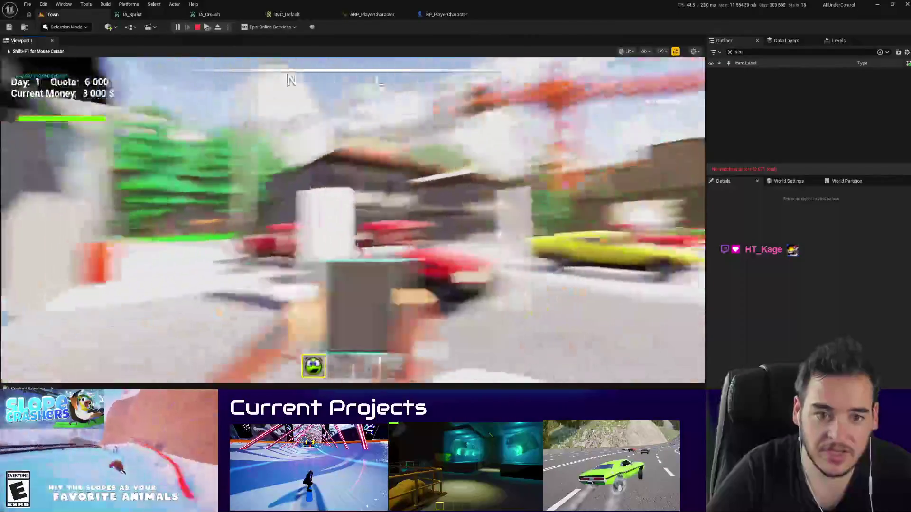
key(w)
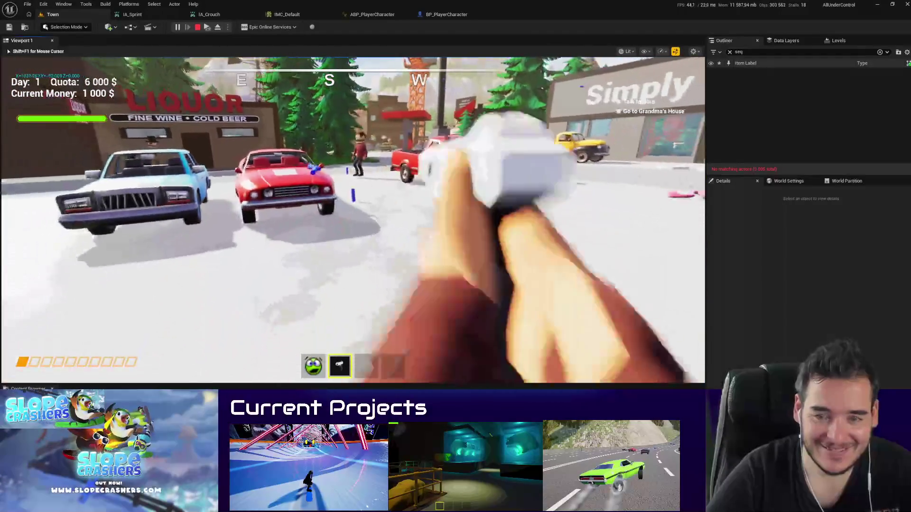
key(Escape)
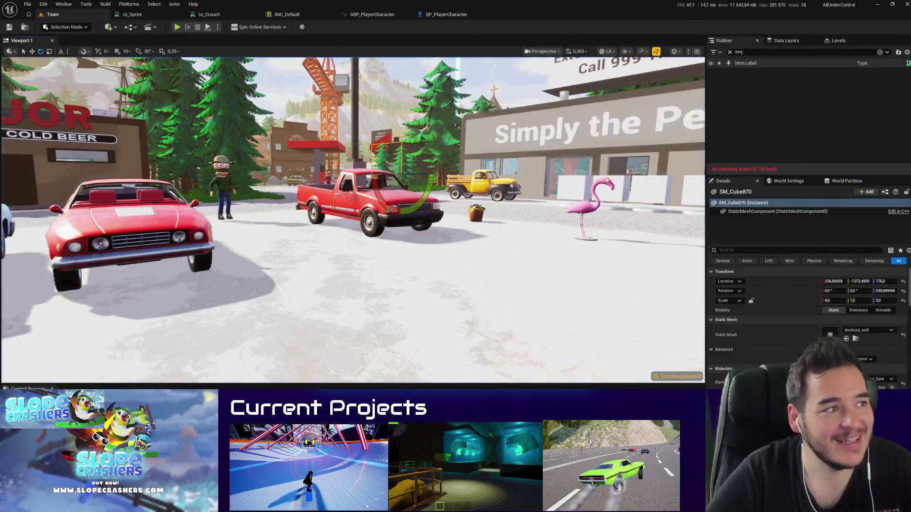
Step: Select the Blend Poses by bool, Crouching, crouch blendspace and Speed nodes in ABP_PlayerCharacter
drag(351, 234, 354, 227)
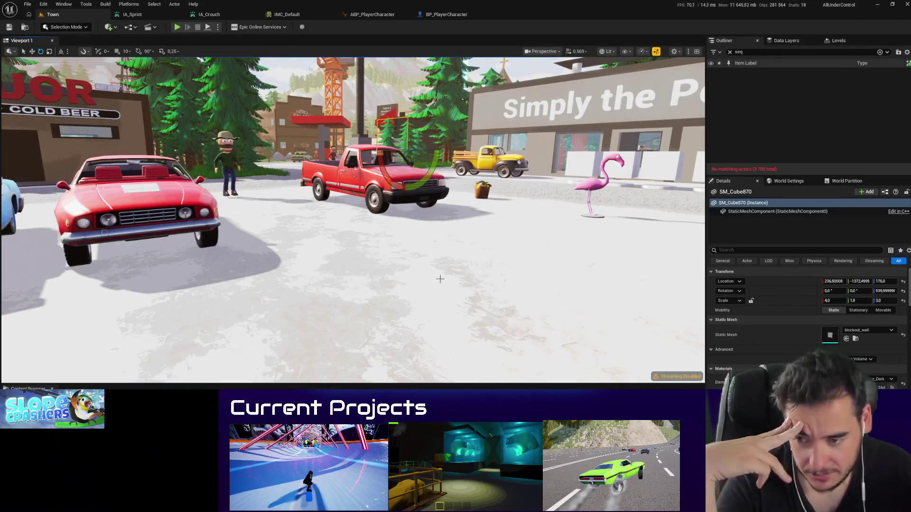
click(378, 14)
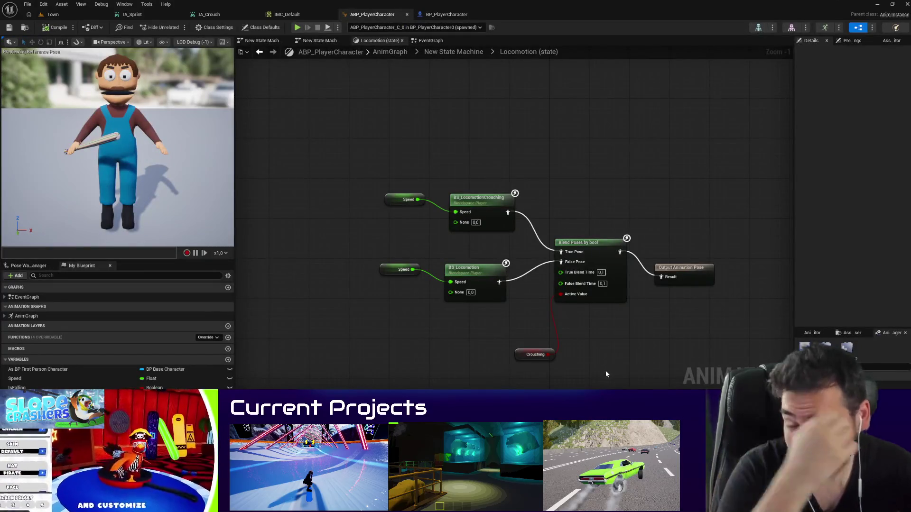
mouse_move(590, 372)
mouse_down()
mouse_move(563, 378)
mouse_move(524, 234)
mouse_move(544, 234)
mouse_up()
drag(385, 135, 519, 203)
click(25, 29)
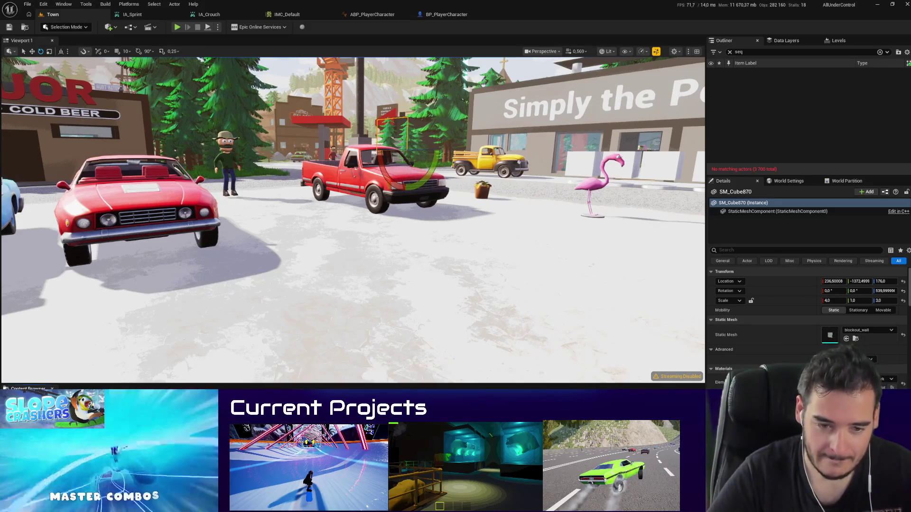
Step: Open ABP_FP_Pistol from the Content Browser and select nodes in its AnimGraph
right_click(178, 394)
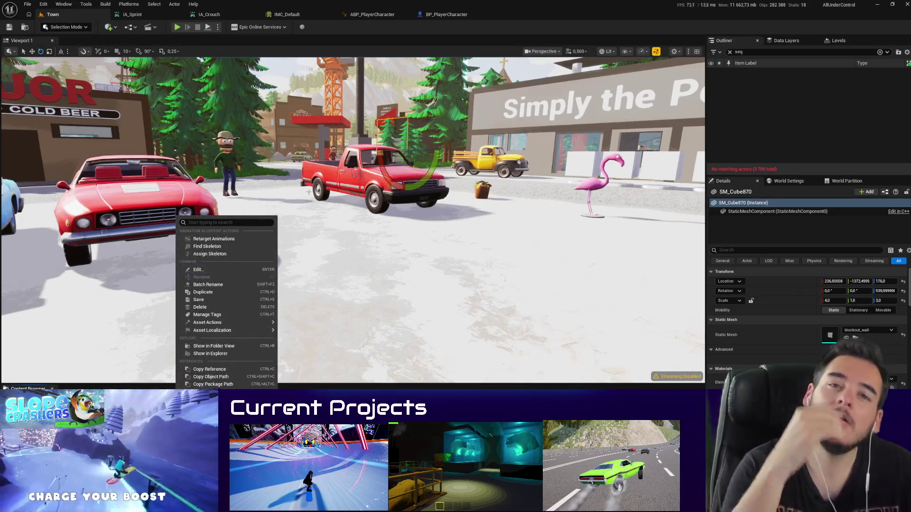
click(378, 13)
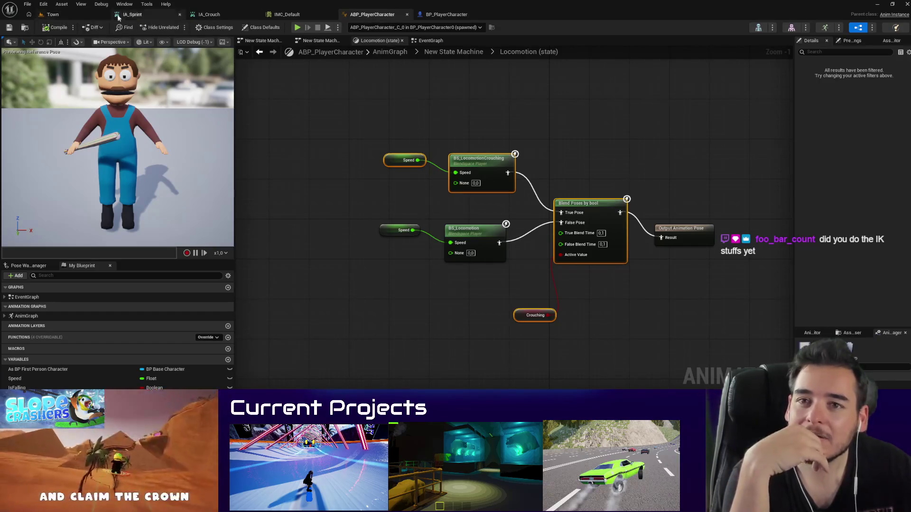
click(50, 14)
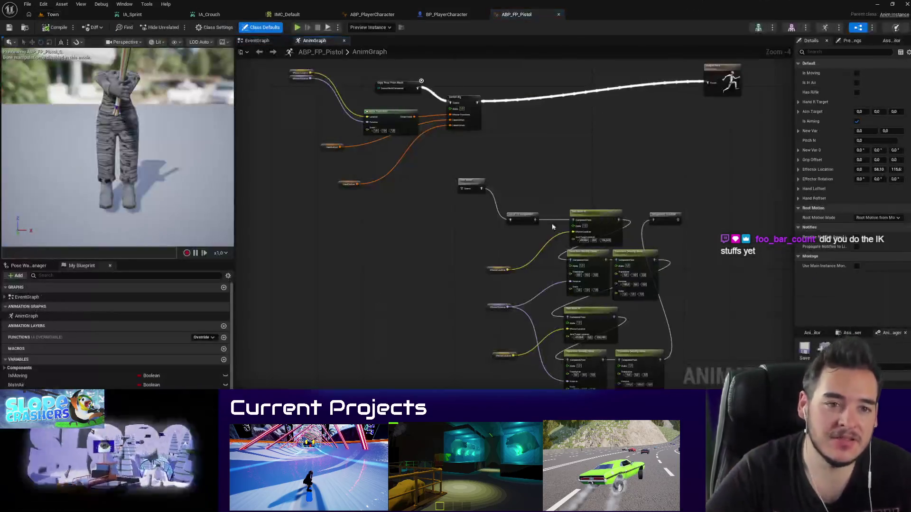
scroll(508, 175, down, 4)
mouse_move(617, 348)
mouse_down()
mouse_move(475, 121)
mouse_move(469, 180)
mouse_move(456, 113)
mouse_move(456, 160)
mouse_up()
scroll(462, 119, up, 4)
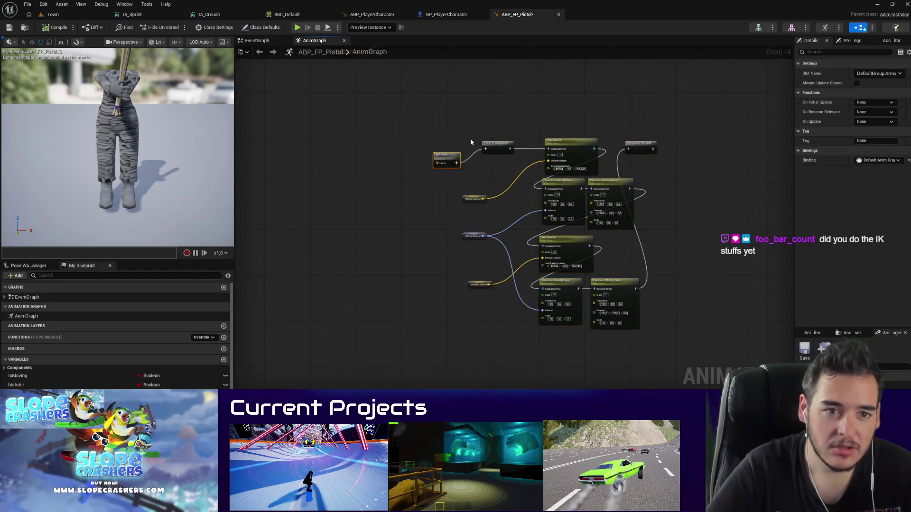
Step: Delete the old IK nodes from the pistol AnimGraph
mouse_move(422, 118)
mouse_down()
mouse_move(704, 382)
mouse_move(689, 382)
mouse_up()
key(Delete)
scroll(666, 204, up, 3)
Step: Locate the Control Rig node's Ctrl_HandAdjustment_New asset, skipping the asset checkout
click(527, 217)
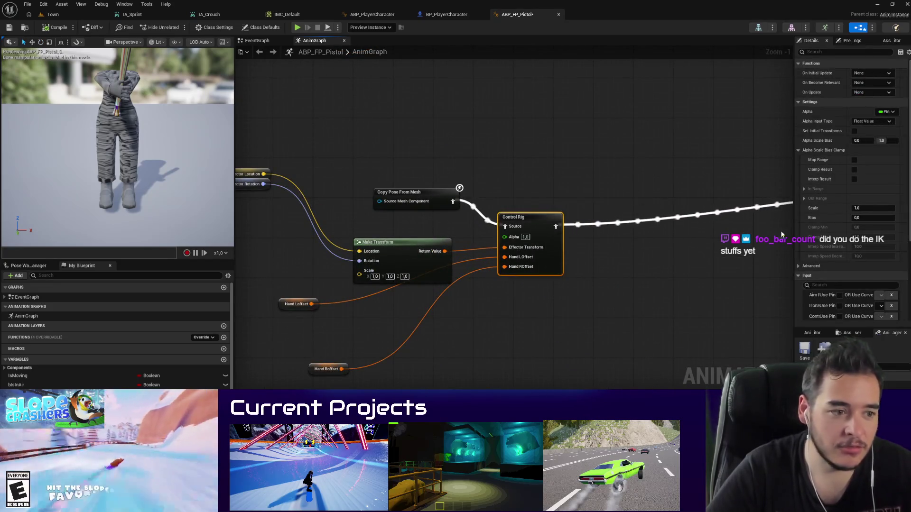
scroll(845, 247, down, 15)
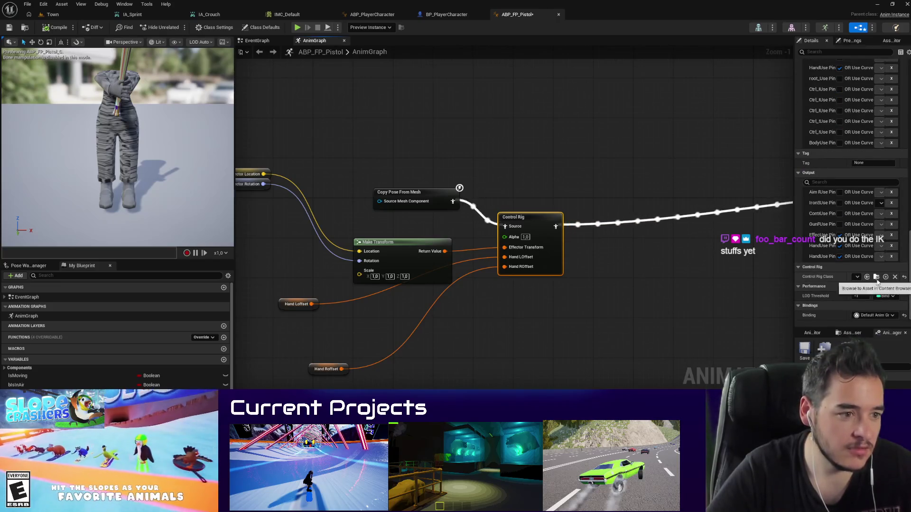
click(877, 277)
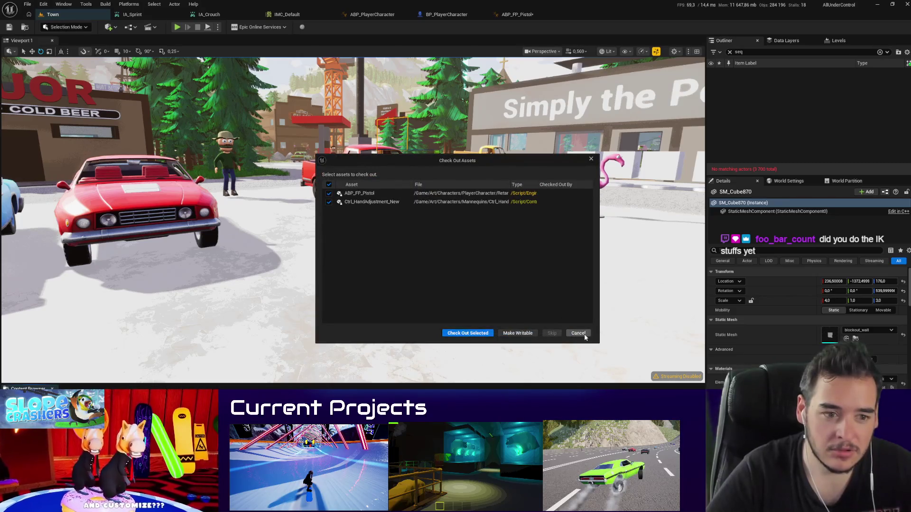
click(579, 333)
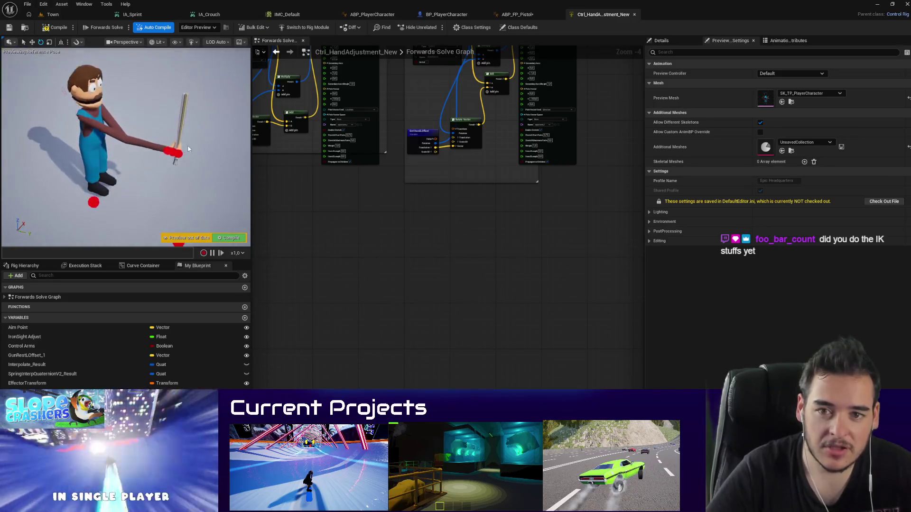
Step: Select the hand control, show the bone hierarchy, switch to move mode and frame the preview
click(173, 151)
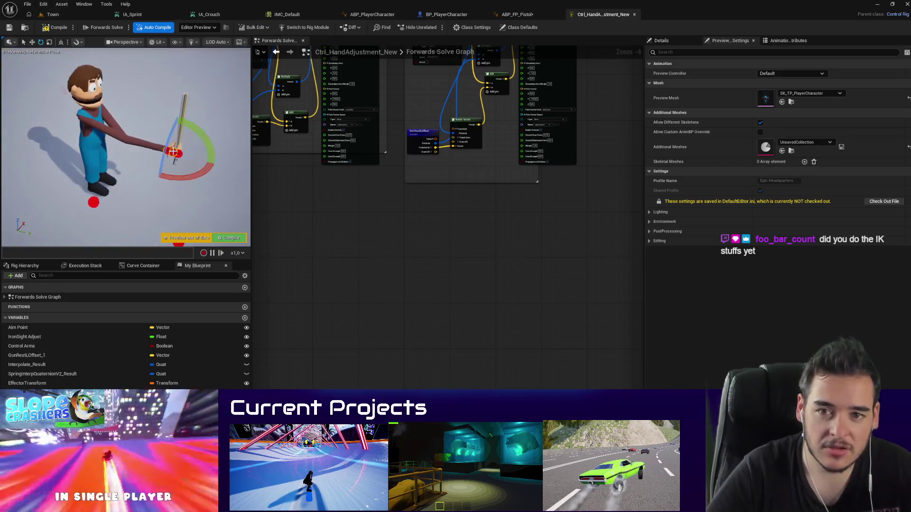
click(78, 266)
click(145, 266)
click(12, 266)
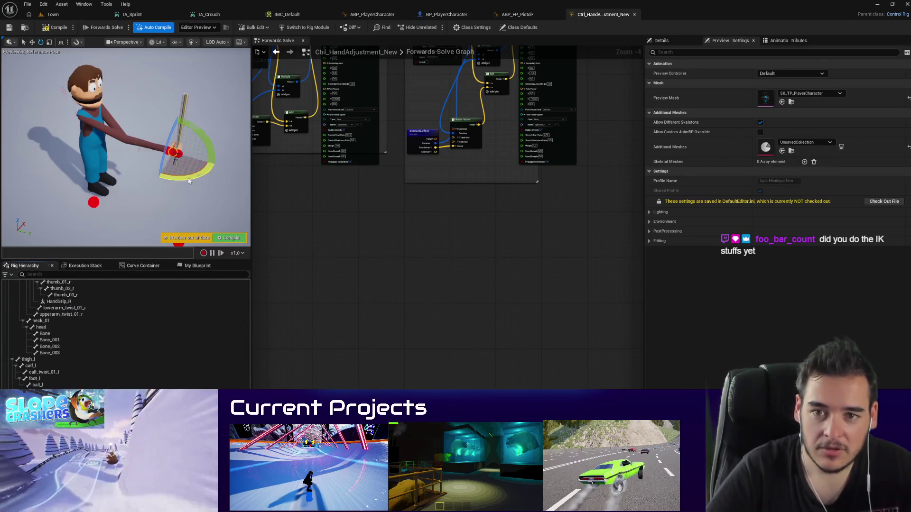
key(w)
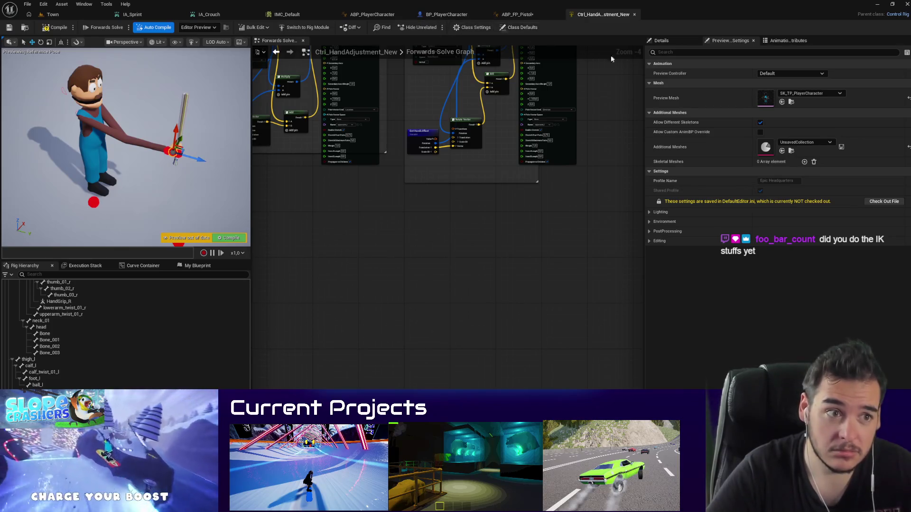
drag(396, 144, 451, 165)
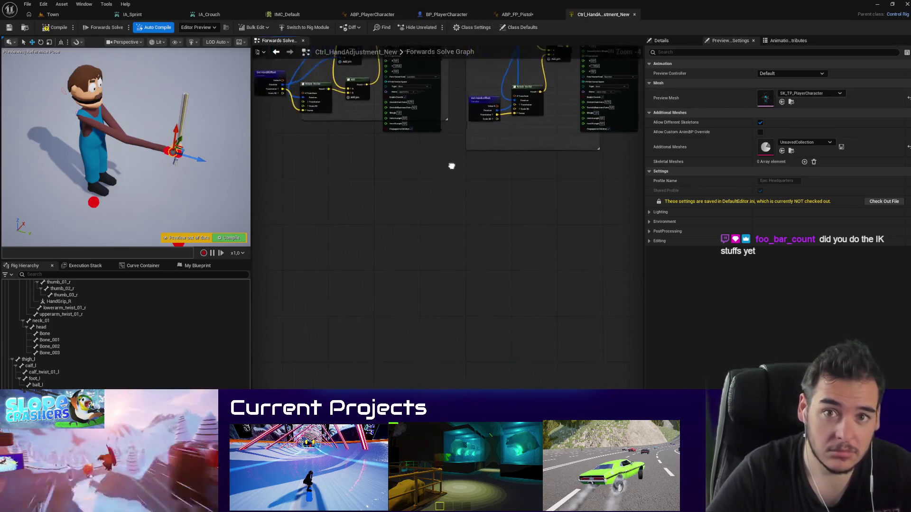
click(180, 42)
click(199, 48)
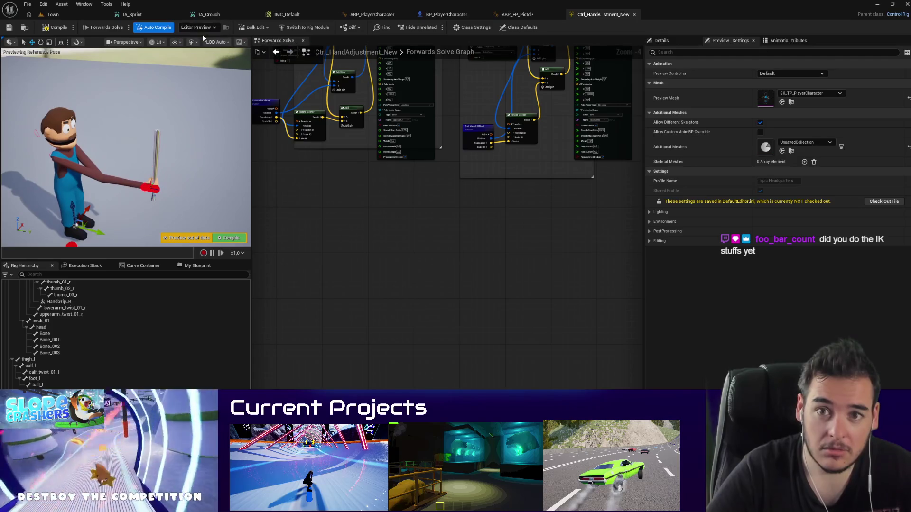
Step: Rotate the hand control by about -61° in the preview
click(150, 188)
key(e)
mouse_move(163, 203)
mouse_down()
mouse_move(194, 198)
mouse_move(156, 219)
mouse_up()
click(165, 217)
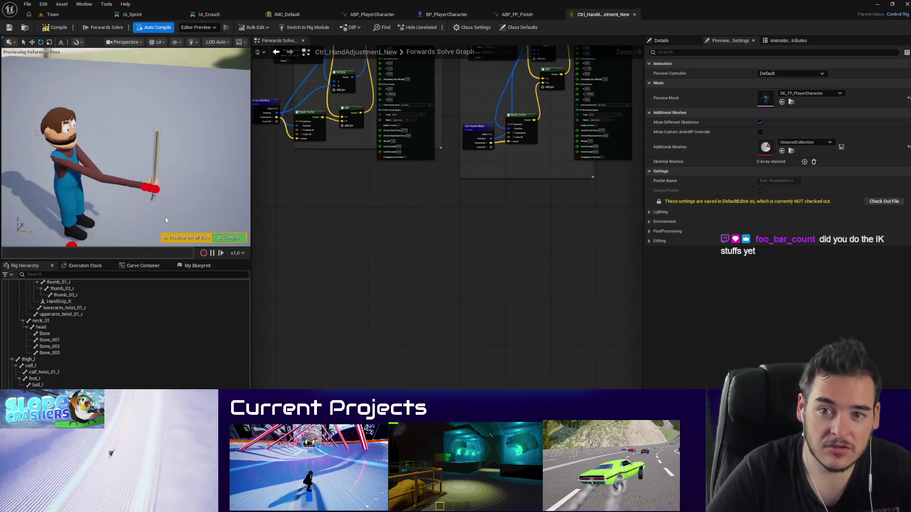
click(150, 188)
scroll(495, 303, up, 5)
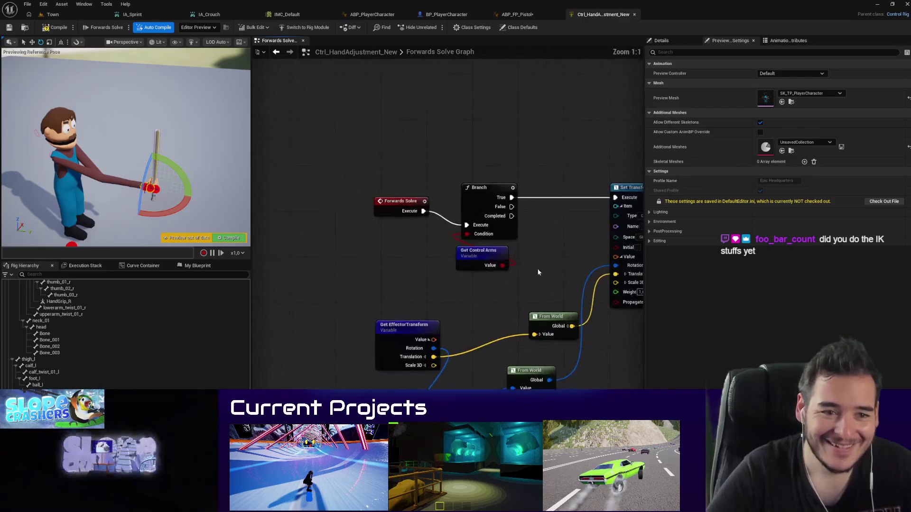
scroll(538, 272, down, 2)
Step: Show the rig's variables list with the variable details panel
mouse_move(505, 399)
mouse_down()
mouse_move(354, 316)
mouse_move(297, 256)
mouse_move(272, 259)
mouse_up()
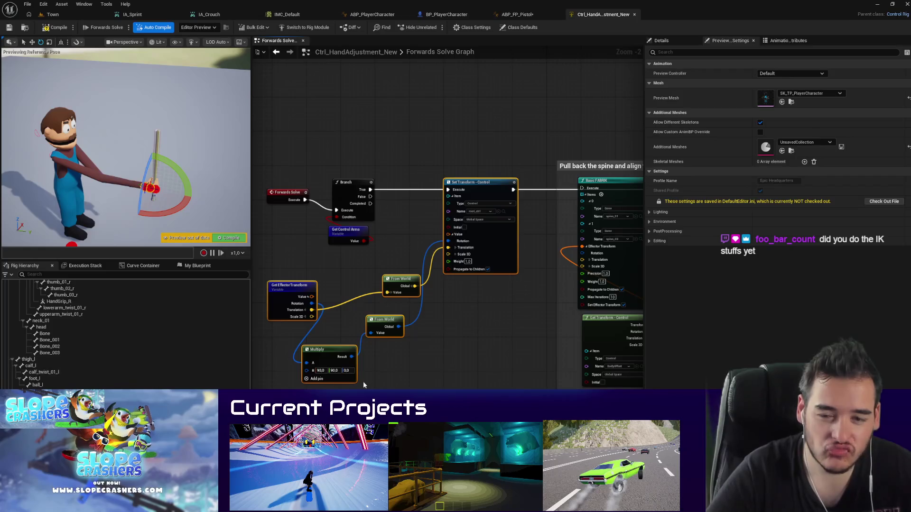
click(197, 267)
click(75, 383)
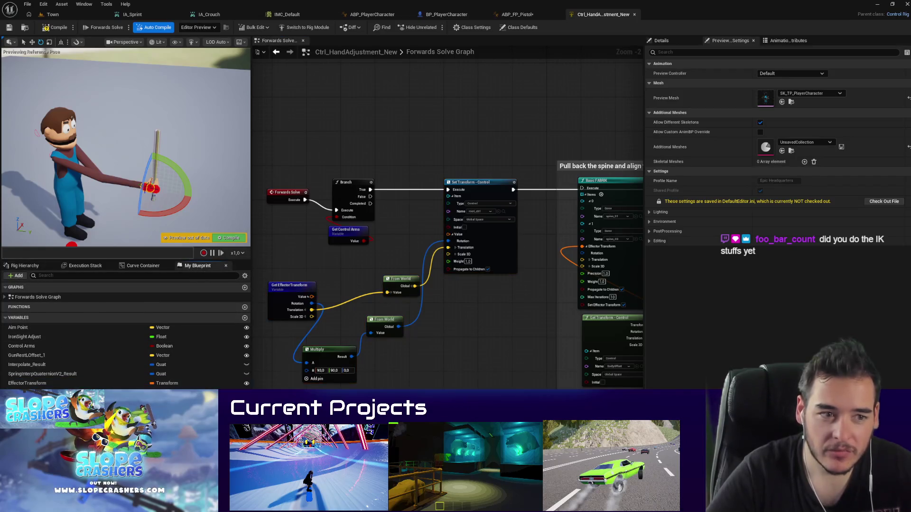
click(662, 40)
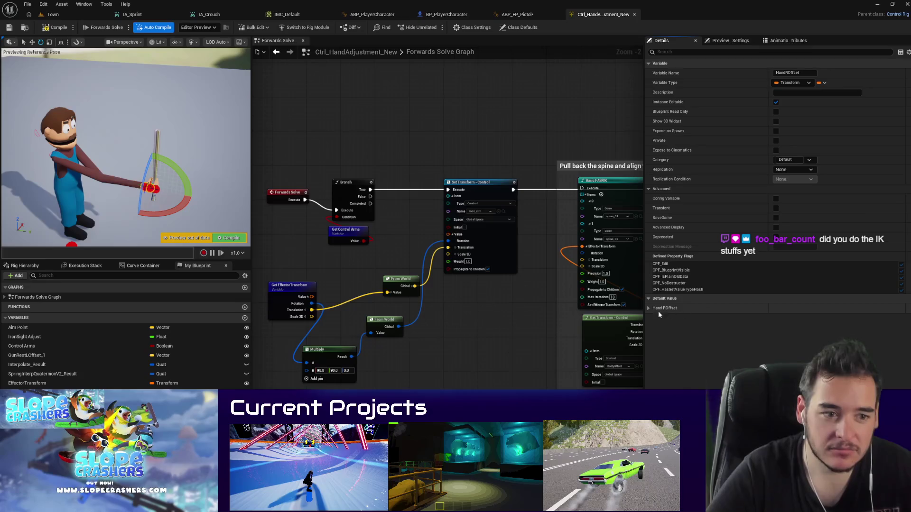
Step: Set EffectorTransform's default Location Y to about 56.27 and Rotator Z to about 87°
click(28, 383)
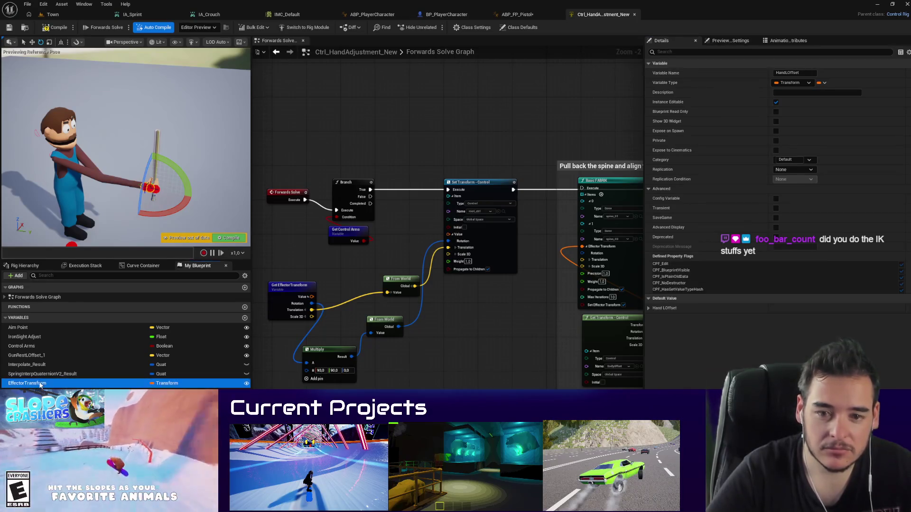
click(837, 318)
text(91,46)
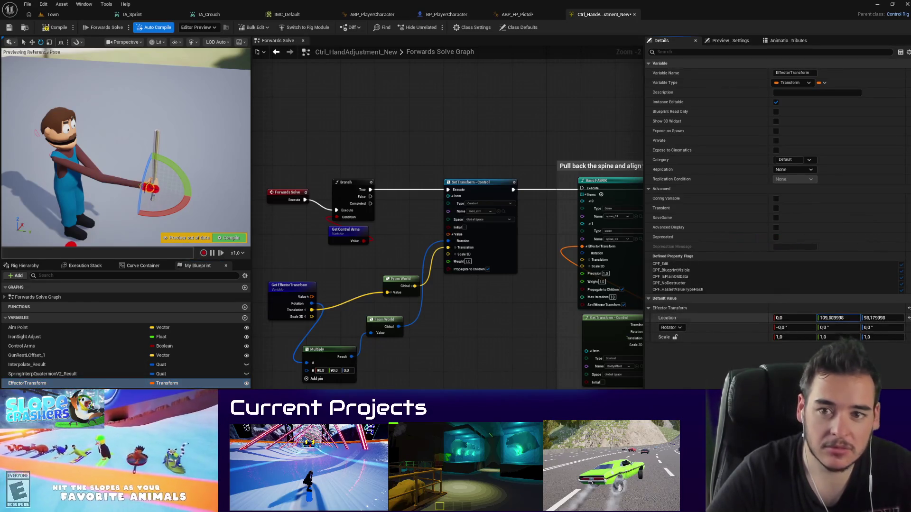
key(Return)
drag(837, 318, 801, 318)
mouse_move(878, 328)
mouse_down()
mouse_move(905, 327)
mouse_move(885, 328)
mouse_move(894, 318)
mouse_up()
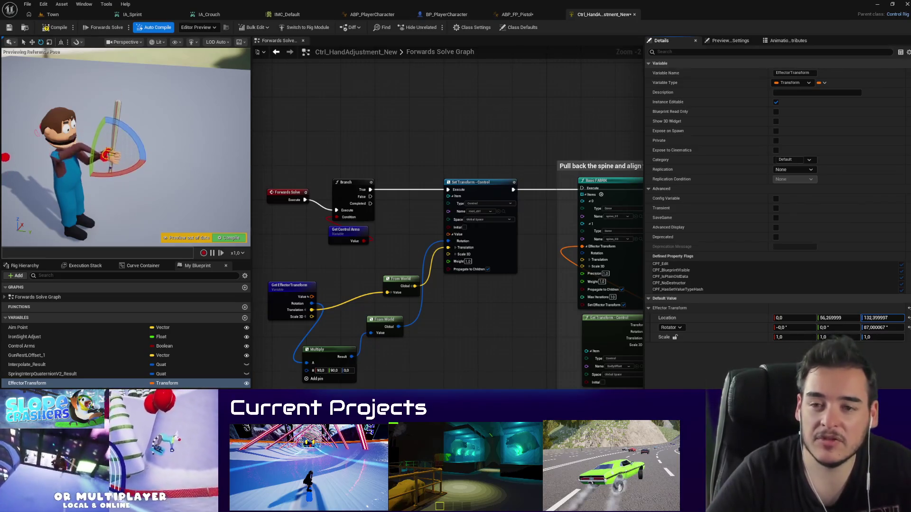
click(54, 14)
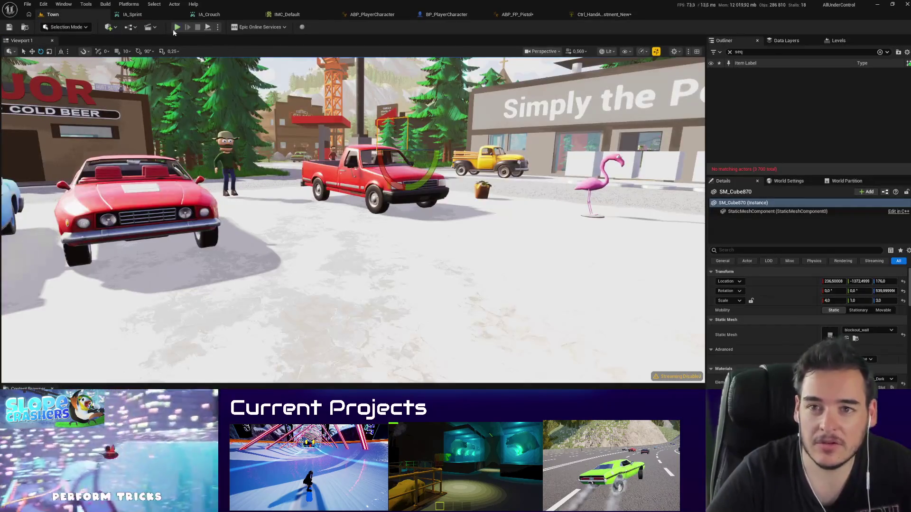
Step: Save all assets without checkout, then play-test Town, picking up the pistol in the shop
key(ctrl+shift+s)
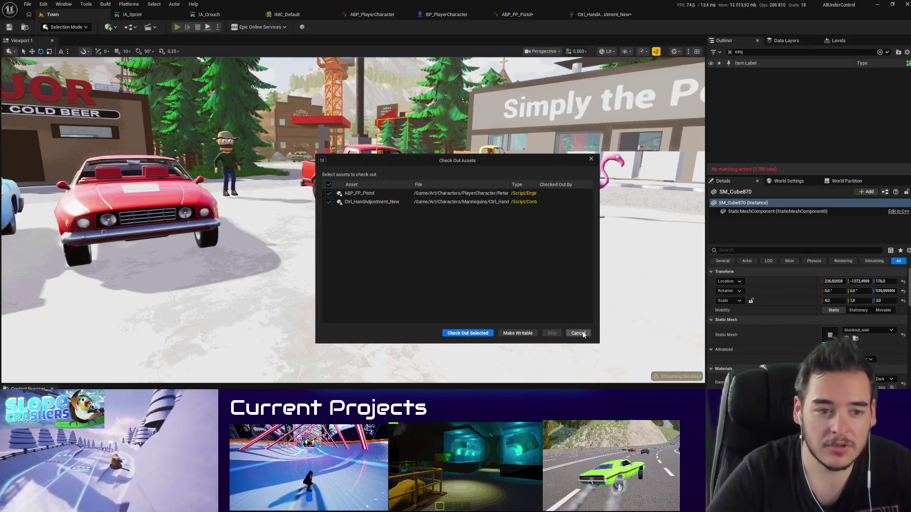
click(578, 334)
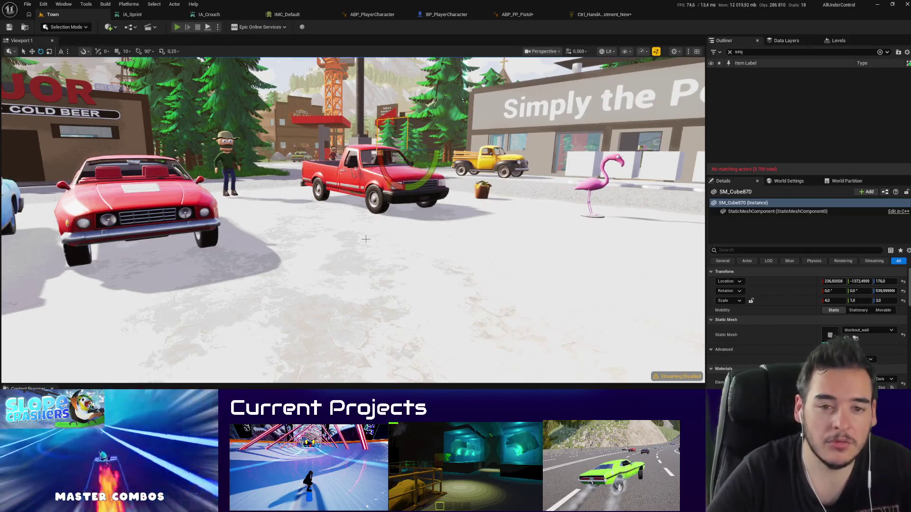
key(alt+p)
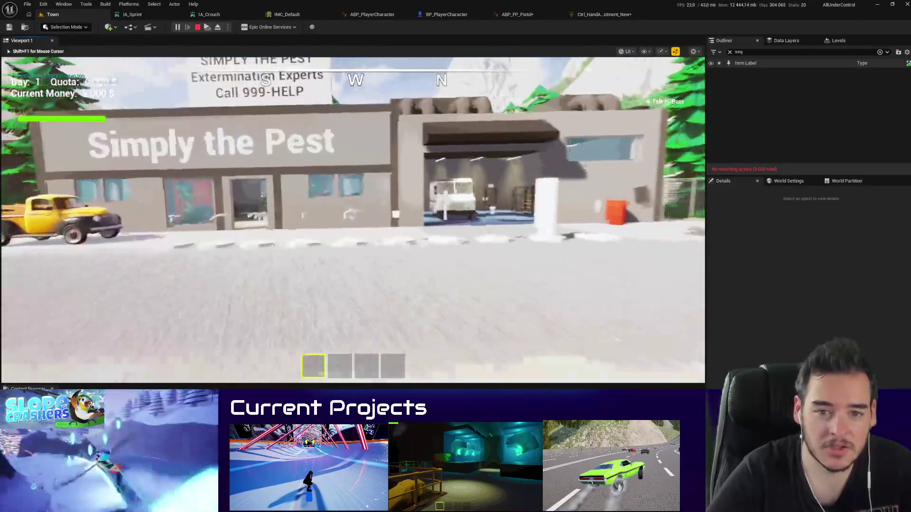
key(w)
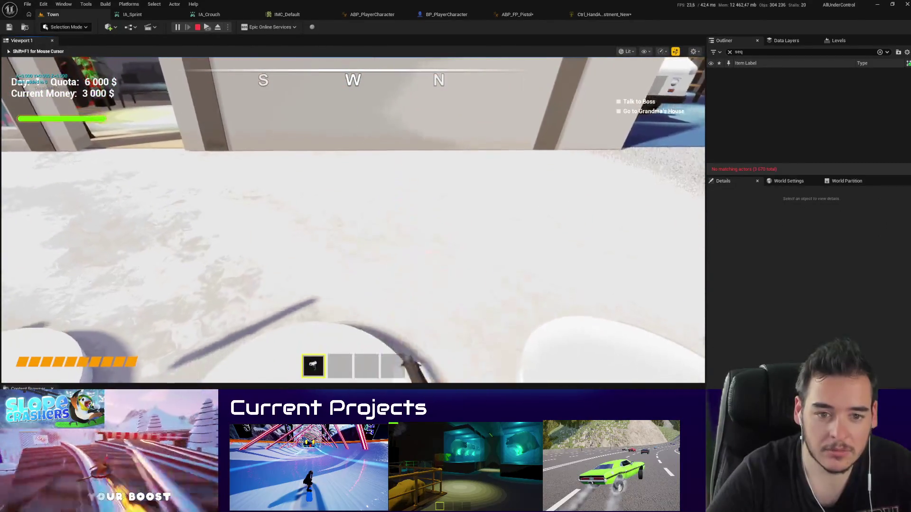
key(w)
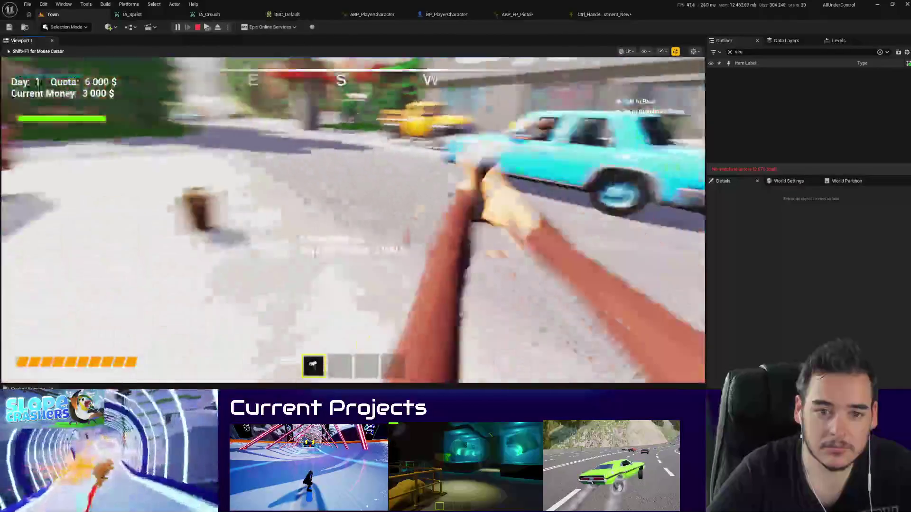
key(w)
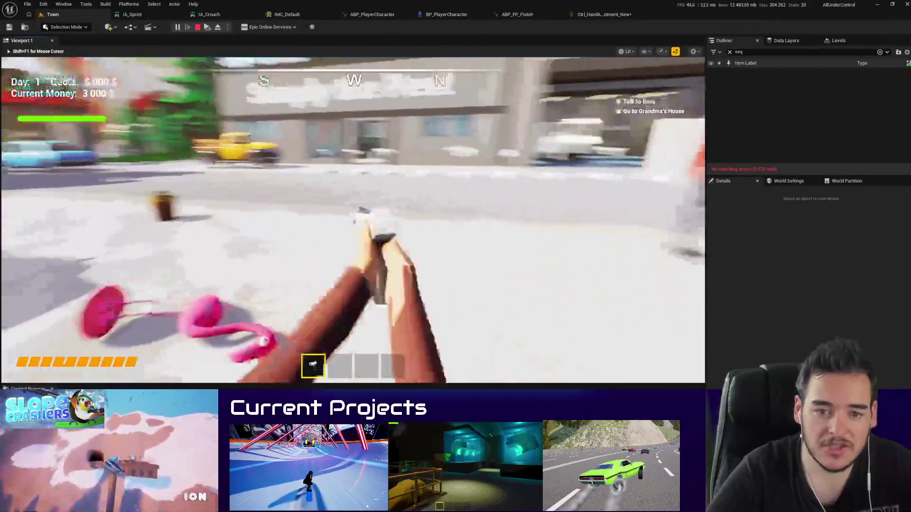
key(Escape)
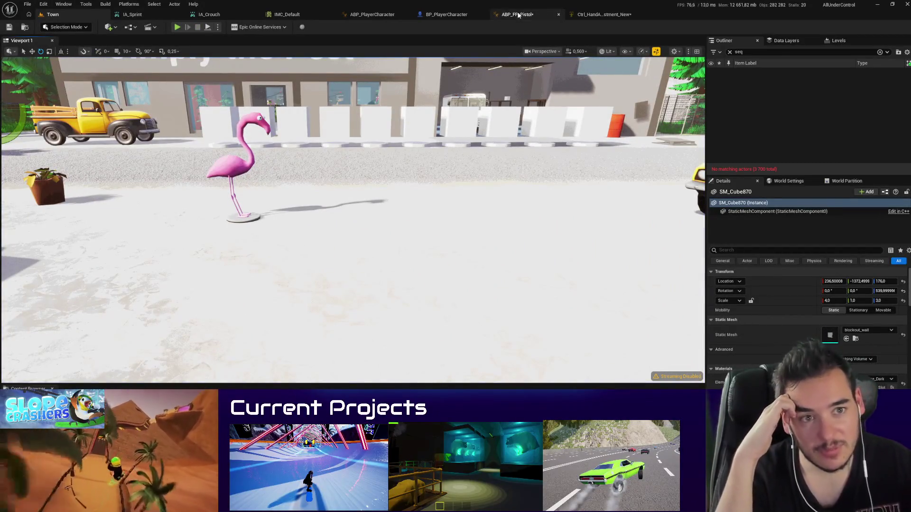
click(594, 17)
Step: Close Ctrl_HandAdjustment_New and select ABP_PlayerCharacter's standing locomotion and crouch blend nodes
click(634, 14)
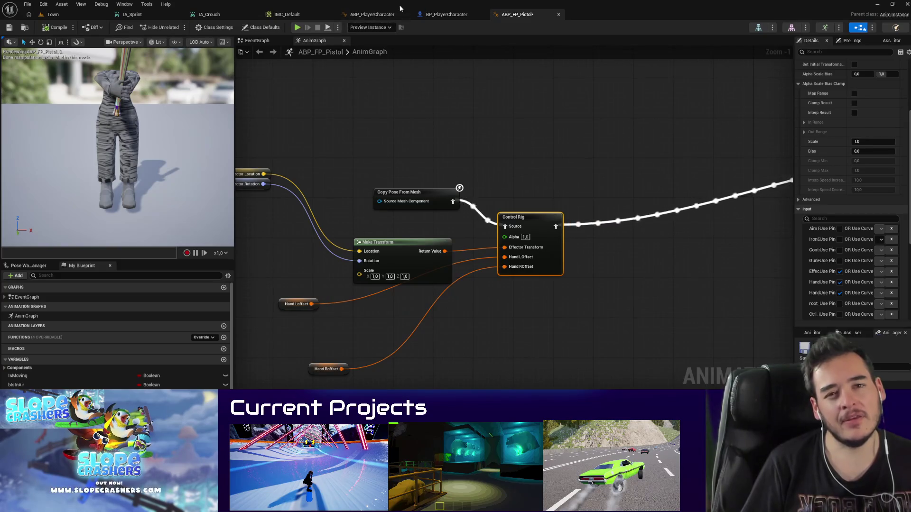
click(370, 15)
mouse_move(586, 363)
mouse_down()
mouse_move(381, 216)
mouse_move(570, 143)
mouse_move(630, 142)
mouse_up()
Step: Select the crouch blend nodes, then inspect BP_PlayerCharacter's Mesh component with the details filter cleared
ctrl+click(522, 314)
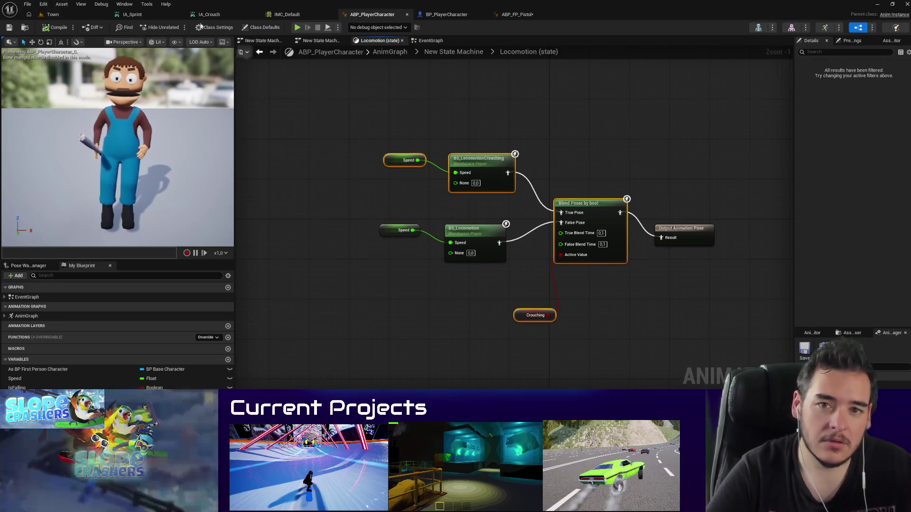
click(445, 14)
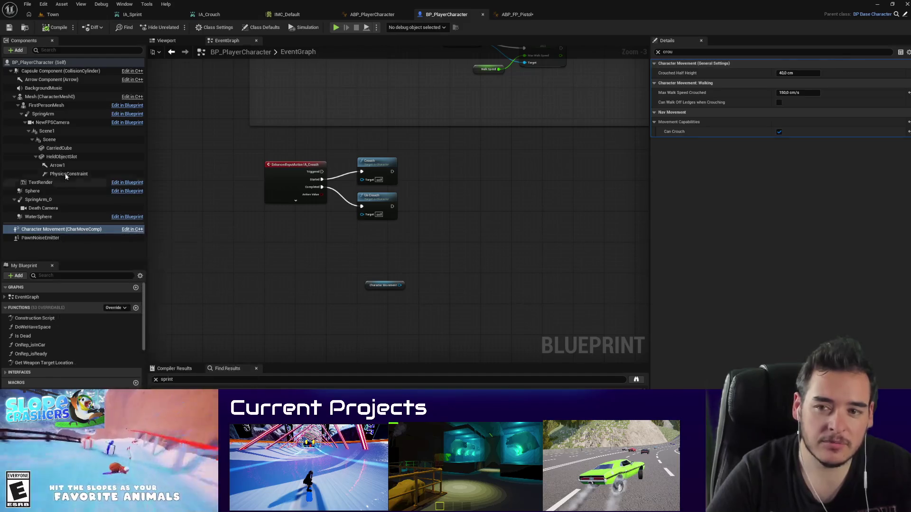
click(42, 97)
click(658, 52)
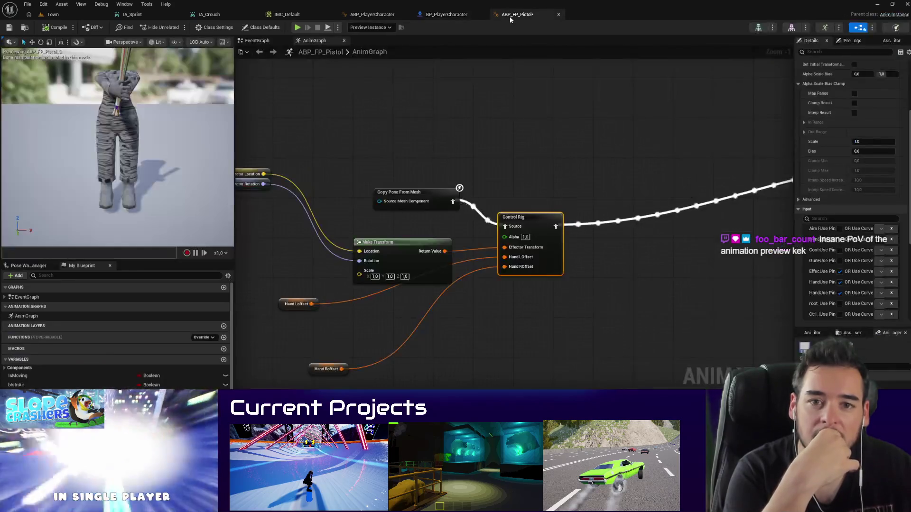
Step: Look through ABP_FP_Pistol, BP_PlayerCharacter and ABP_PlayerCharacter, then return to the Town level
click(511, 17)
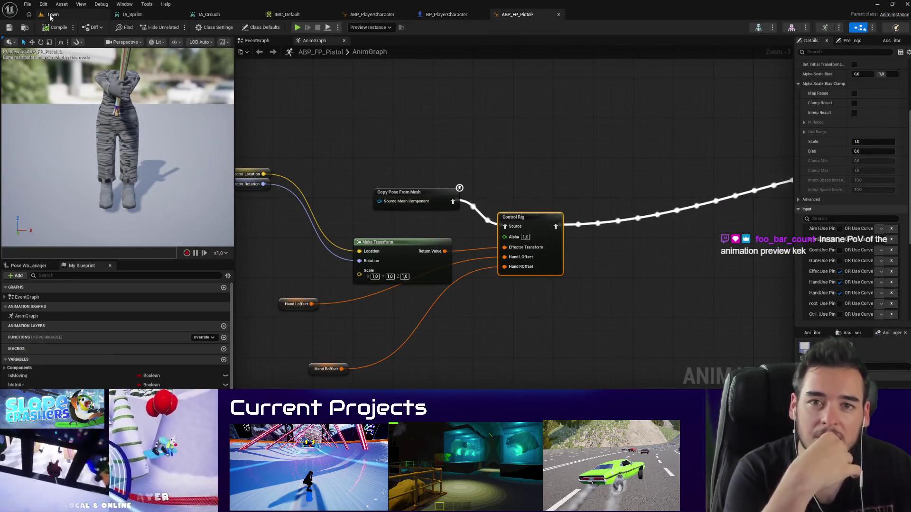
click(460, 17)
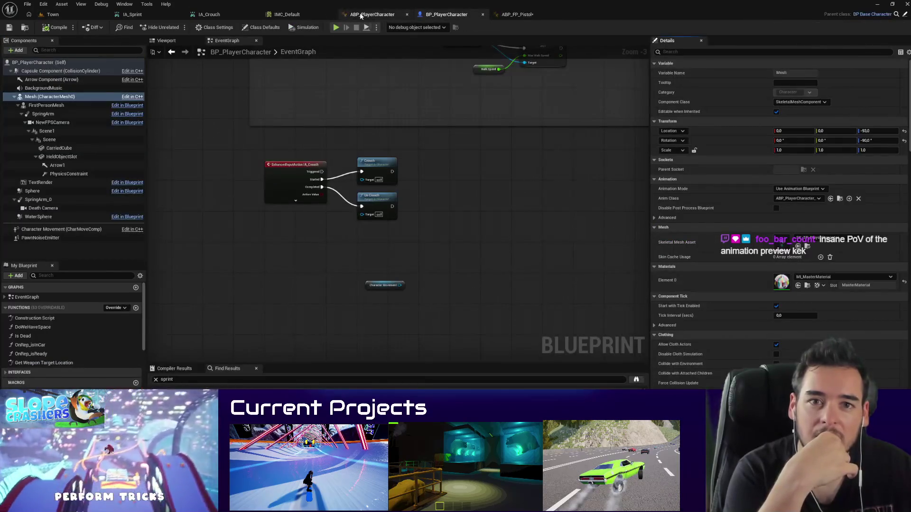
click(360, 17)
click(455, 15)
click(517, 14)
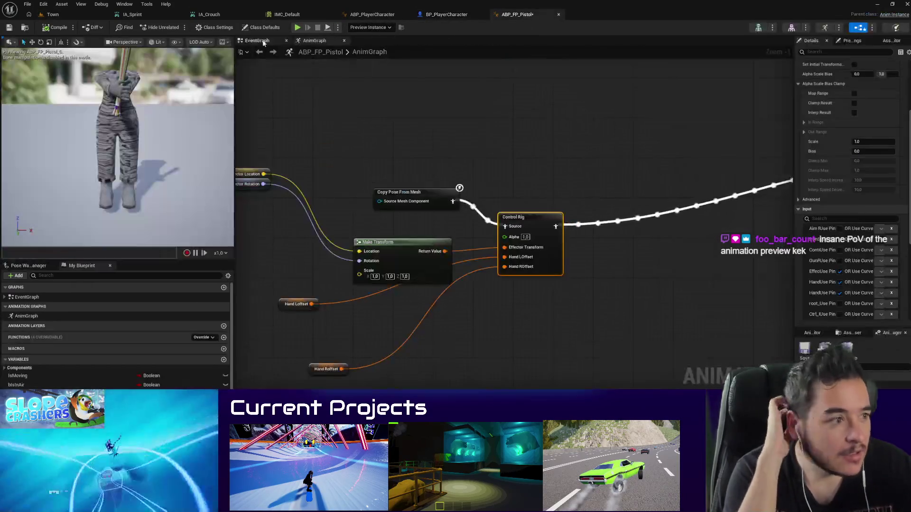
click(71, 16)
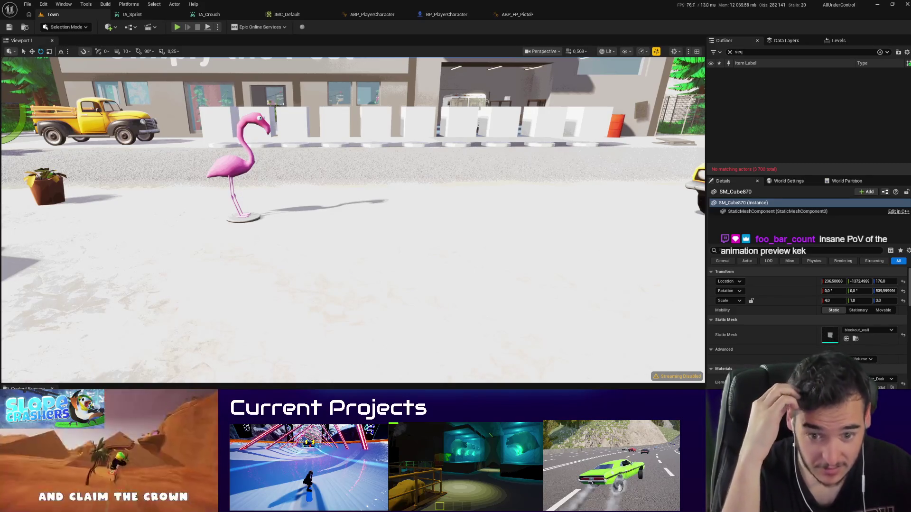
Step: Glance at the player blueprints and tilt the Town view toward the Simply the Pest sign
click(446, 14)
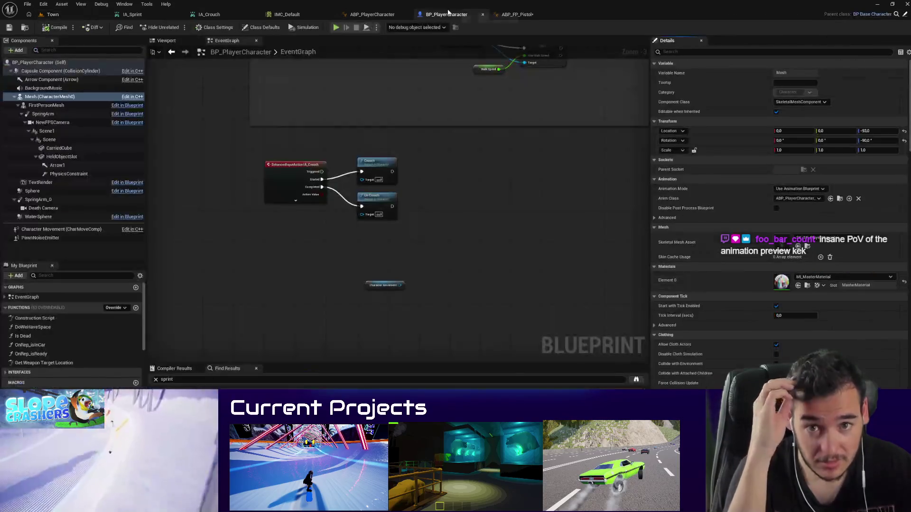
click(839, 200)
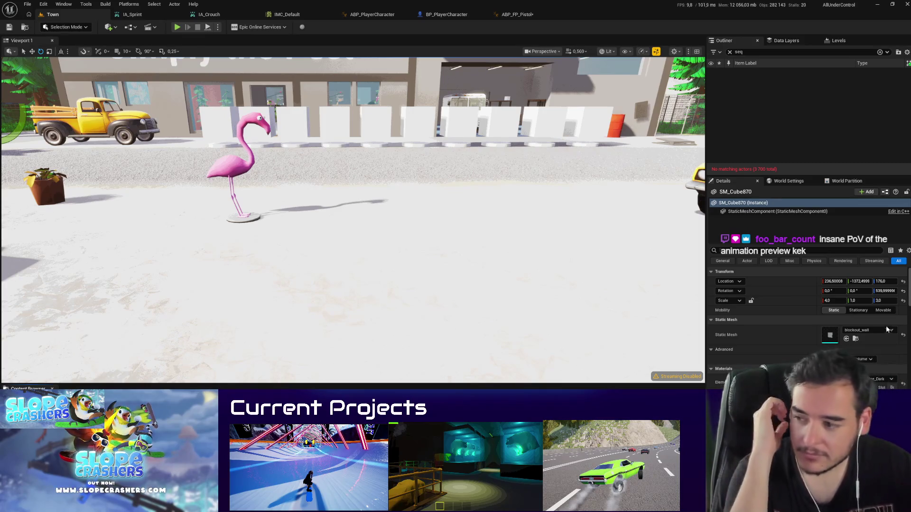
drag(354, 294, 354, 295)
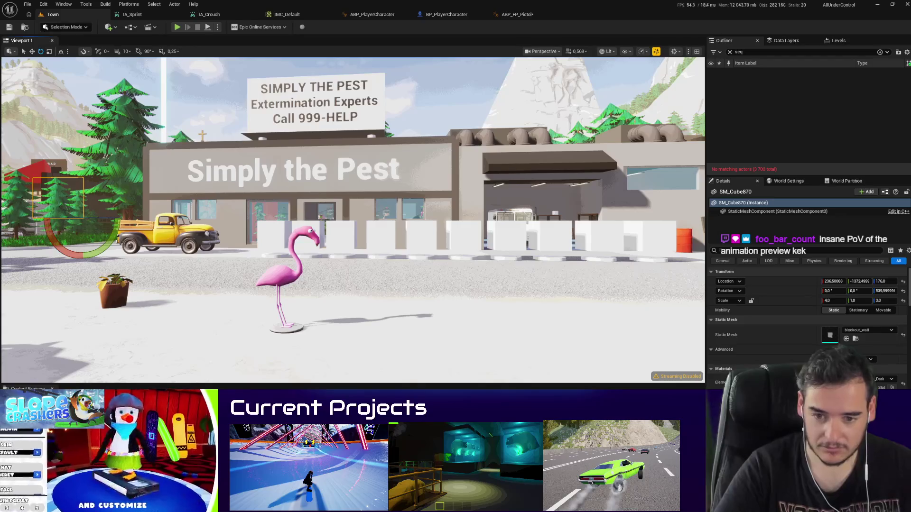
click(373, 14)
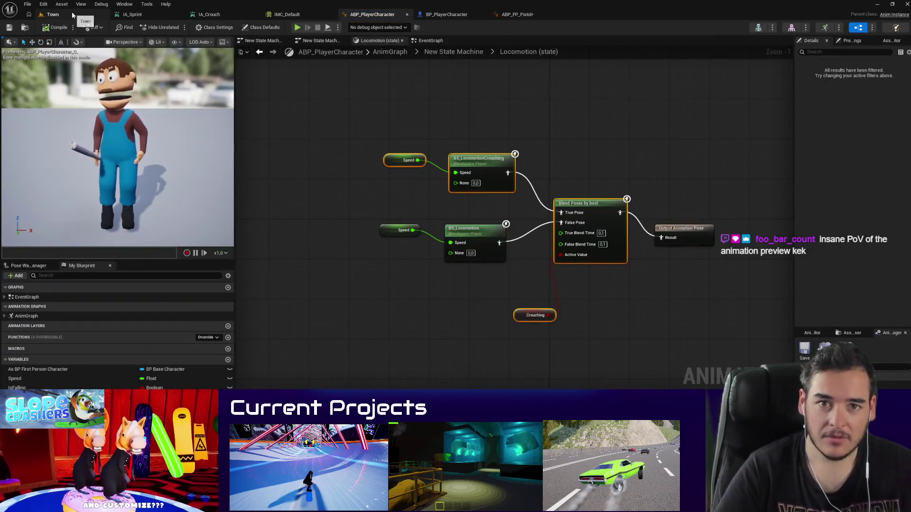
click(73, 14)
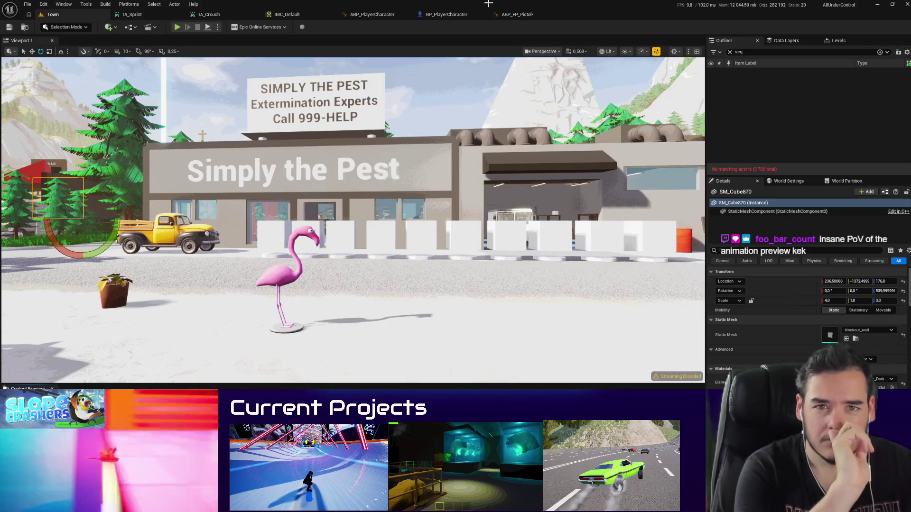
Step: Open the Mesh component's Anim Class, ABP_PlayerCharacter, on its EventGraph
click(456, 17)
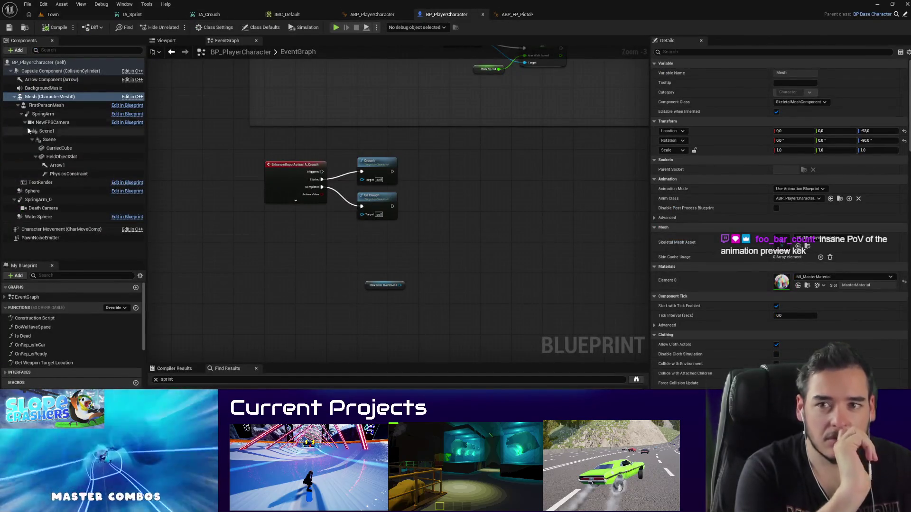
click(39, 105)
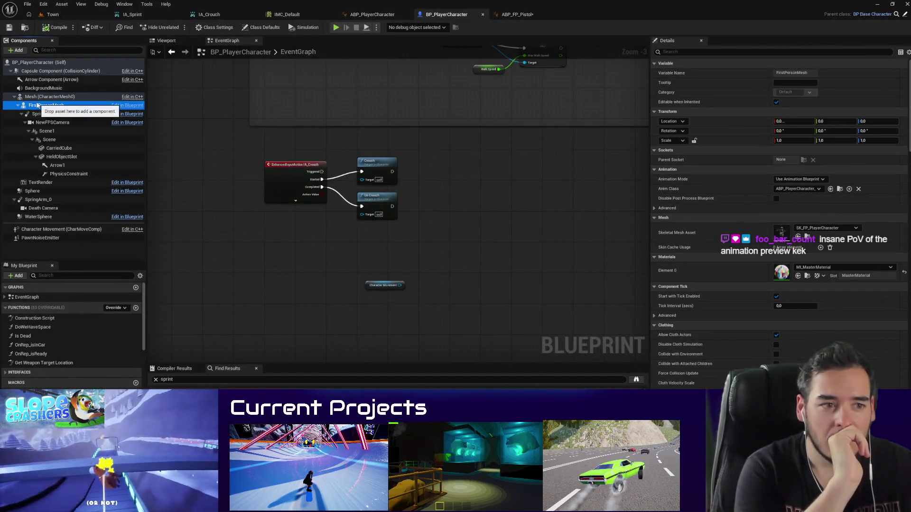
click(45, 97)
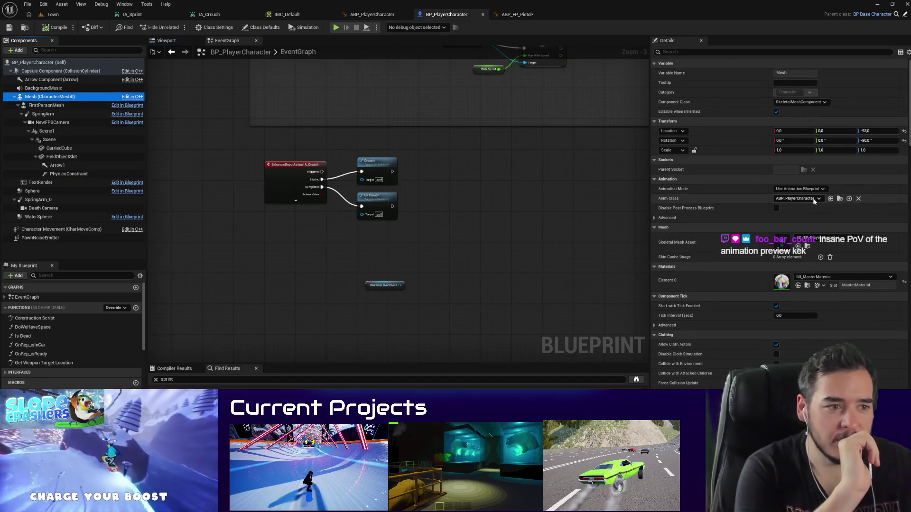
double_click(813, 198)
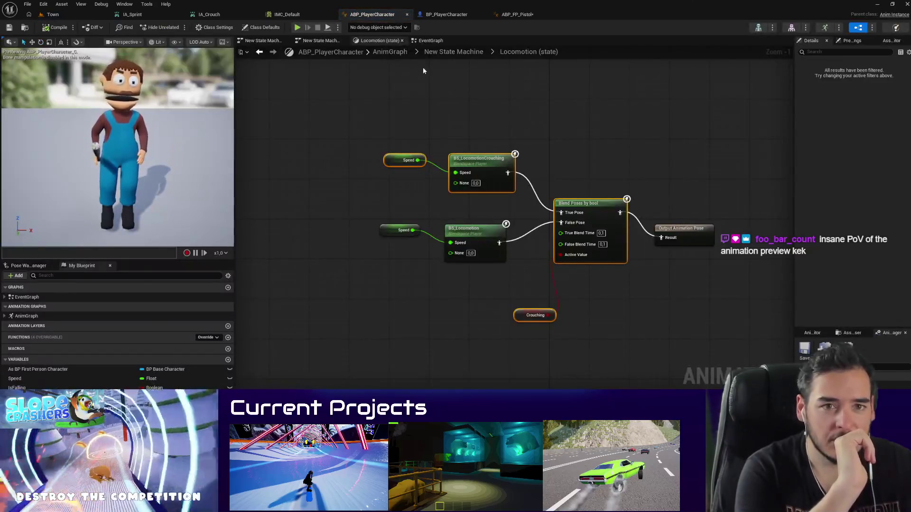
click(430, 41)
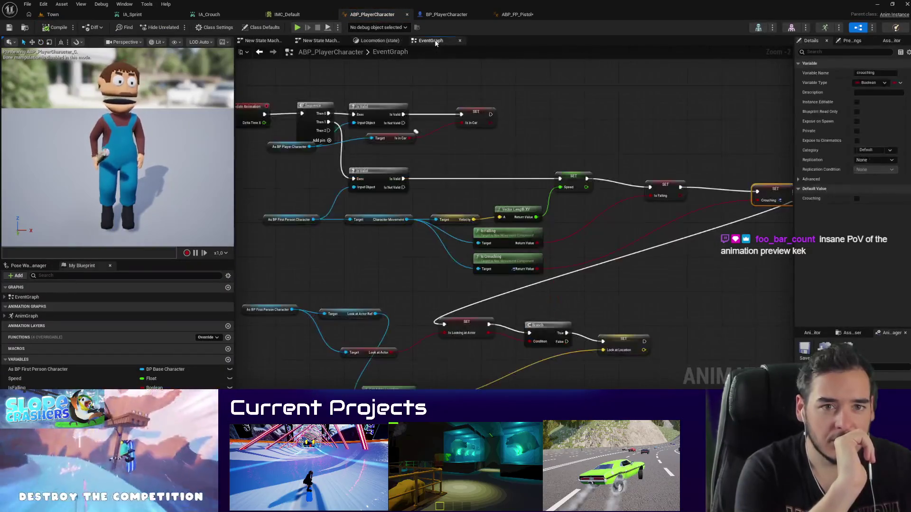
Step: Review ABP_PlayerCharacter's Locomotion state and select all its crouch blend nodes
click(312, 42)
click(259, 42)
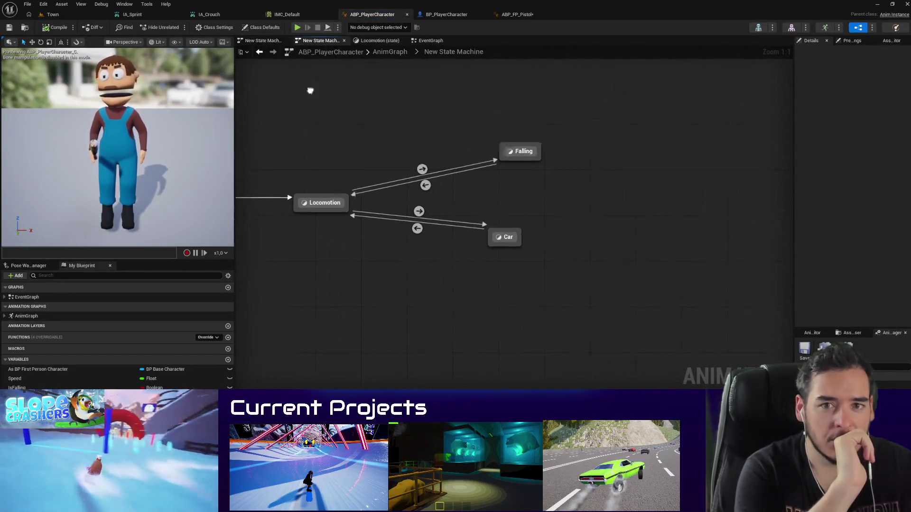
click(379, 42)
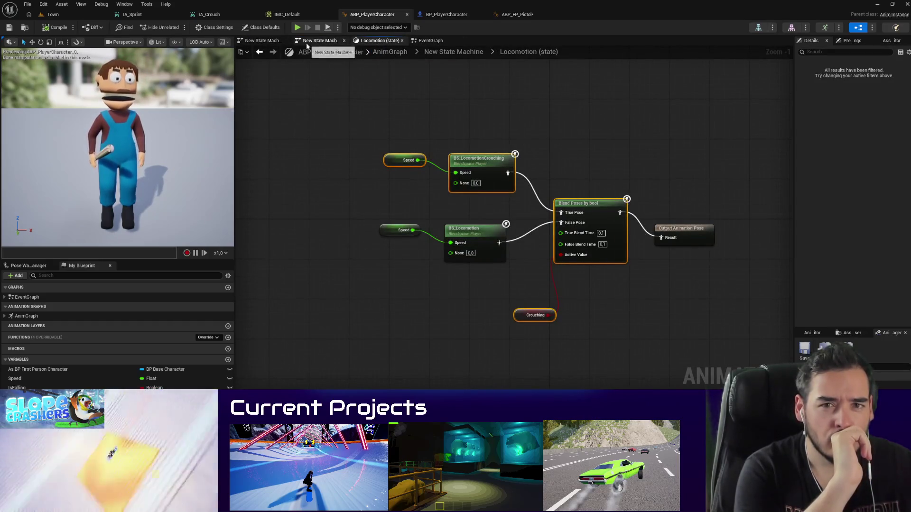
click(380, 55)
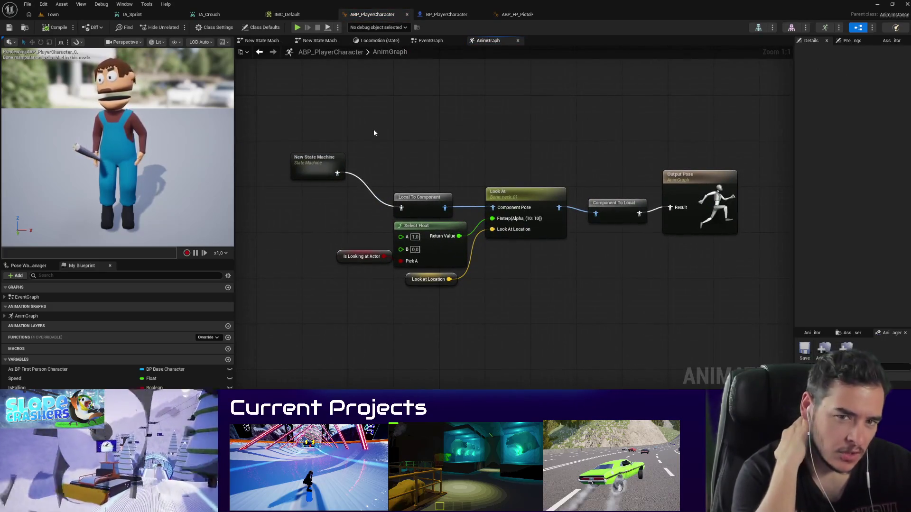
double_click(311, 177)
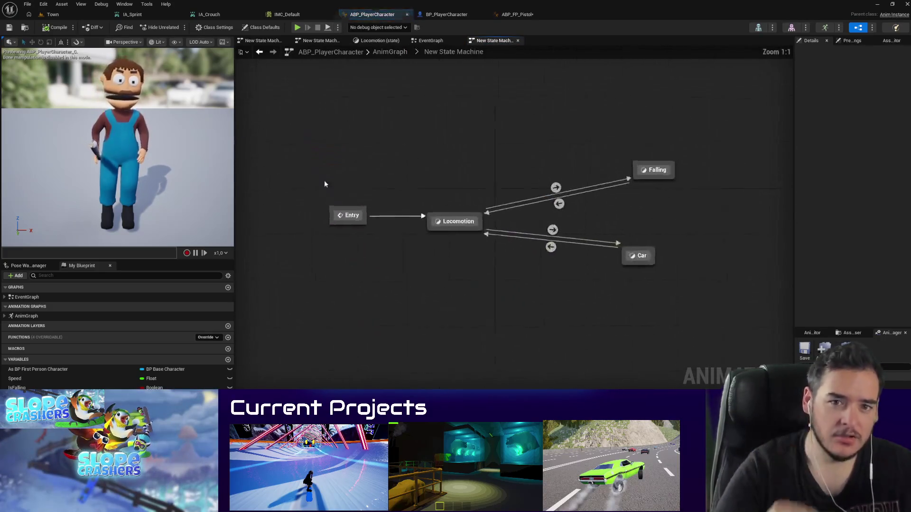
double_click(459, 230)
drag(558, 352, 275, 88)
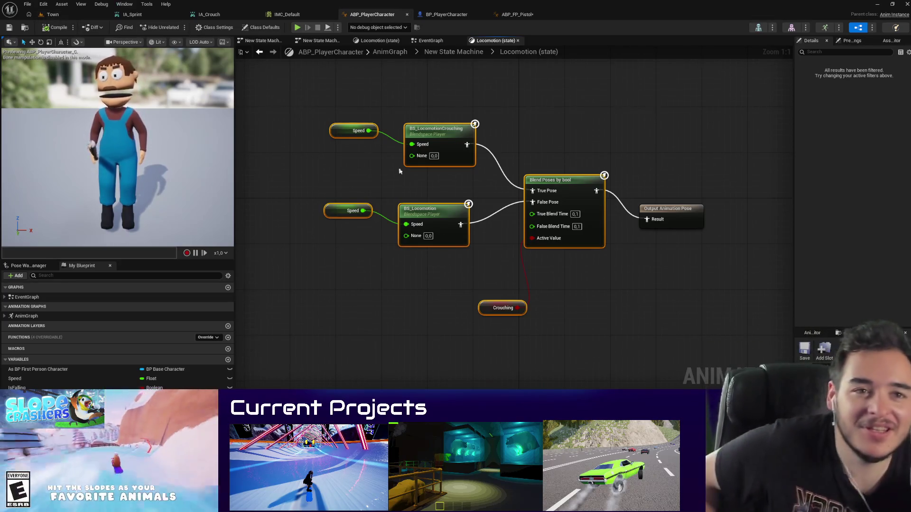
Step: Check ABP_FP_Pistol, then open ABP_TP_Throwable for editing from the Content Browser
click(66, 12)
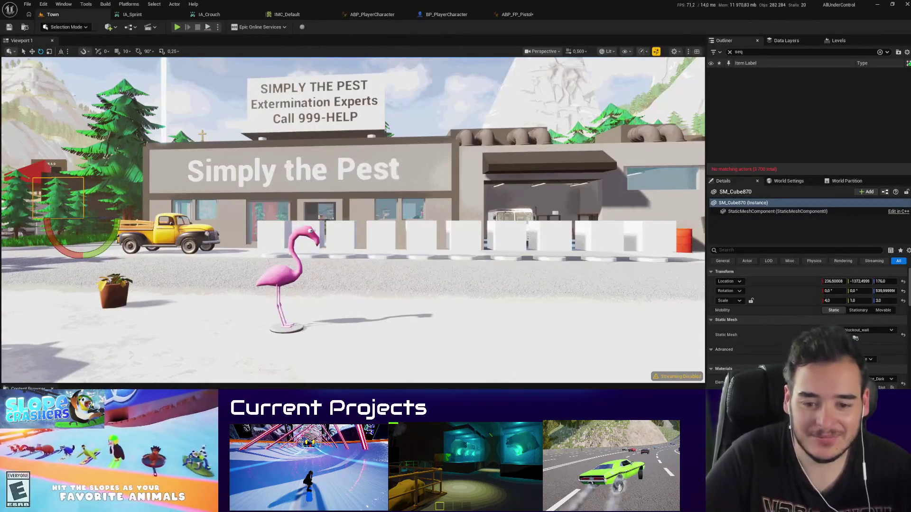
click(504, 18)
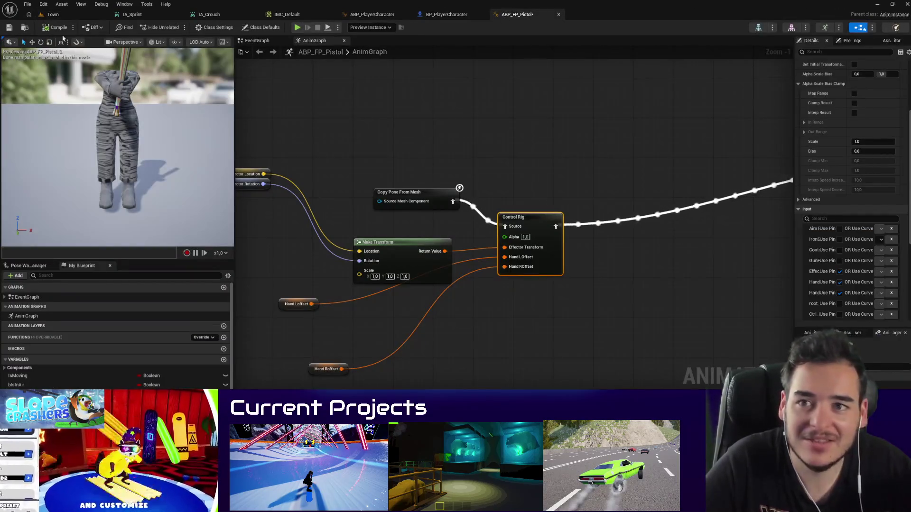
click(55, 14)
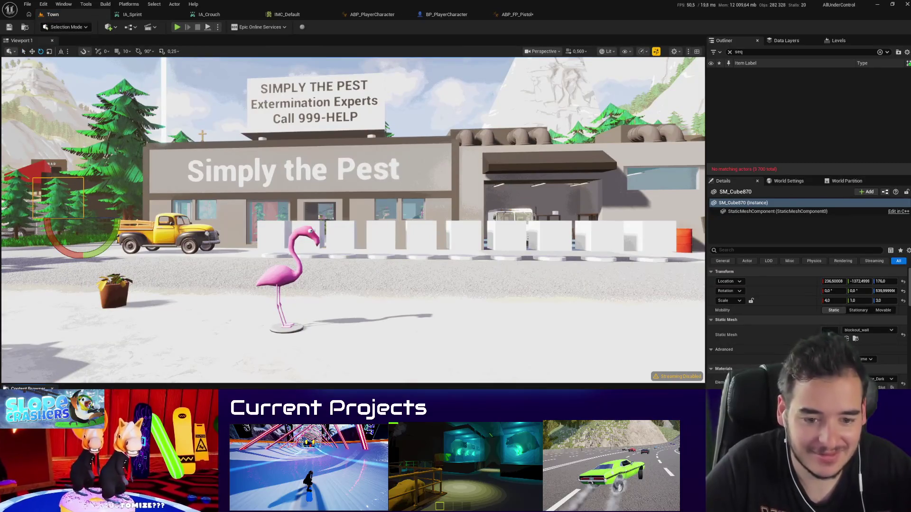
right_click(370, 393)
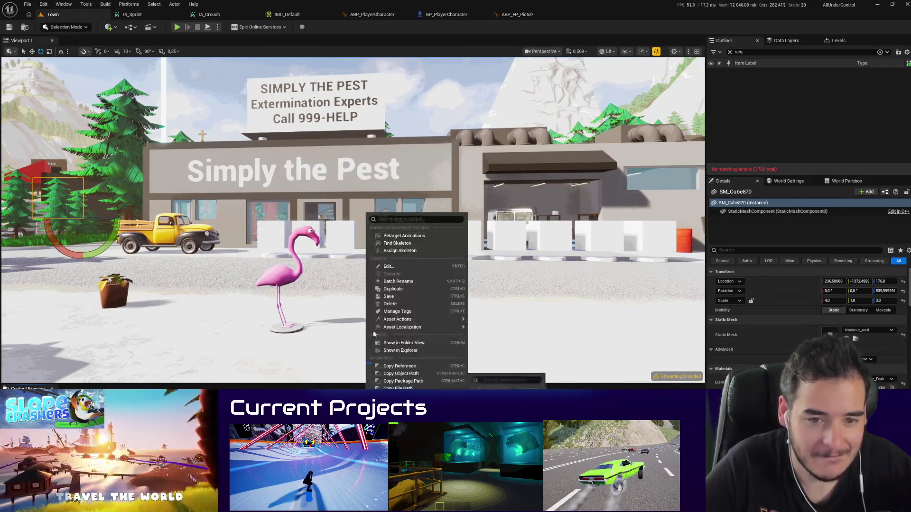
click(371, 268)
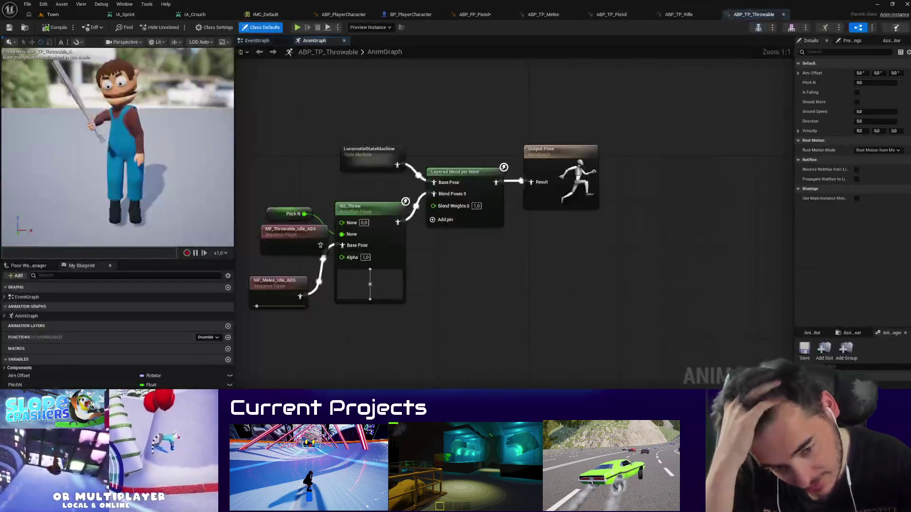
Step: In ABP_TP_Throwable's Locomotion state, wire BS_Locomotion into Blend Poses' False Pose and create a Crouching variable
double_click(388, 147)
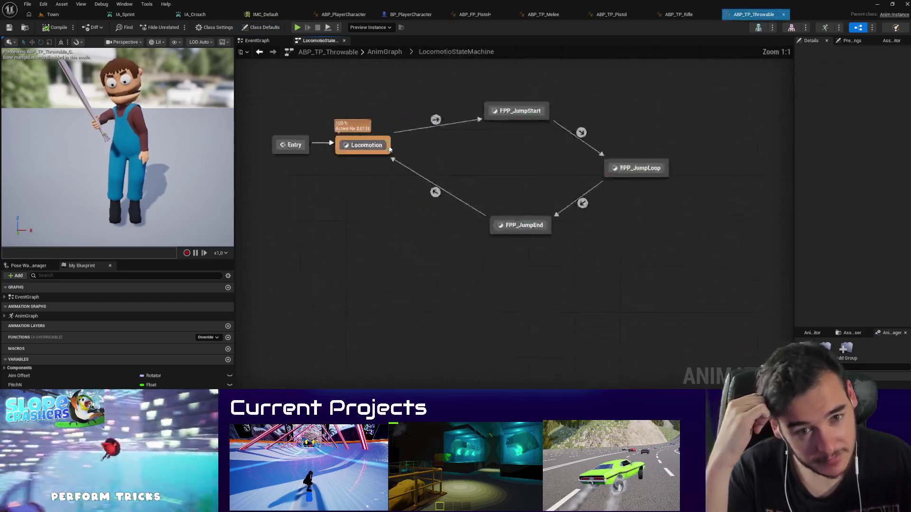
double_click(401, 197)
mouse_move(508, 296)
mouse_down()
mouse_move(388, 312)
mouse_move(426, 257)
mouse_up()
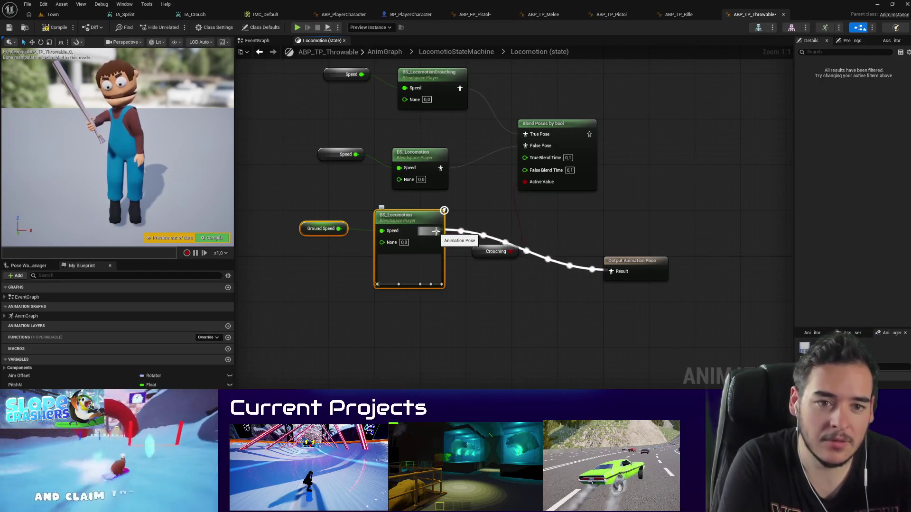
mouse_move(436, 231)
mouse_down()
mouse_move(519, 182)
mouse_move(524, 146)
mouse_up()
right_click(478, 255)
click(498, 270)
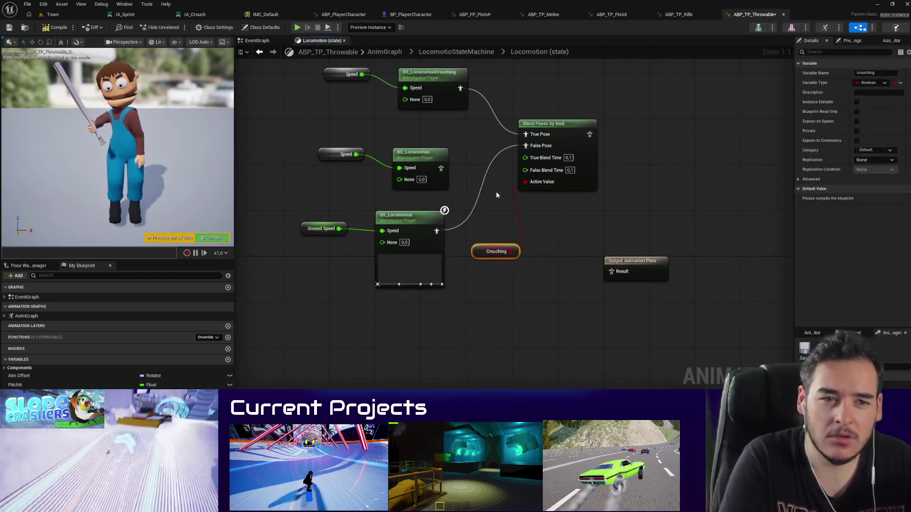
Step: Remove the old Speed nodes, wire Ground Speed and Blend Poses by bool to the output, and compile with checkout
drag(470, 180, 334, 144)
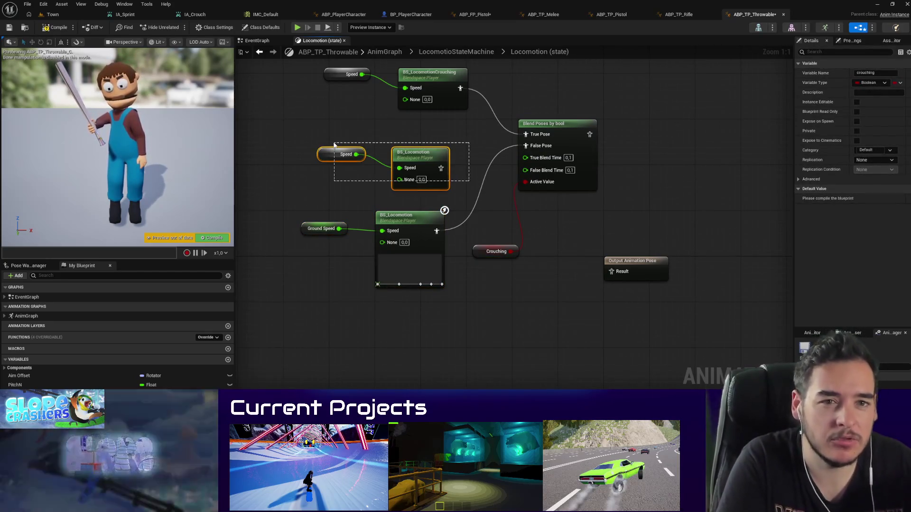
key(Delete)
mouse_move(339, 228)
mouse_down()
mouse_move(361, 223)
mouse_move(404, 88)
mouse_up()
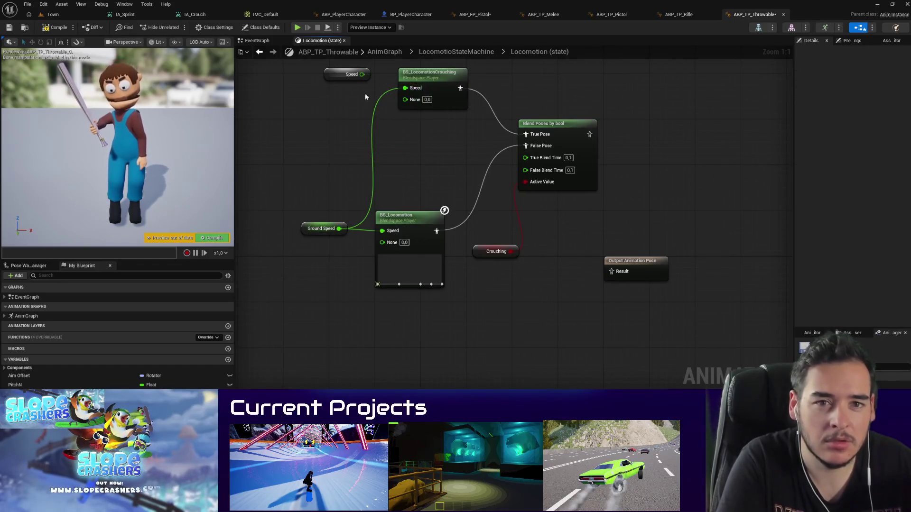
key(Delete)
mouse_move(590, 134)
mouse_down()
mouse_move(612, 271)
mouse_move(572, 278)
mouse_move(305, 84)
mouse_up()
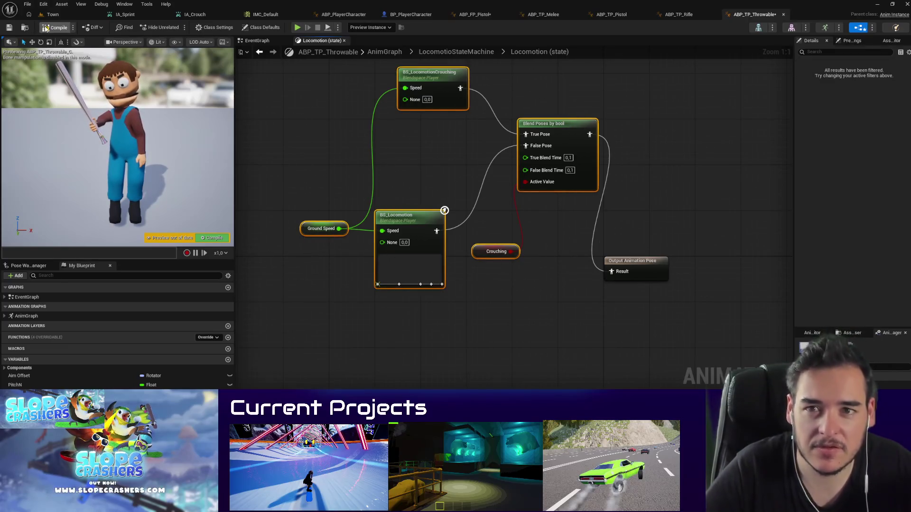
click(45, 28)
click(464, 334)
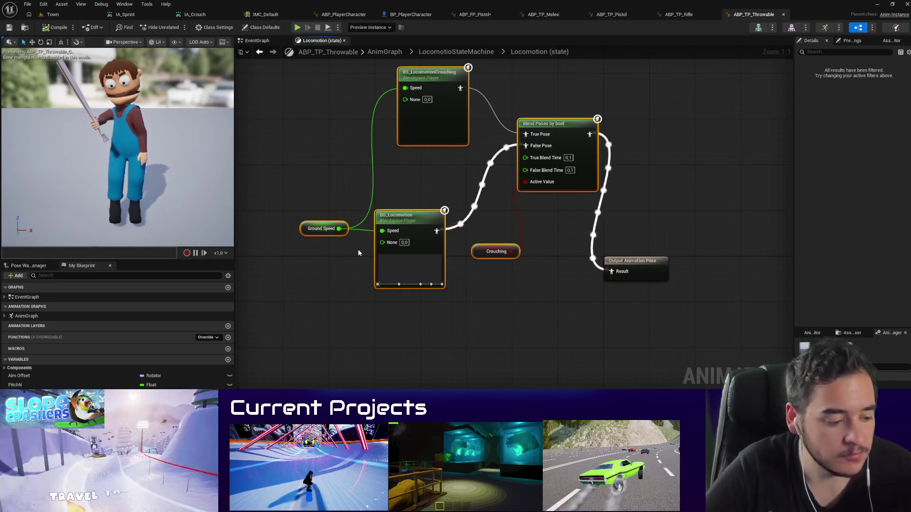
Step: Review the Throwable EventGraph comment blocks, then select all the crouch blend nodes in Locomotion
click(259, 52)
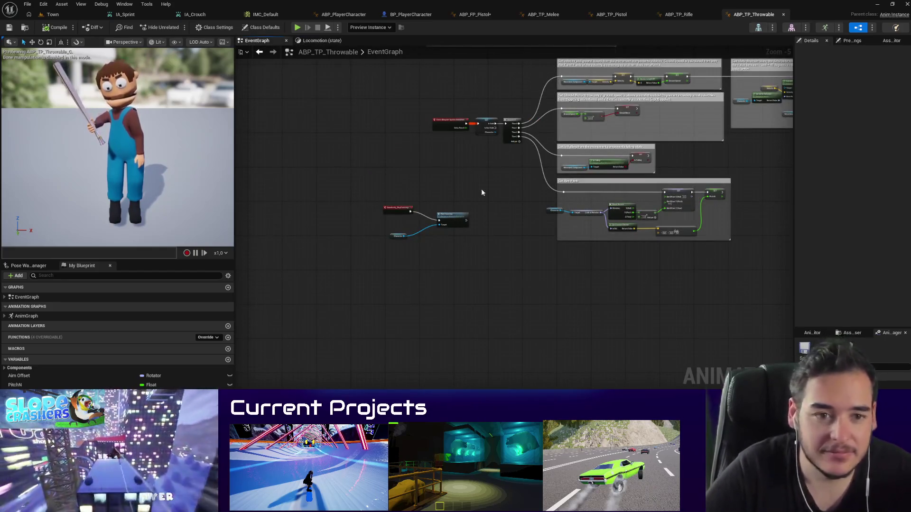
drag(496, 185, 452, 275)
scroll(508, 178, up, 3)
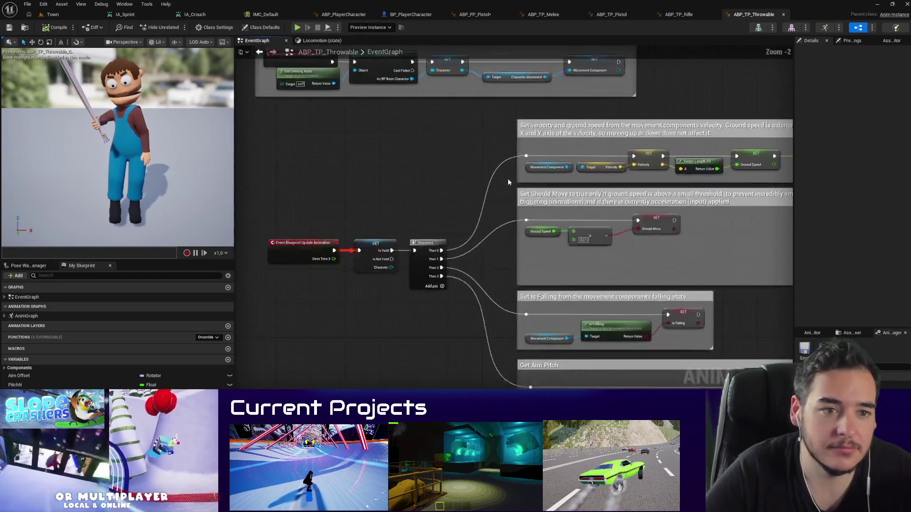
drag(754, 222, 309, 227)
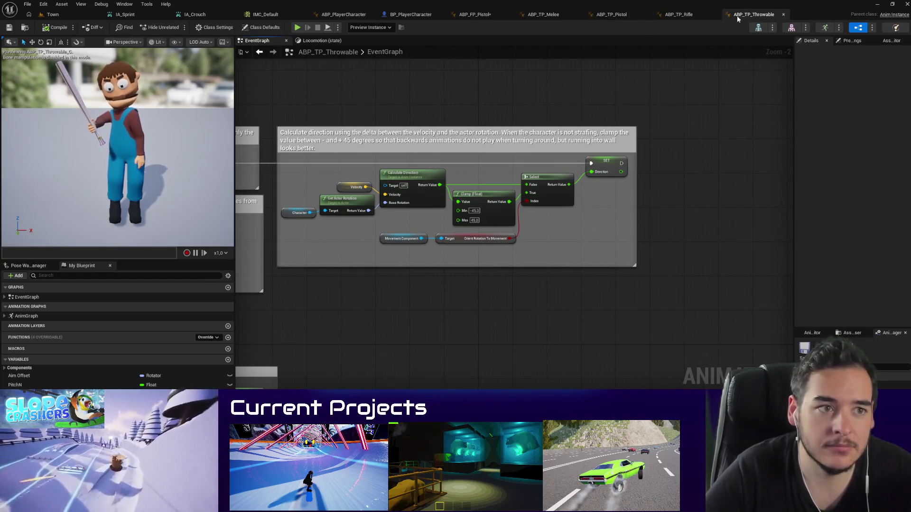
click(322, 41)
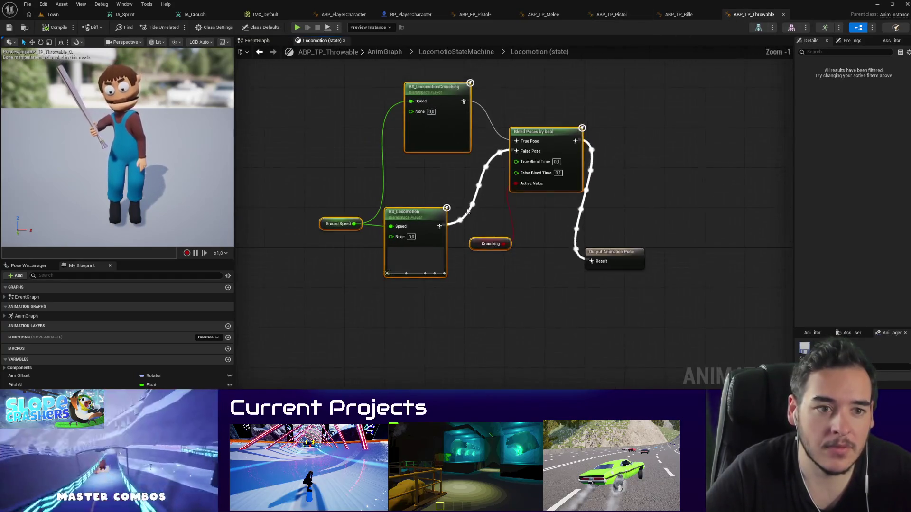
drag(558, 314, 315, 94)
Step: Paste the crouch blend into ABP_TP_Rifle's Locomotion state, wire it to Output Pose, delete old nodes, compile
click(678, 14)
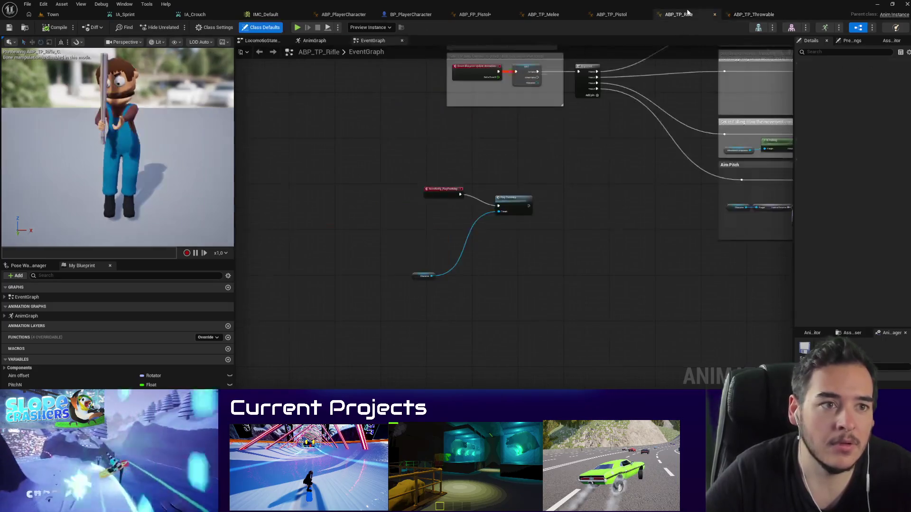
click(314, 41)
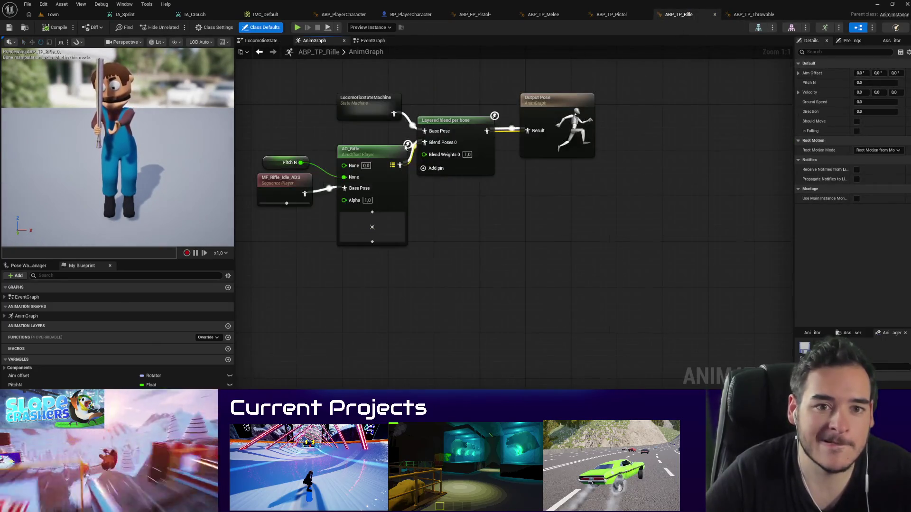
double_click(386, 114)
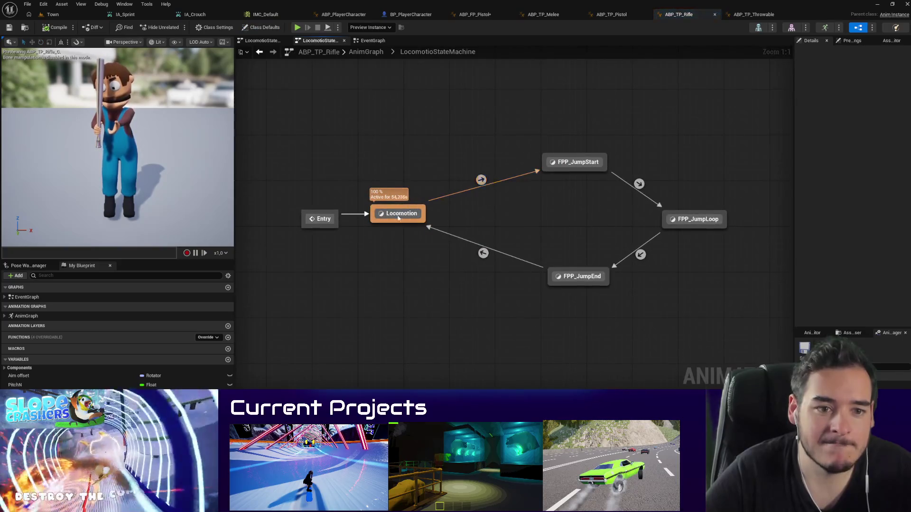
double_click(401, 211)
key(ctrl+v)
mouse_move(617, 108)
mouse_down()
mouse_move(579, 200)
mouse_move(565, 199)
mouse_up()
right_click(456, 314)
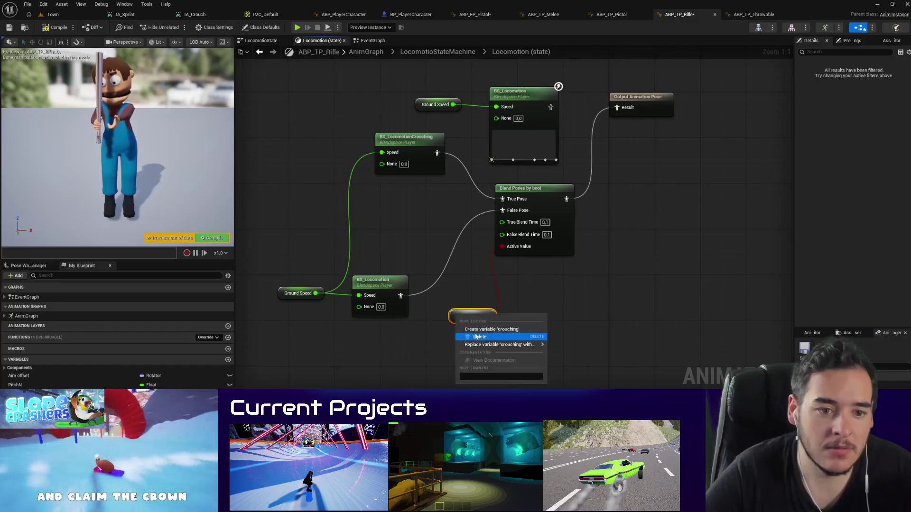
key(Escape)
drag(579, 75, 642, 121)
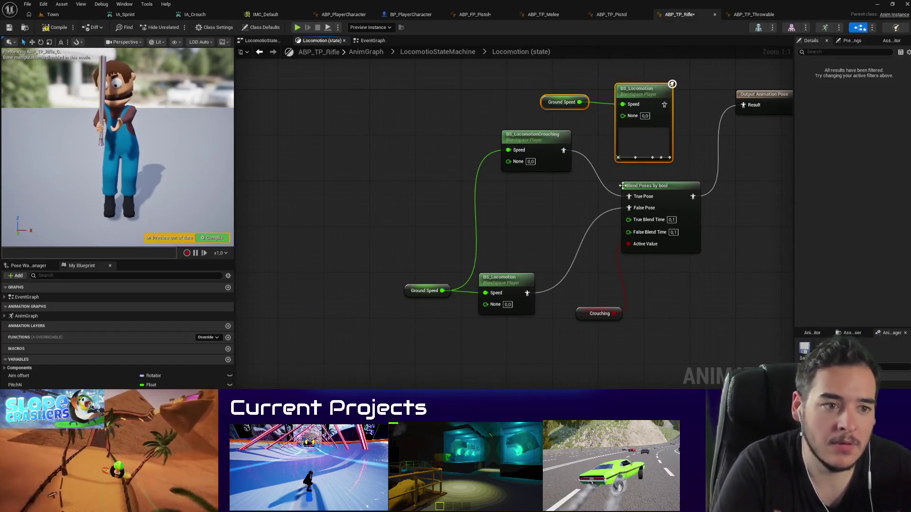
key(Delete)
click(45, 29)
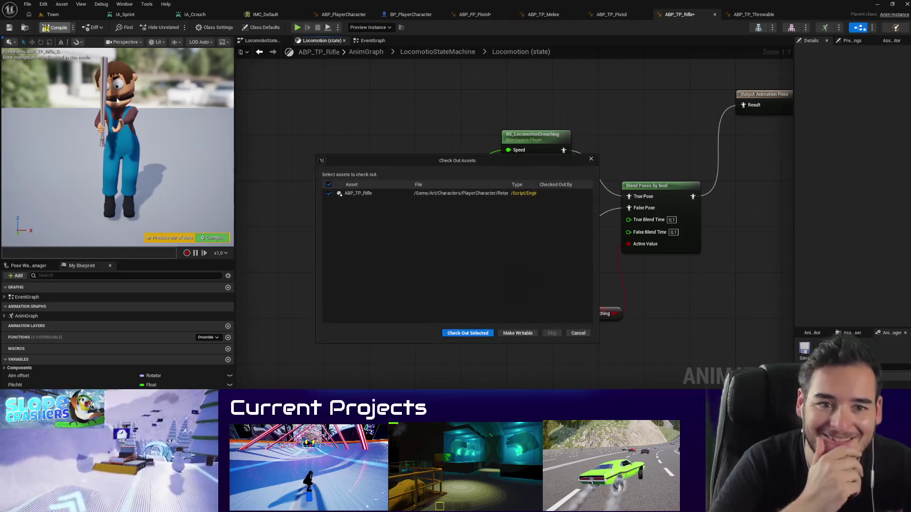
click(463, 332)
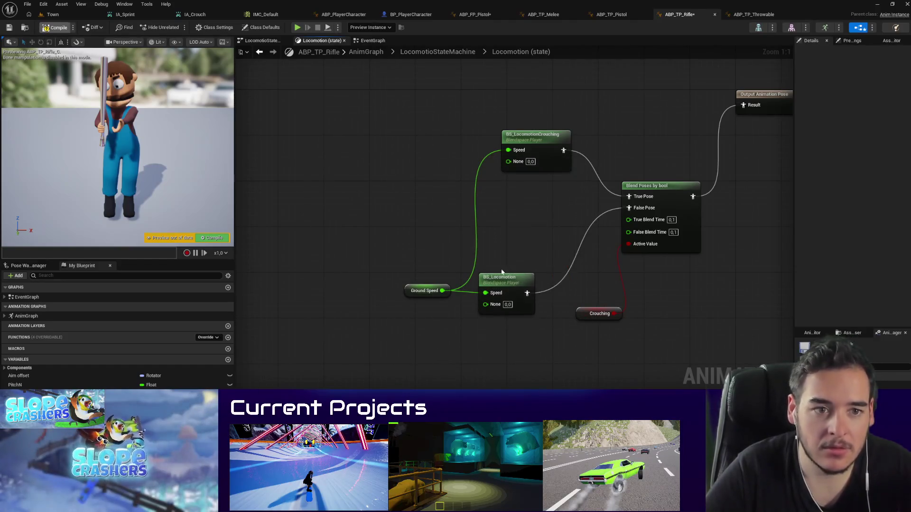
Step: Replace ABP_TP_Pistol's Locomotion nodes with the pasted crouch blend, create Crouching, and compile
click(611, 15)
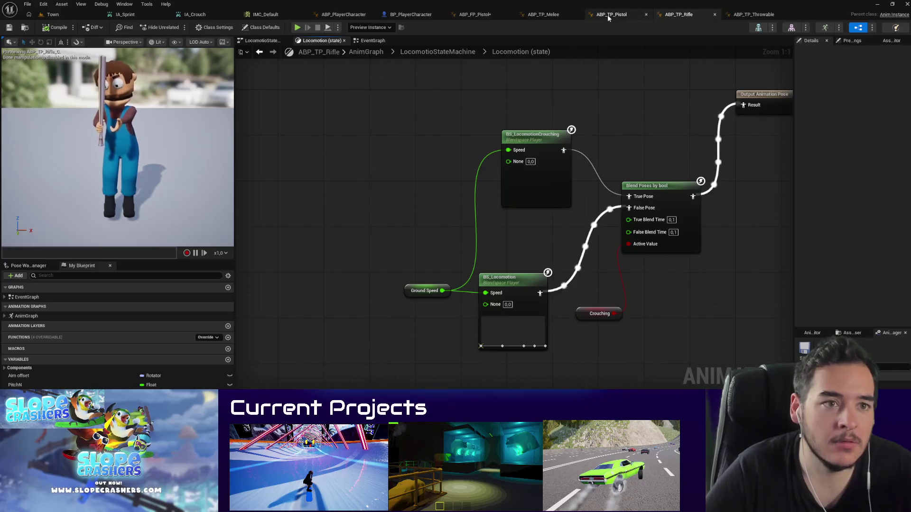
click(377, 42)
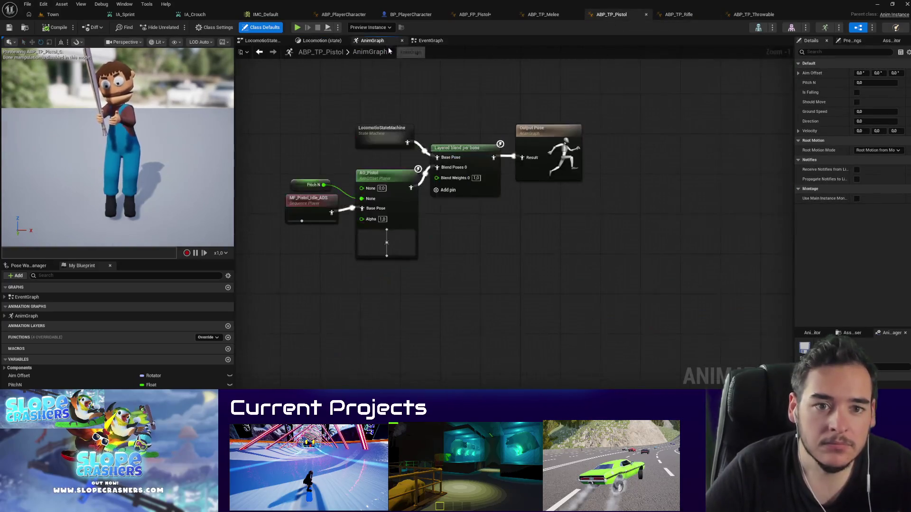
double_click(372, 147)
double_click(405, 195)
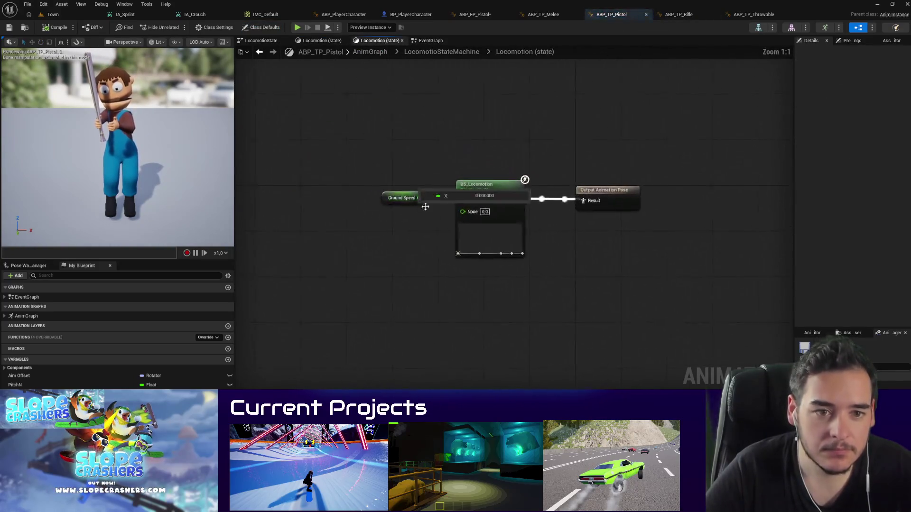
drag(480, 220, 417, 118)
key(Delete)
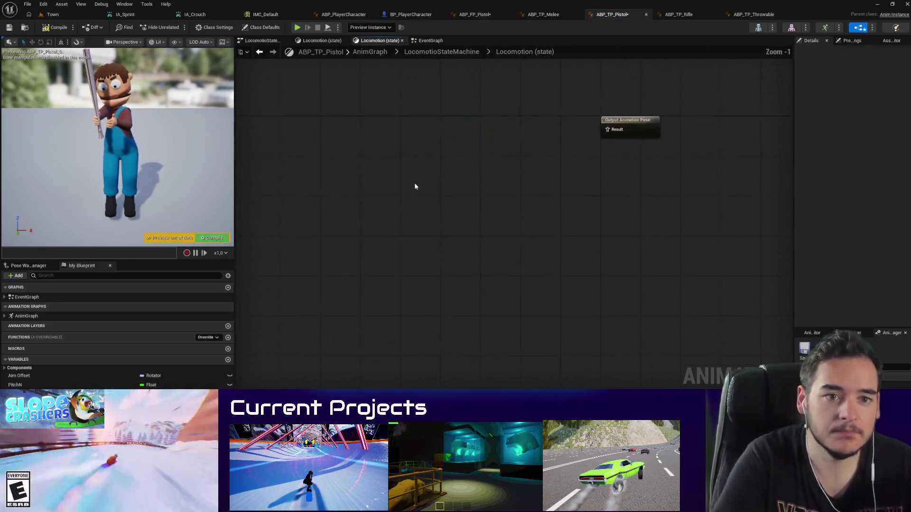
key(ctrl+v)
drag(607, 129, 551, 139)
right_click(453, 243)
click(472, 258)
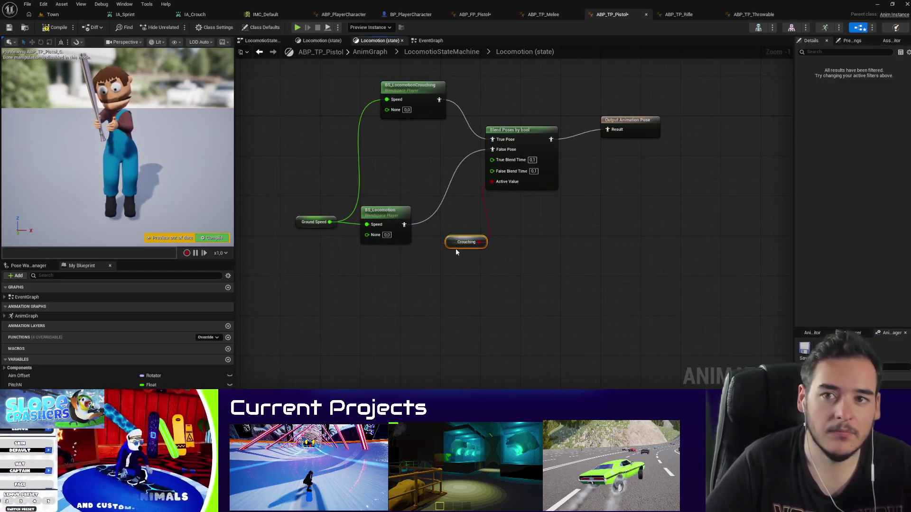
click(59, 28)
click(467, 333)
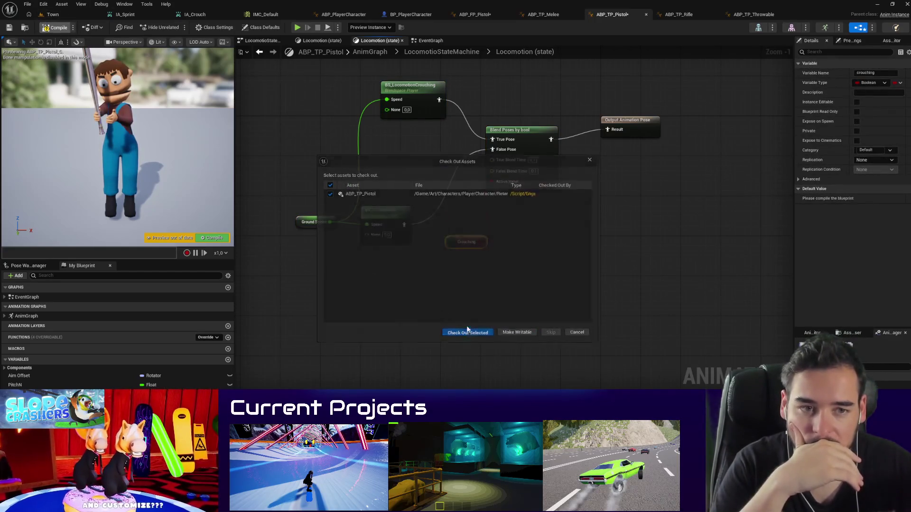
Step: Replace ABP_TP_Melee's Locomotion nodes with the pasted crouch blend wired to Output Pose, and compile
click(544, 14)
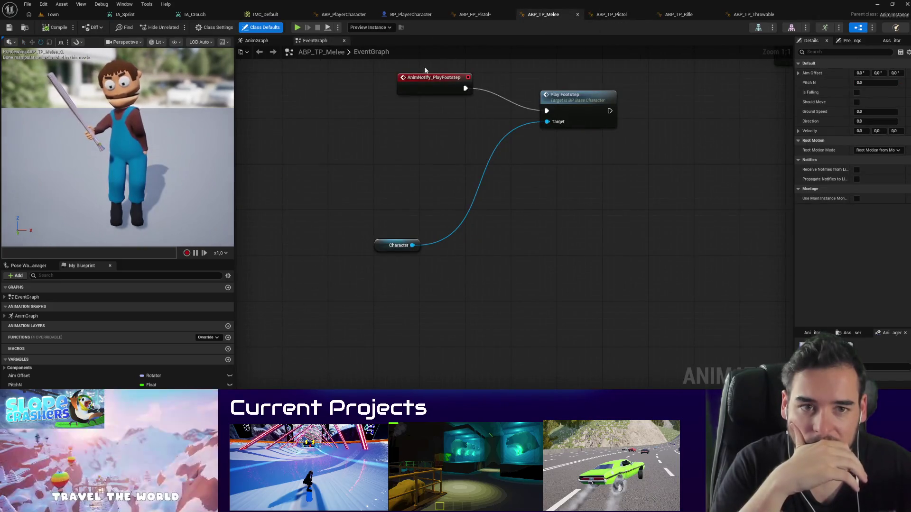
click(256, 40)
double_click(399, 190)
double_click(398, 194)
drag(401, 196, 469, 238)
key(Delete)
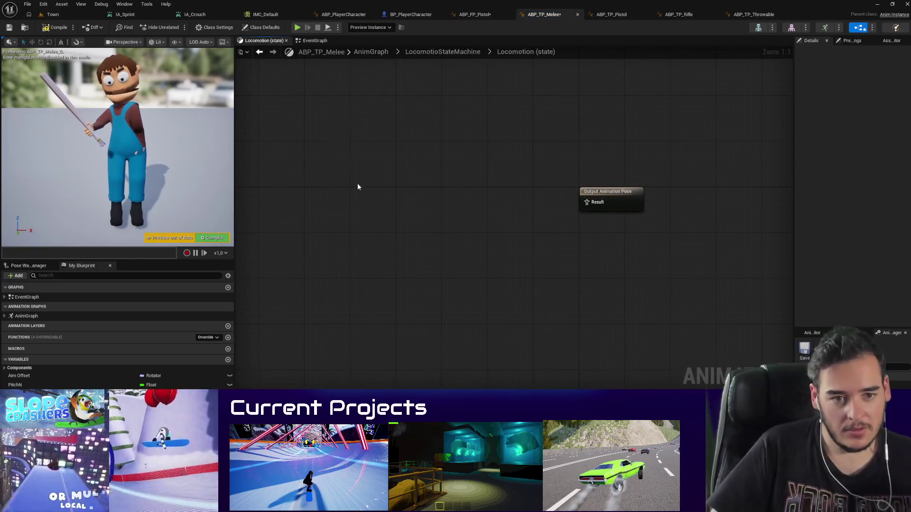
key(ctrl+v)
mouse_move(588, 204)
mouse_down()
mouse_move(560, 162)
mouse_move(531, 145)
mouse_up()
click(427, 261)
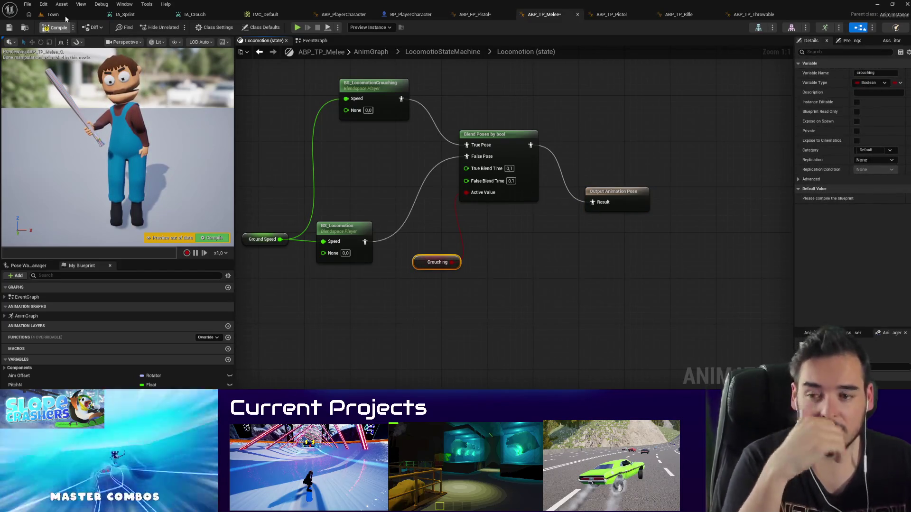
key(ctrl+s)
click(459, 331)
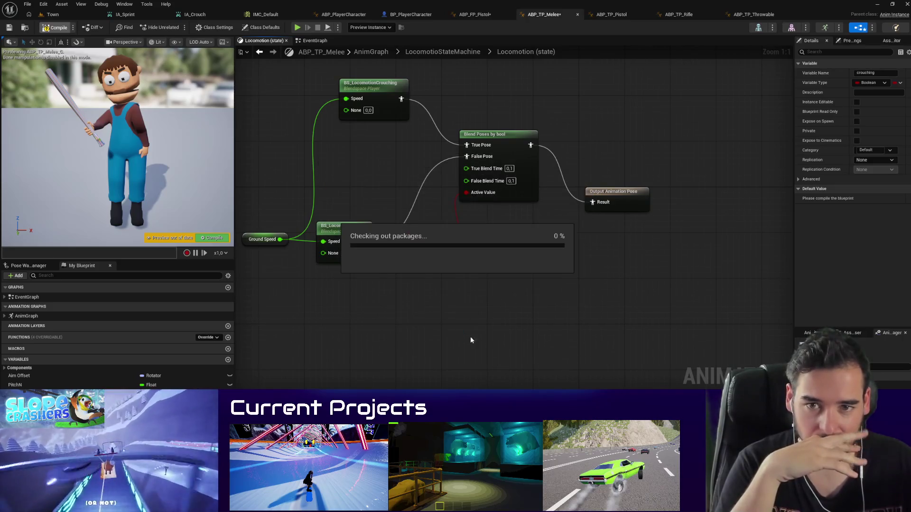
click(420, 51)
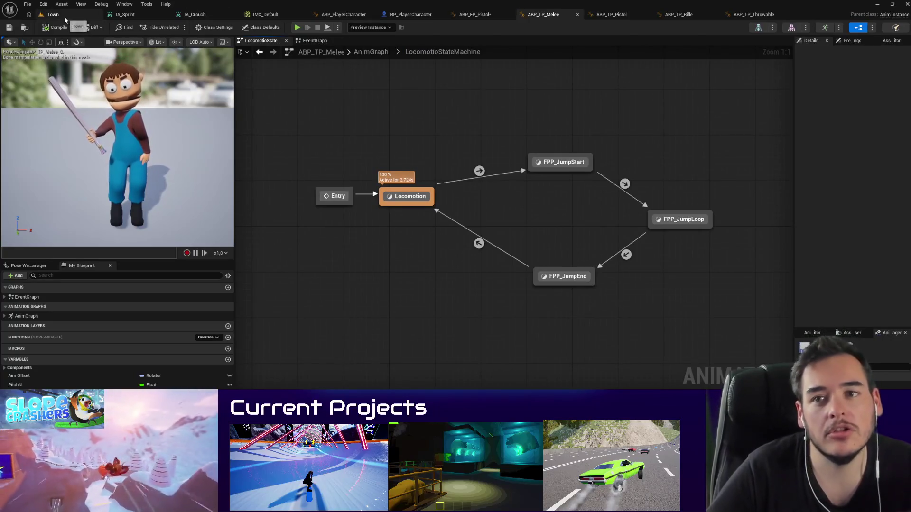
click(313, 40)
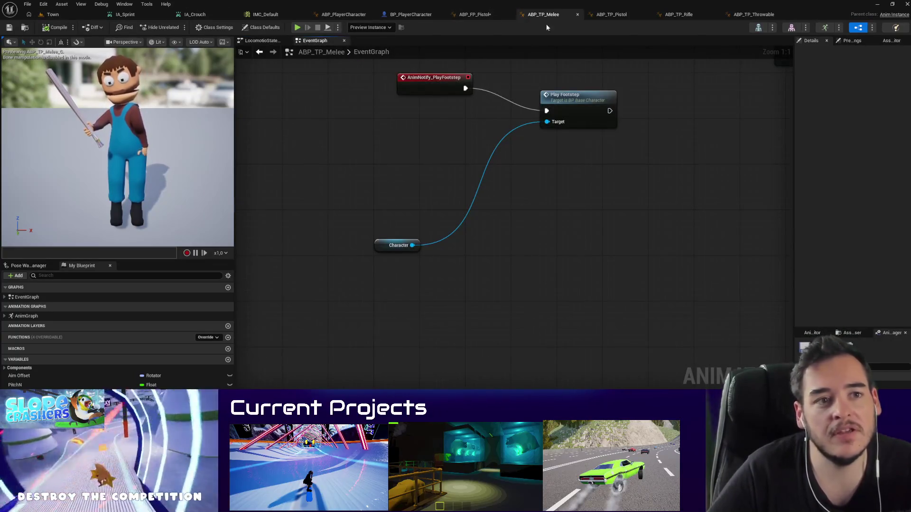
Step: Check ABP_PlayerCharacter's EventGraph and close the ABP_FP_Pistol blueprint
click(332, 15)
click(429, 41)
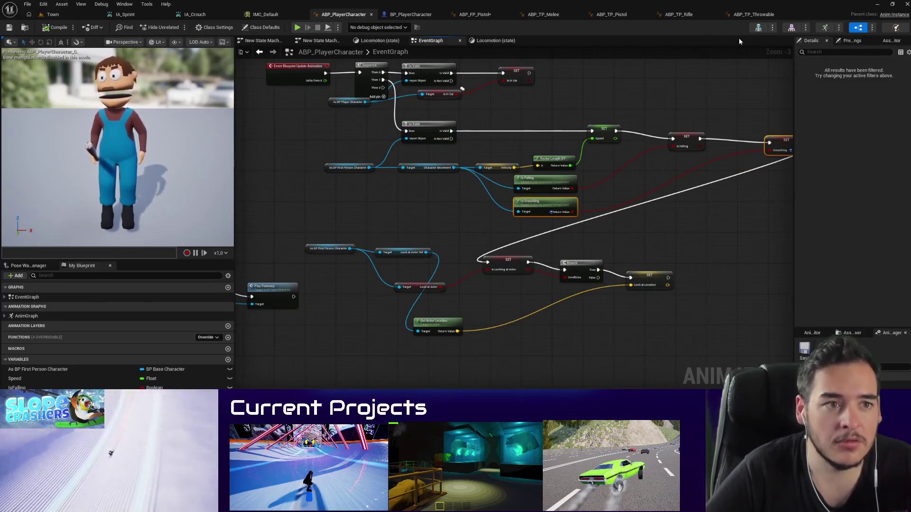
click(489, 15)
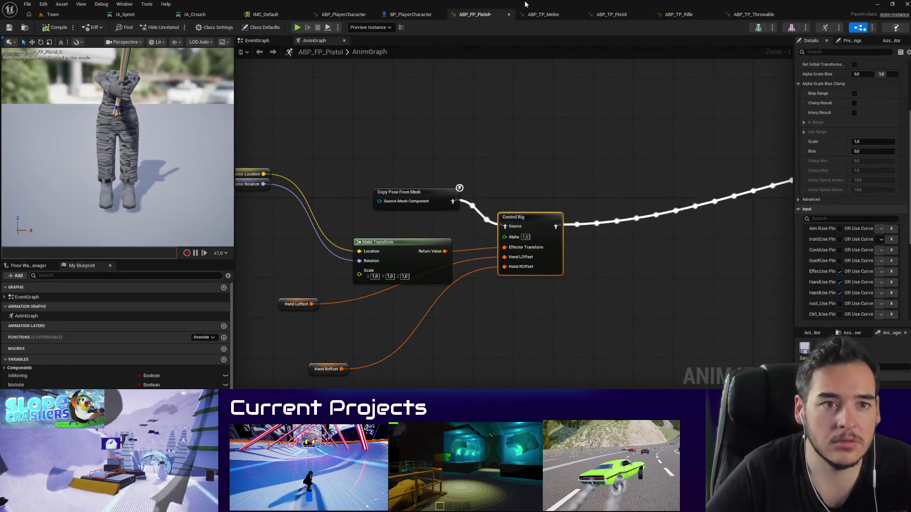
middle_click(489, 16)
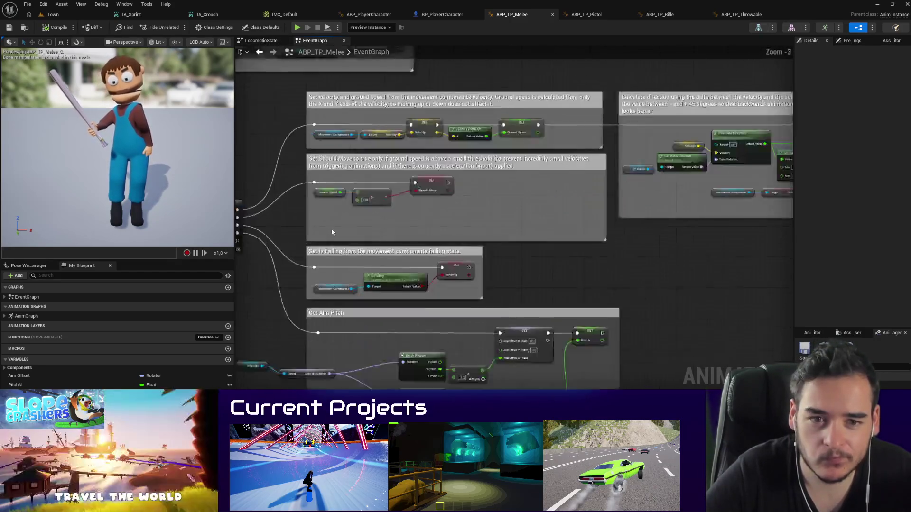
Step: Paste Movement Component, Is Crouching and SET Crouching into Melee's EventGraph, chained after SET Is Falling
scroll(443, 217, down, 2)
scroll(483, 232, up, 2)
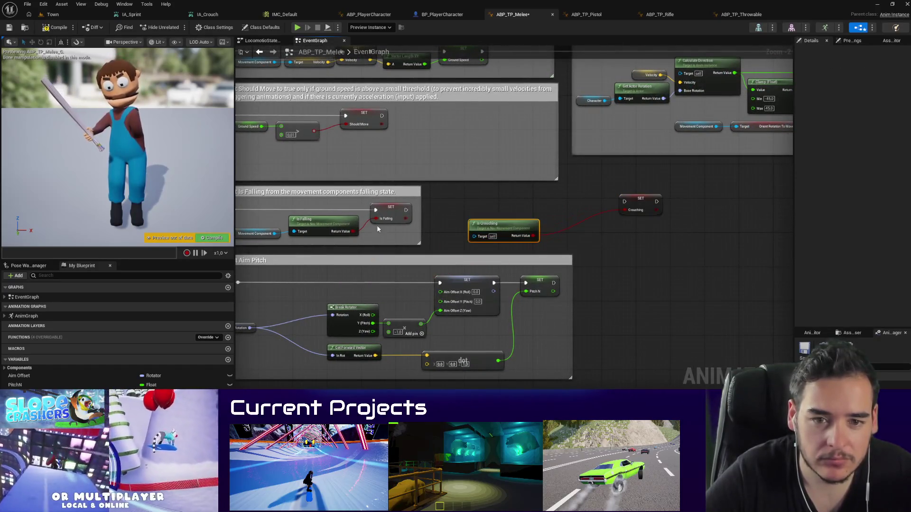
key(ctrl+c)
key(ctrl+v)
drag(485, 234, 514, 234)
mouse_move(406, 210)
mouse_down()
mouse_move(620, 200)
mouse_move(637, 203)
mouse_move(636, 211)
mouse_up()
drag(639, 245, 468, 205)
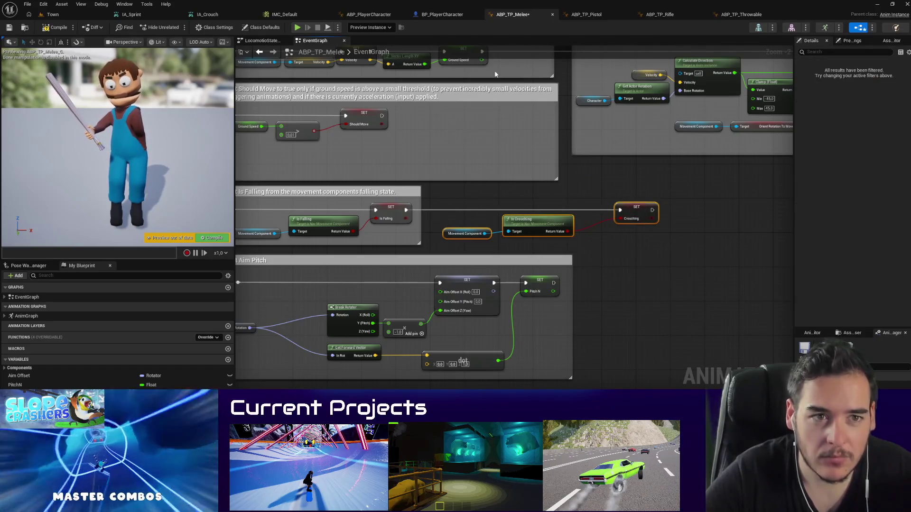
click(585, 16)
Step: Paste the crouch-check nodes into ABP_TP_Pistol's EventGraph and chain SET Crouching after SET Is Falling
click(433, 42)
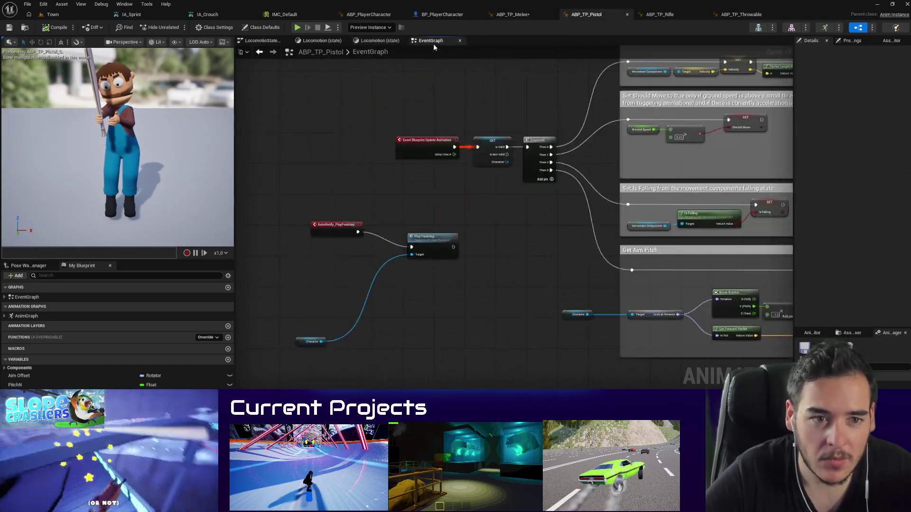
scroll(616, 231, up, 5)
key(ctrl+v)
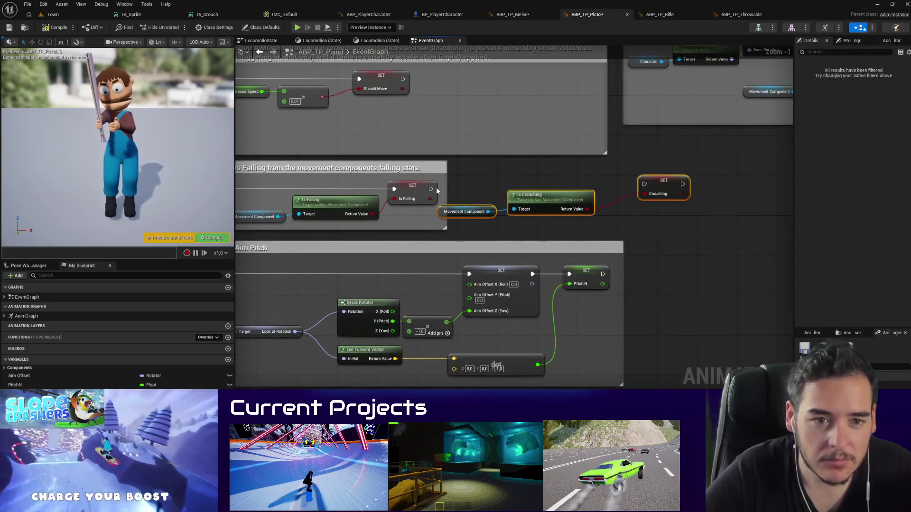
click(429, 192)
drag(413, 186, 671, 196)
drag(697, 226, 455, 178)
drag(556, 197, 580, 201)
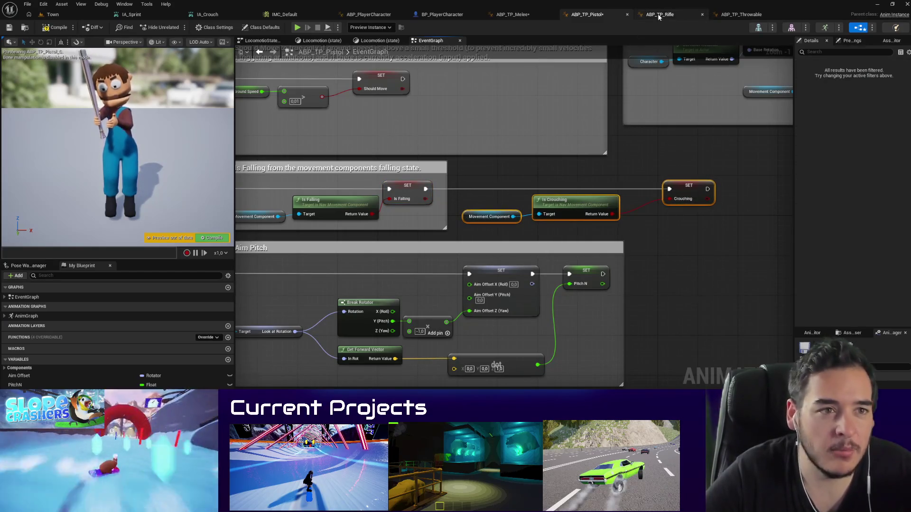
Step: Add the same crouch-check nodes to ABP_TP_Rifle's EventGraph, wired after SET Is Falling
click(660, 14)
click(364, 41)
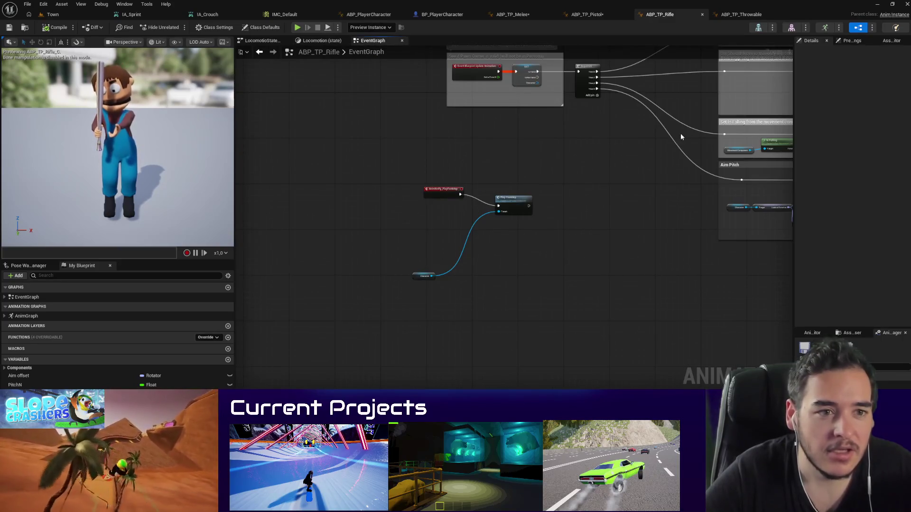
scroll(536, 168, up, 2)
scroll(536, 168, up, 2)
key(ctrl+v)
mouse_move(349, 148)
mouse_down()
mouse_move(242, 67)
mouse_move(613, 147)
mouse_up()
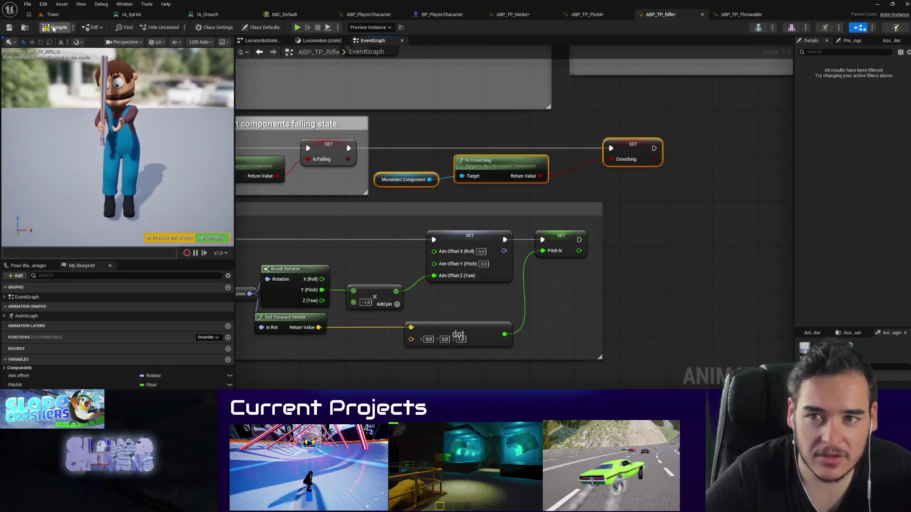
Step: Paste and wire the Crouching setter after Is Falling in ABP_TP_Throwable's EventGraph, then compile
click(591, 17)
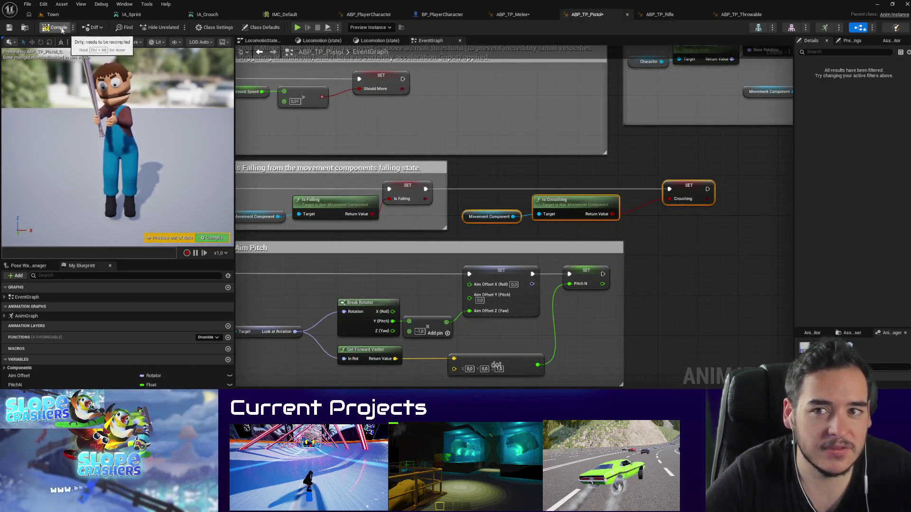
click(511, 15)
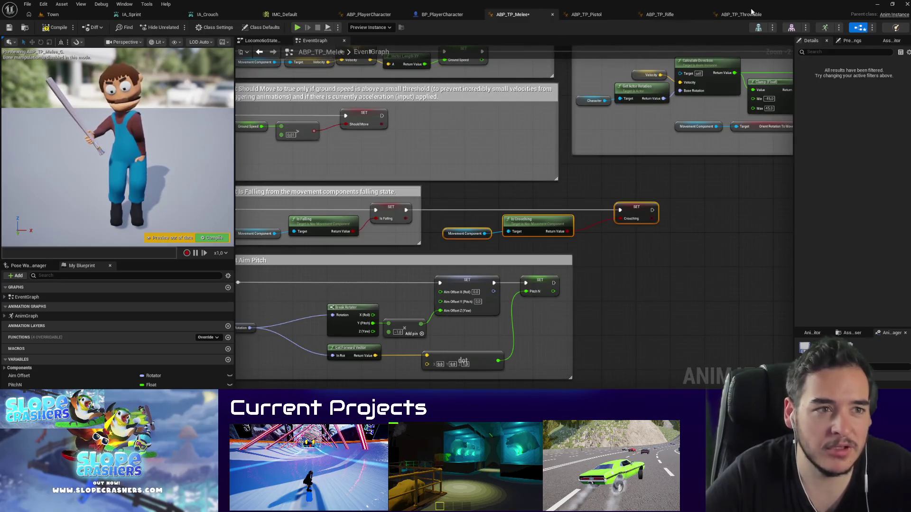
click(752, 16)
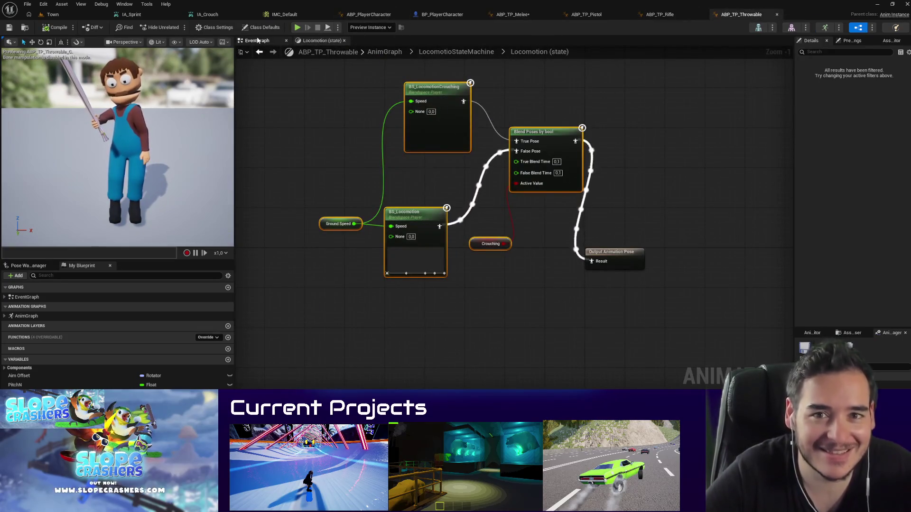
click(256, 40)
scroll(661, 145, down, 2)
scroll(497, 196, up, 3)
key(ctrl+v)
mouse_move(349, 194)
mouse_down()
mouse_move(598, 204)
mouse_move(597, 195)
mouse_move(621, 191)
mouse_up()
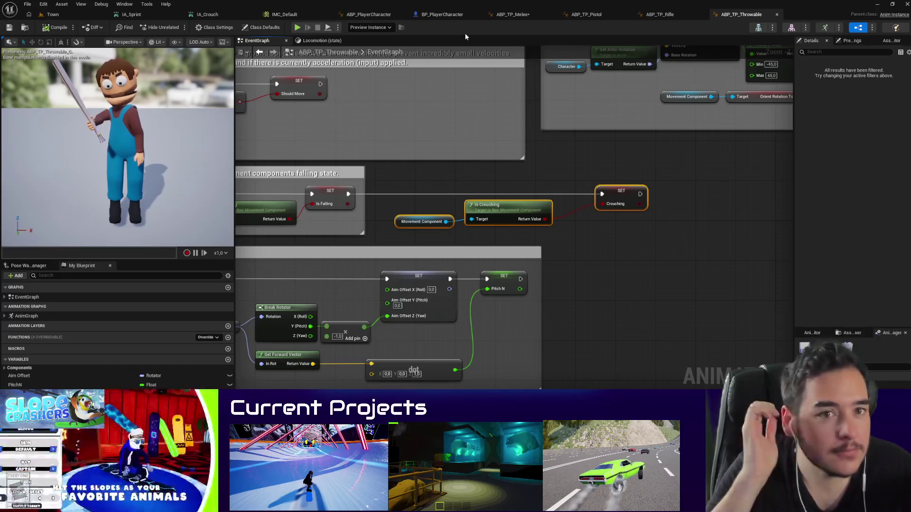
click(43, 26)
click(53, 14)
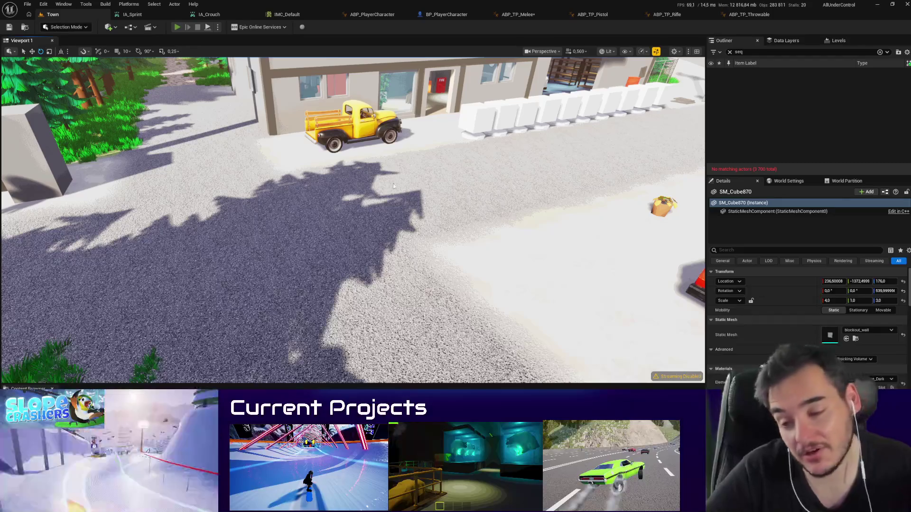
Step: Start a play-test of Town, buy the pistol at the store and pick up the rifle
key(alt+p)
key(w)
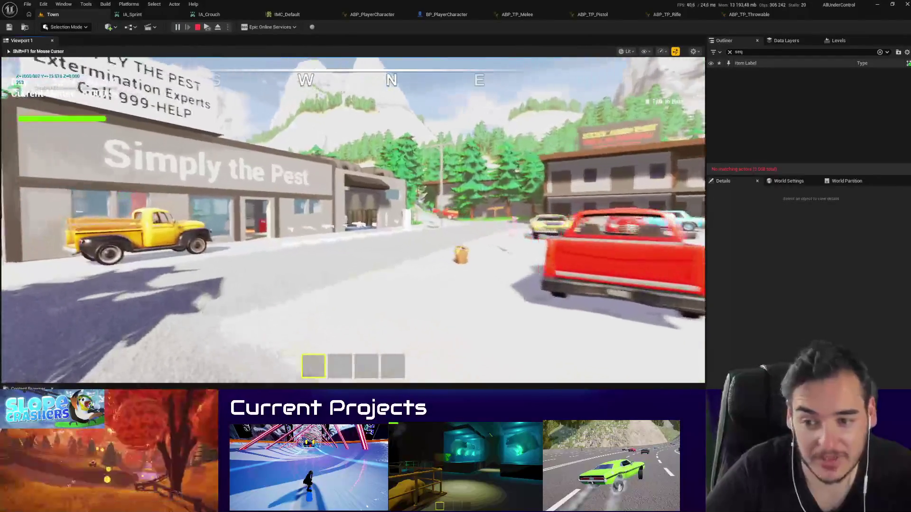
key(w)
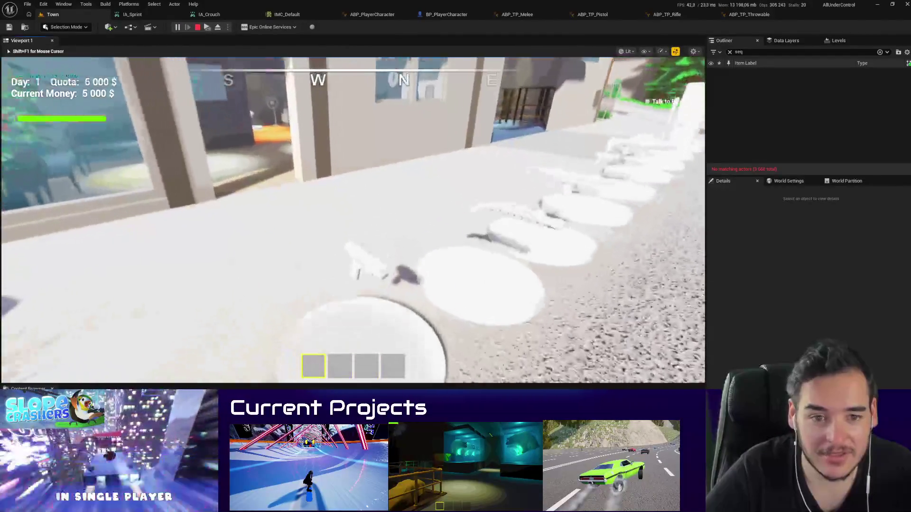
key(f)
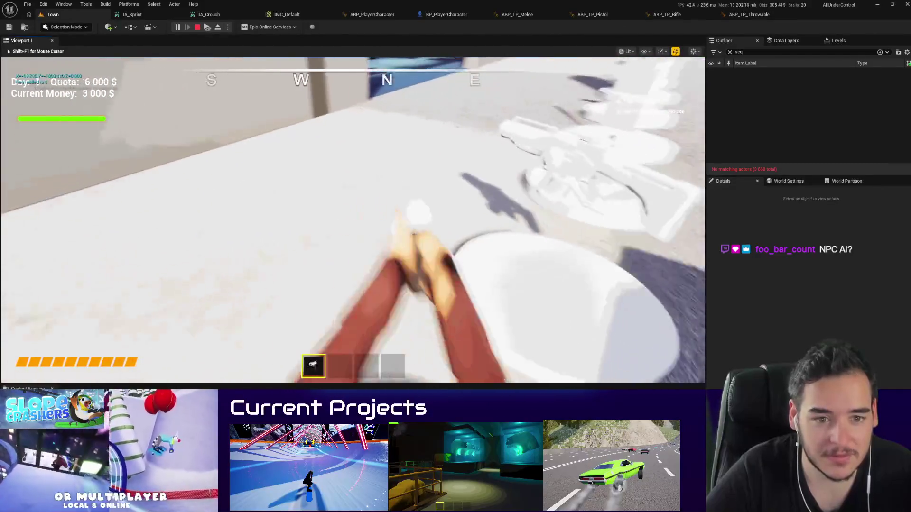
key(w)
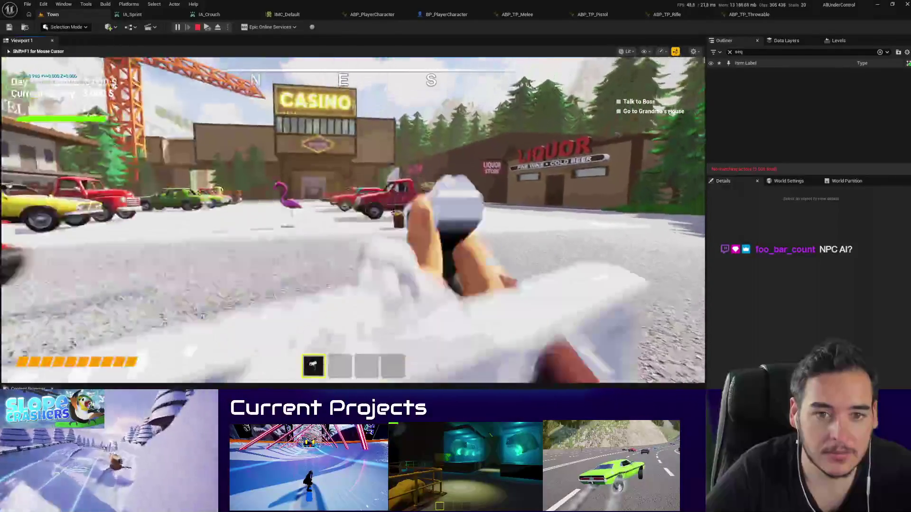
key(f)
Step: Walk past the trucks and motel to the platforms and equip hotbar slot 2
key(w)
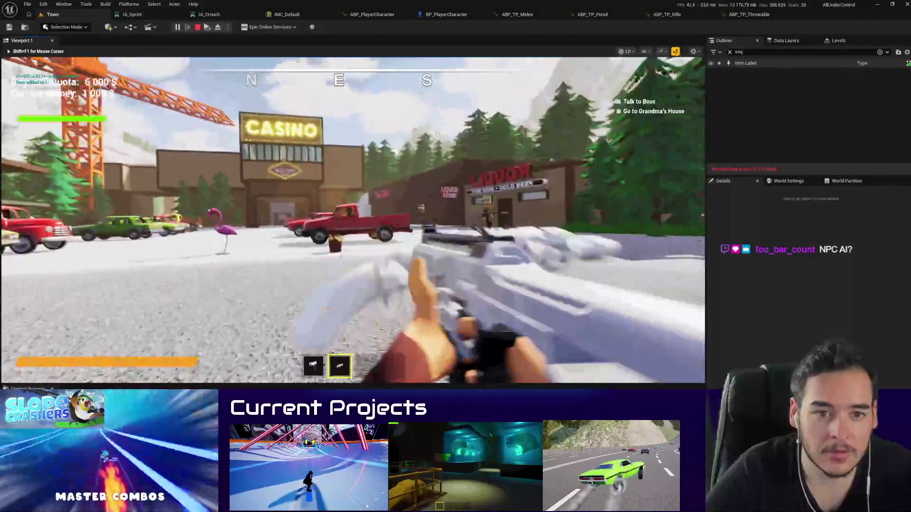
key(w)
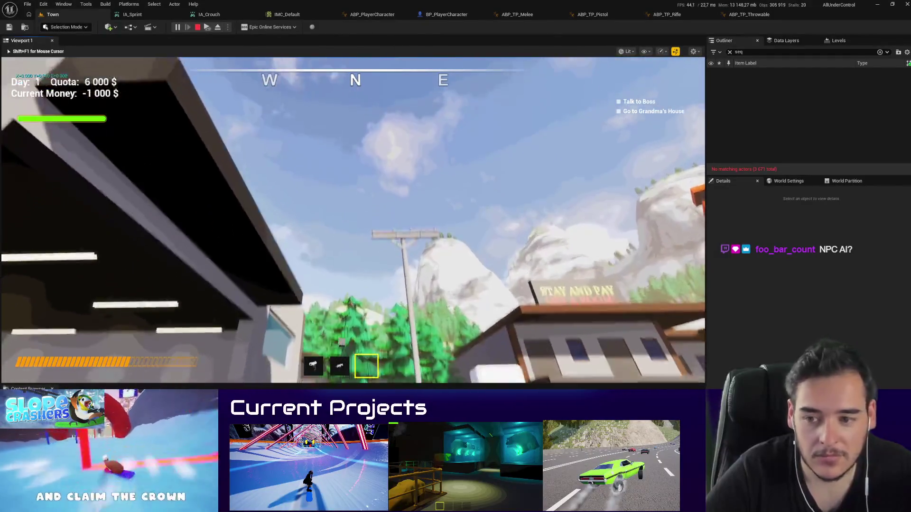
key(w)
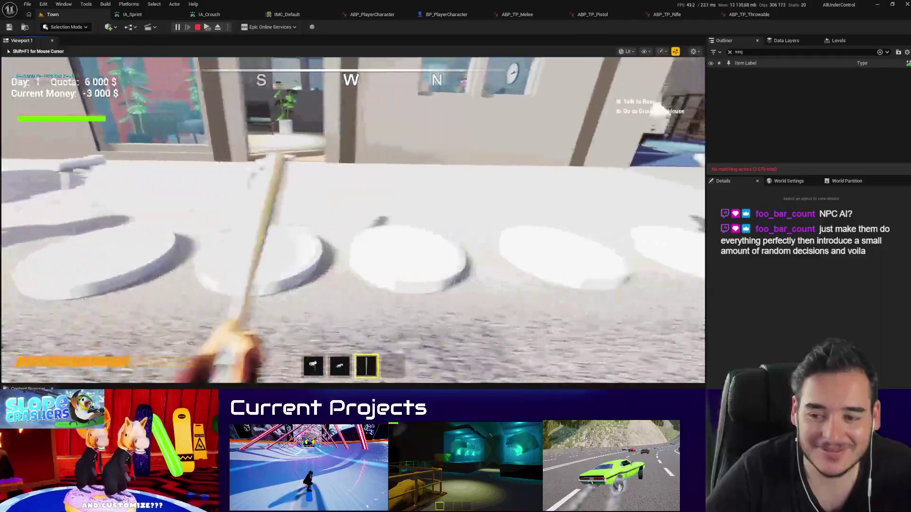
key(w)
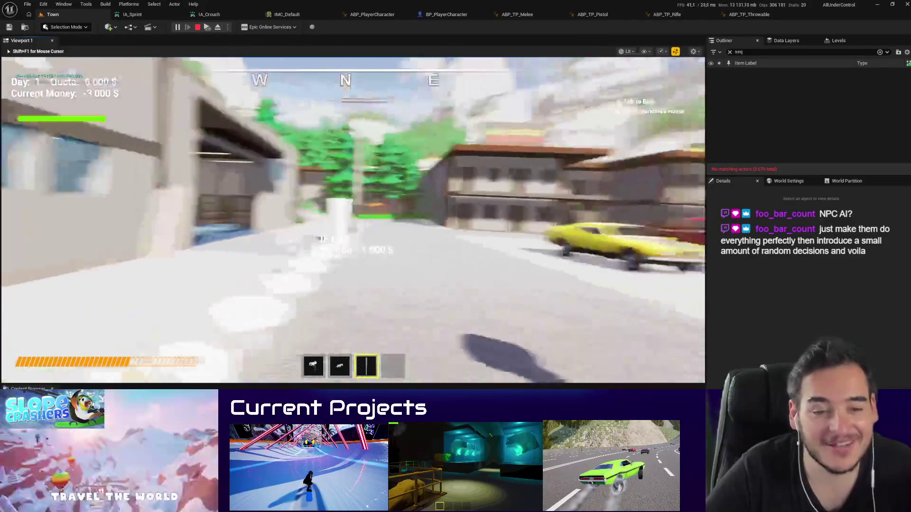
key(2)
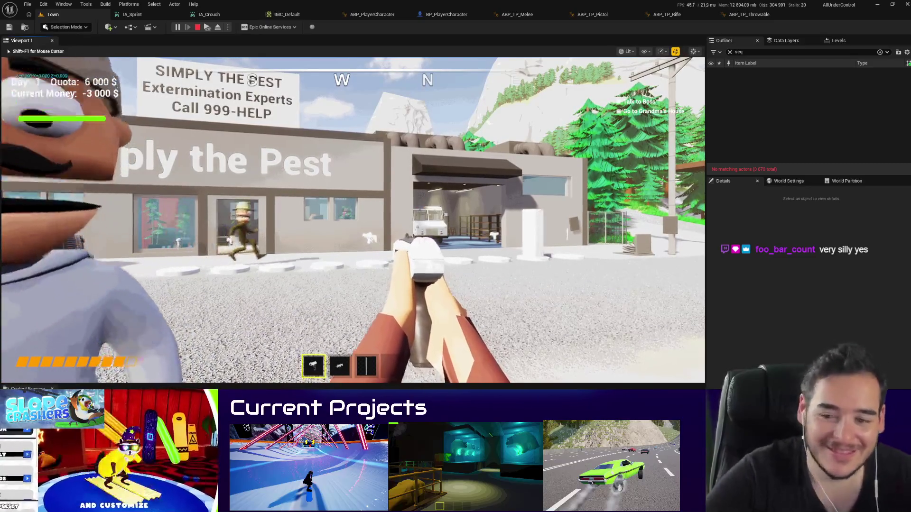
Step: Fire the held pistol twice in the running Town level
click(353, 220)
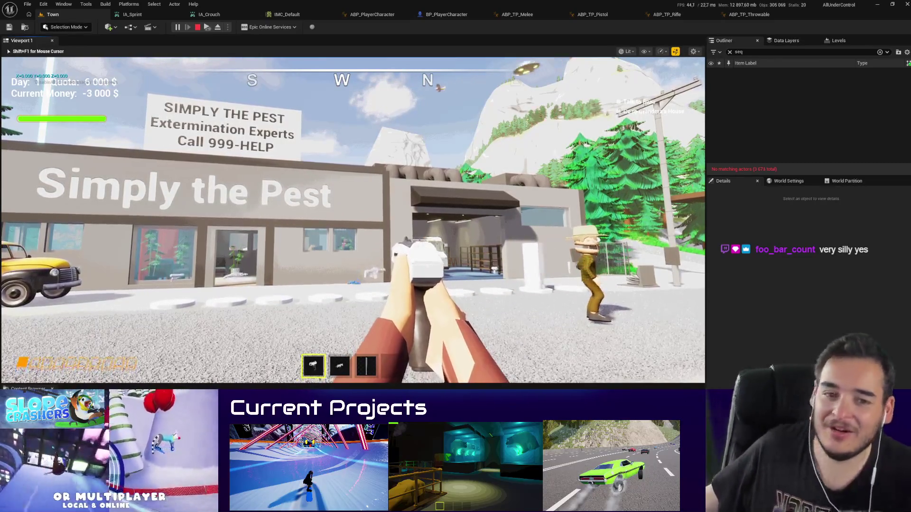
click(353, 220)
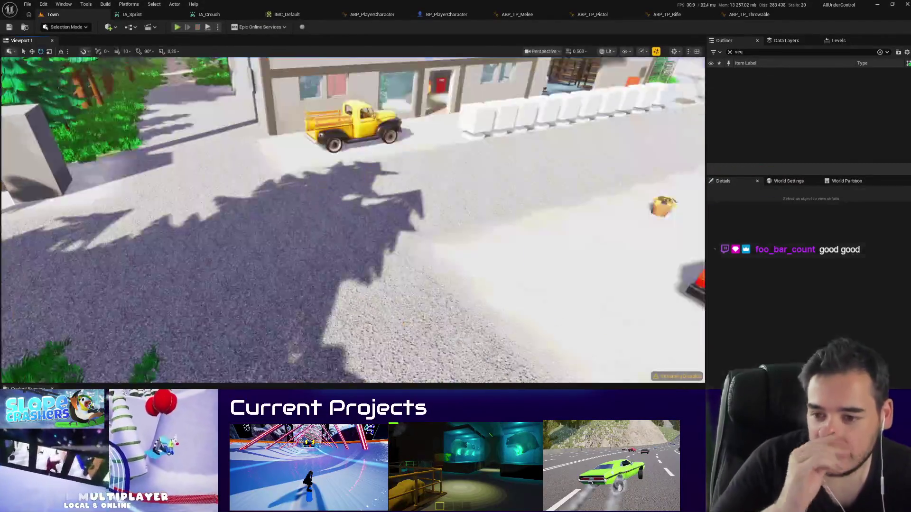
Step: Stop play, save and check out ABP_FP_Pistol and Ctrl_HandAdjustment_New, then play-test Town again
key(Escape)
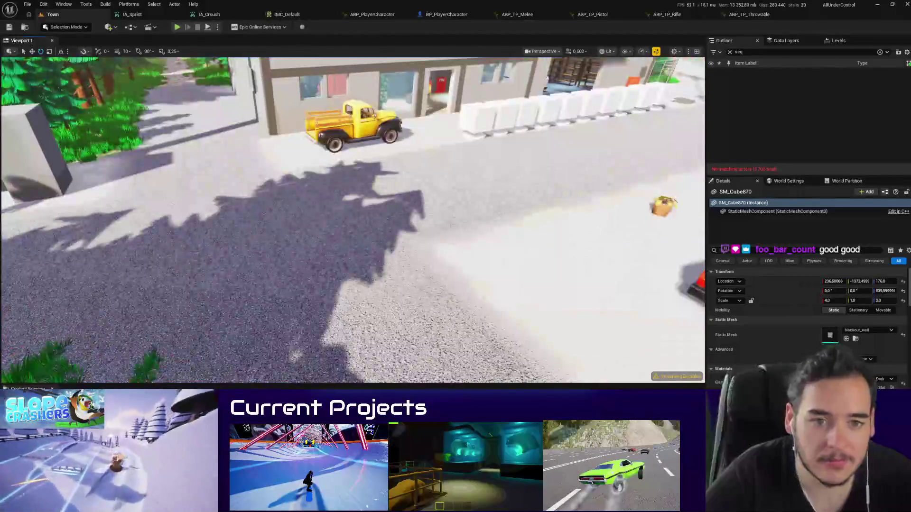
key(ctrl+s)
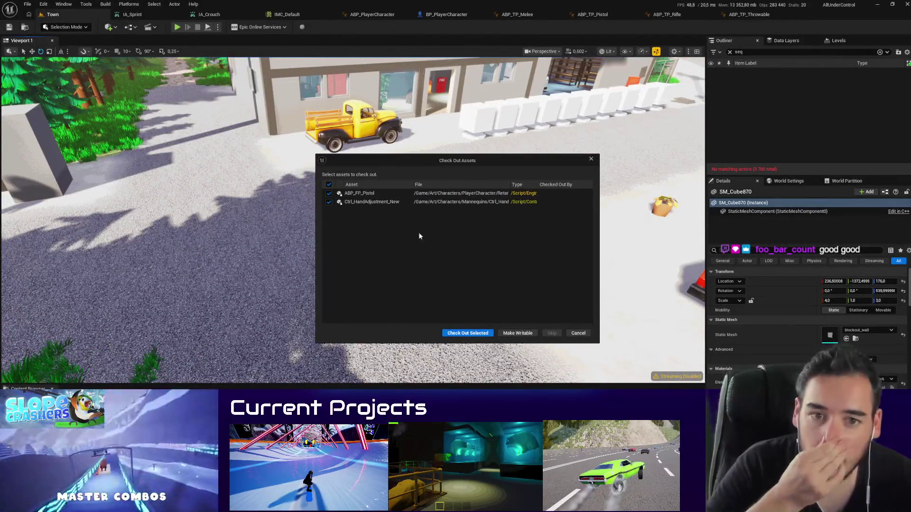
click(463, 333)
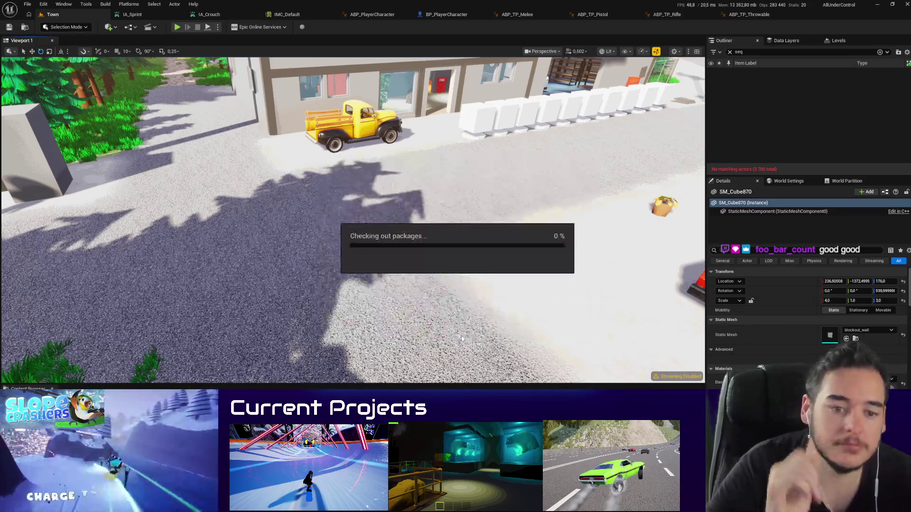
drag(370, 351, 381, 363)
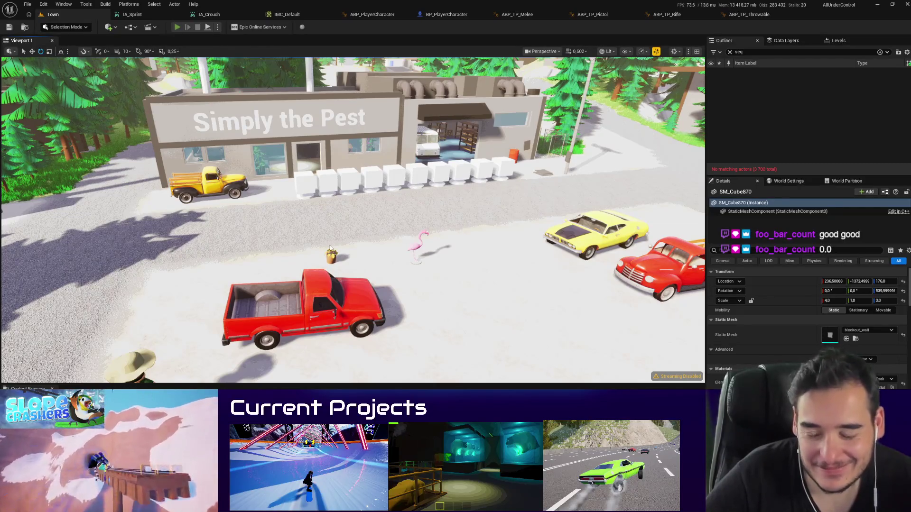
click(177, 27)
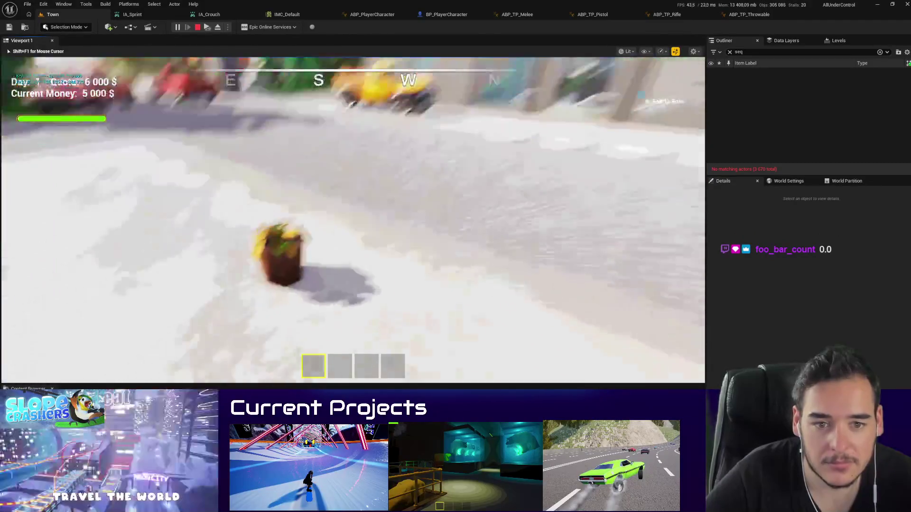
Step: Drop the bucket, buy the throwable box at the storefront, and throw it skyward
key(q)
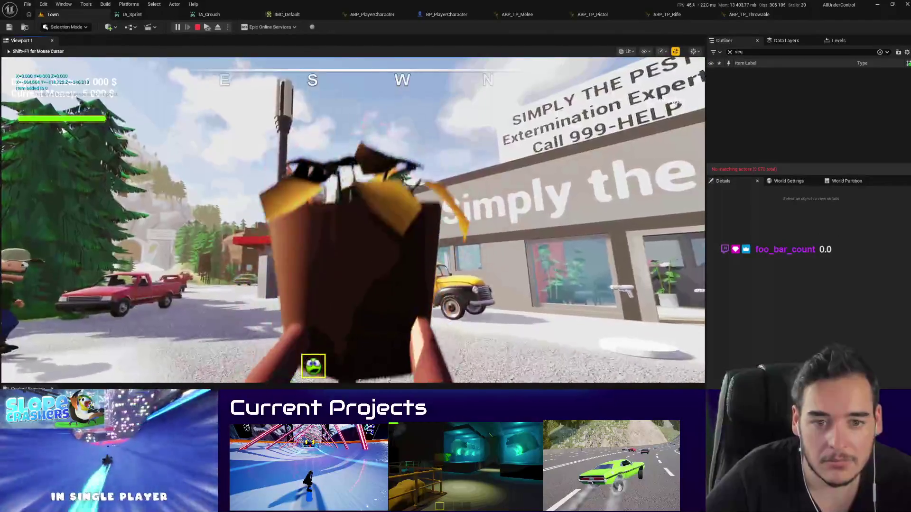
key(w)
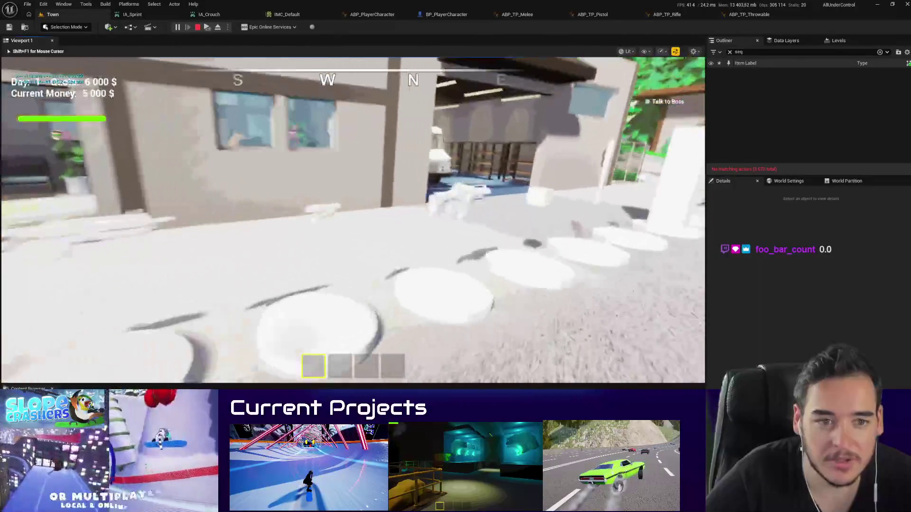
key(w)
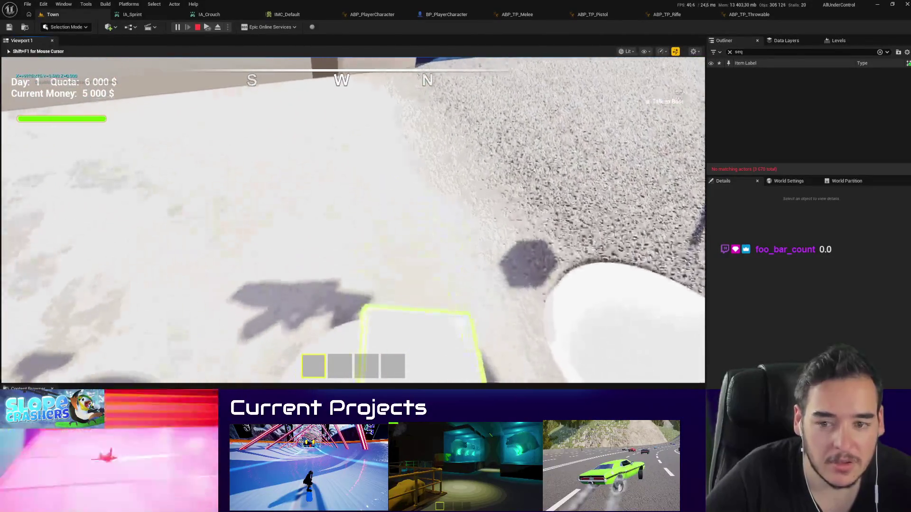
key(e)
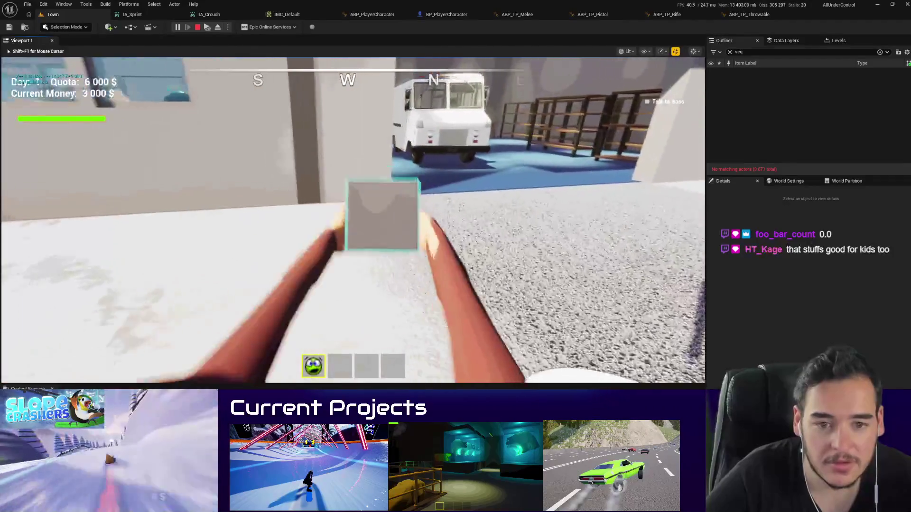
key(w)
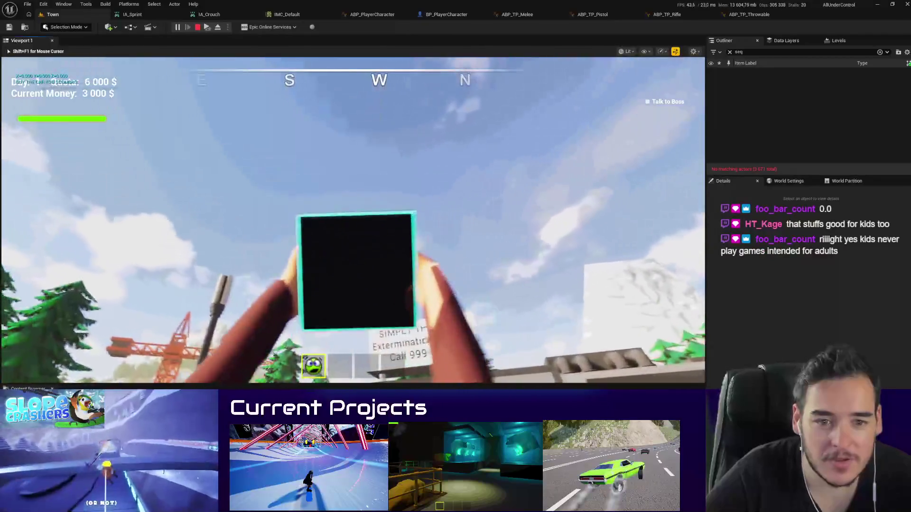
click(353, 220)
Step: Walk toward the Simply the Pest building and end the play session
key(w)
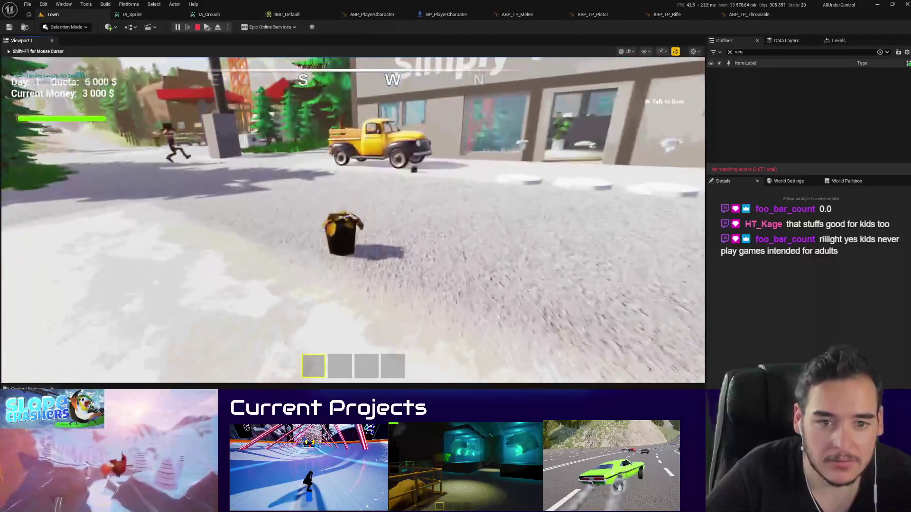
key(Escape)
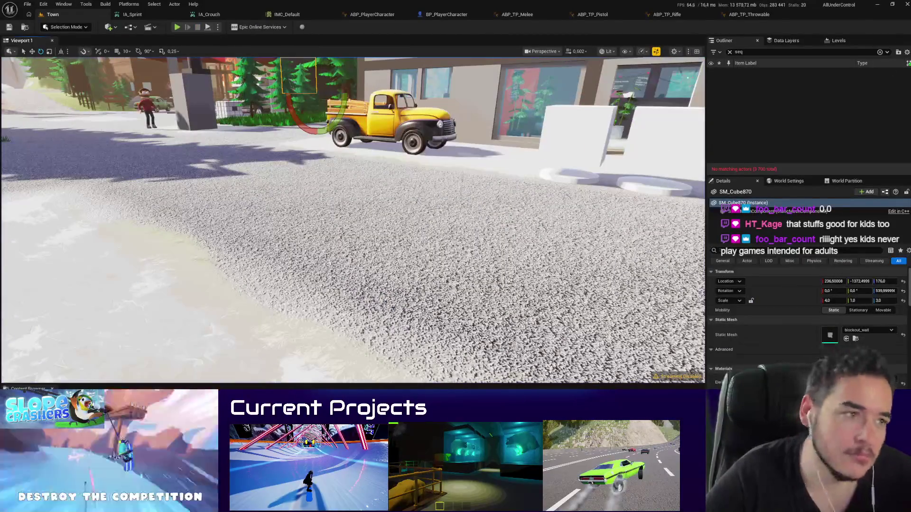
scroll(353, 221, up, 3)
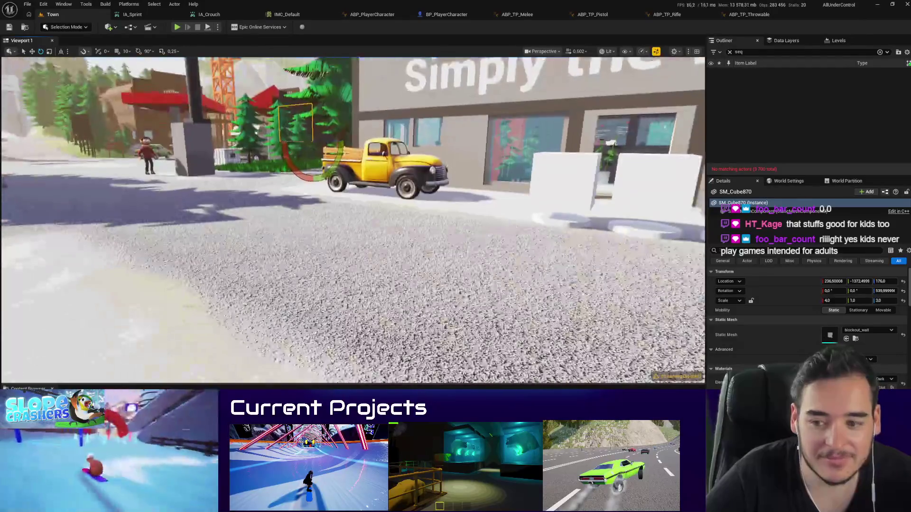
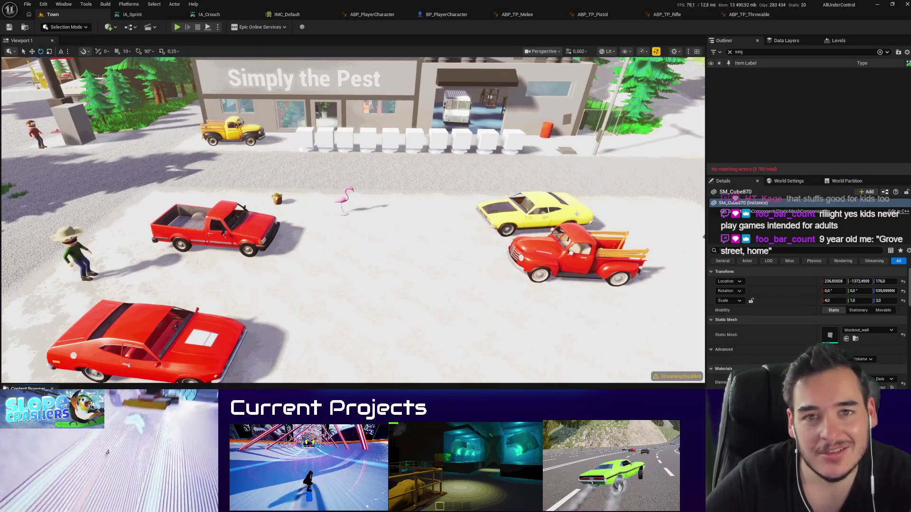
Step: Inspect the rifle pickups along the white barriers and their Weapon Type settings
click(436, 143)
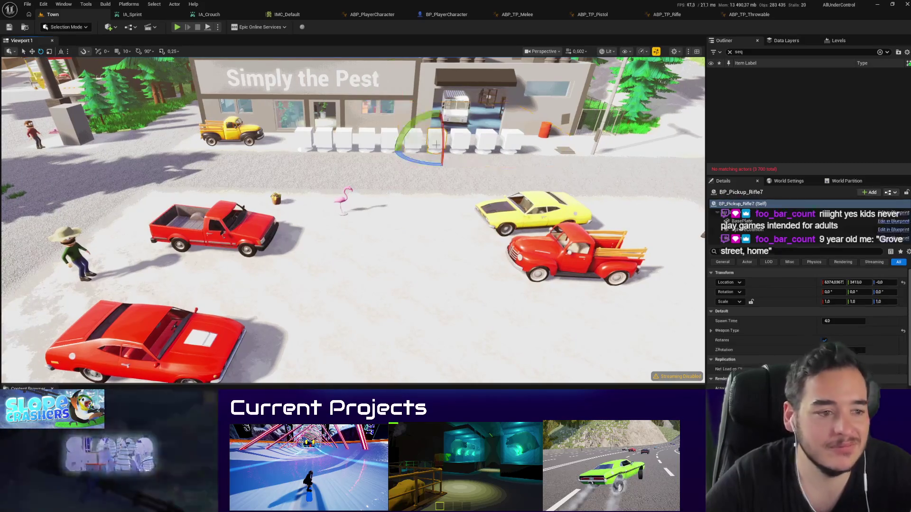
click(711, 331)
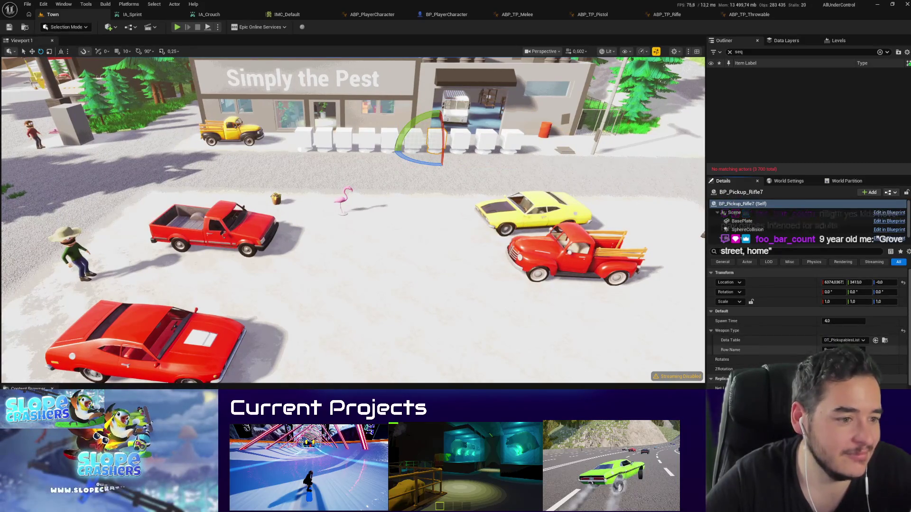
click(462, 141)
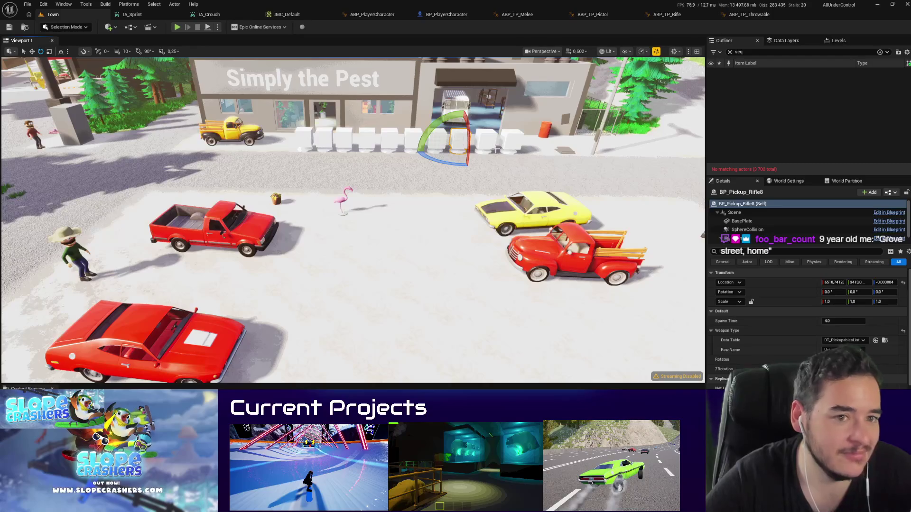
click(490, 144)
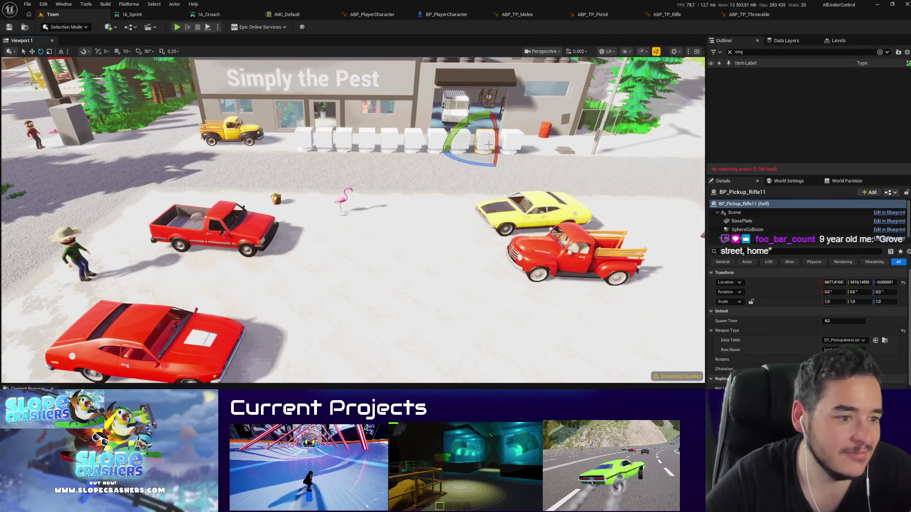
click(416, 139)
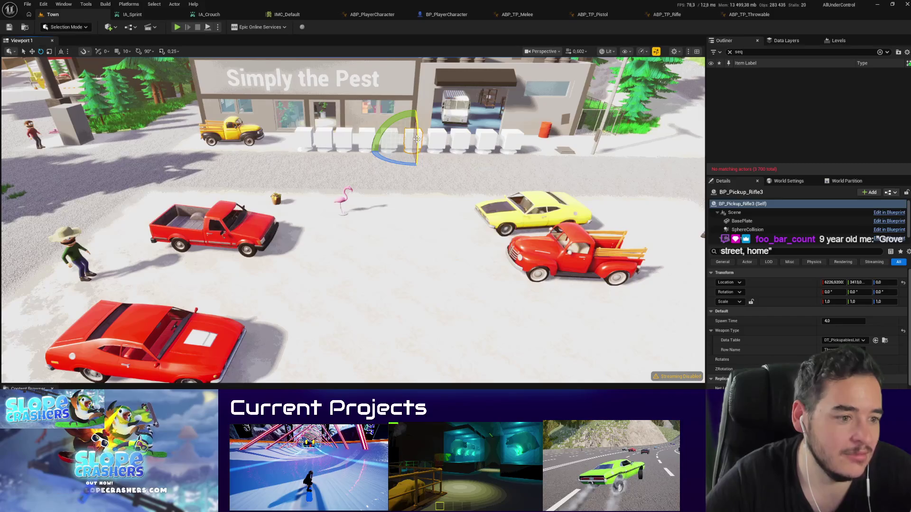
Step: Open DT_PickupablesList, check its Throwable row, and go back to the Town level
click(885, 341)
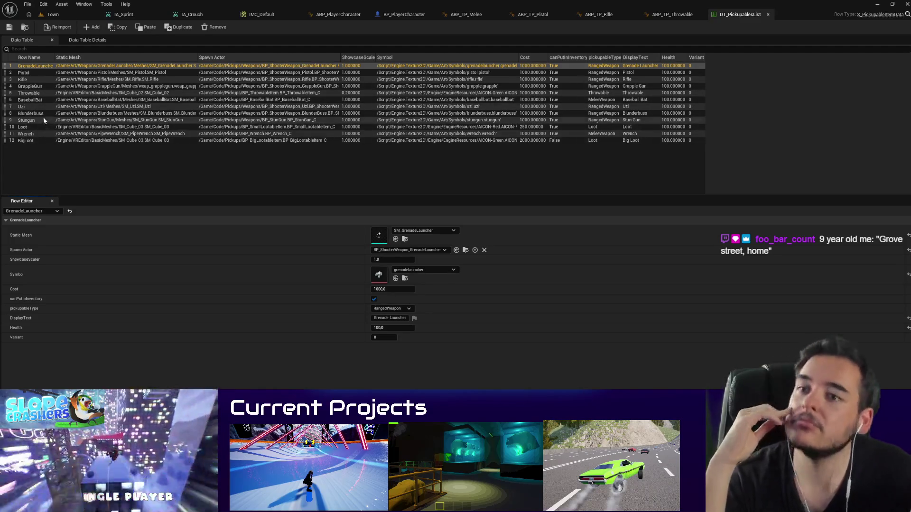
click(27, 100)
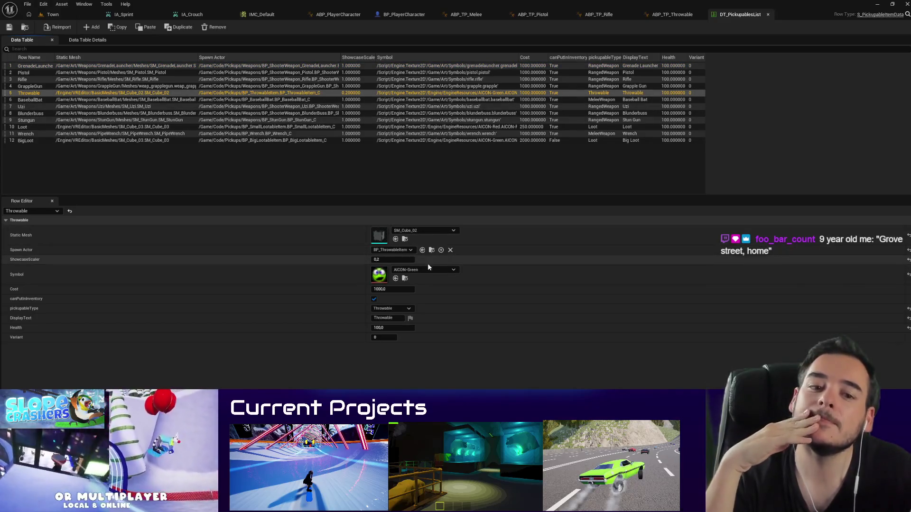
key(ctrl+Tab)
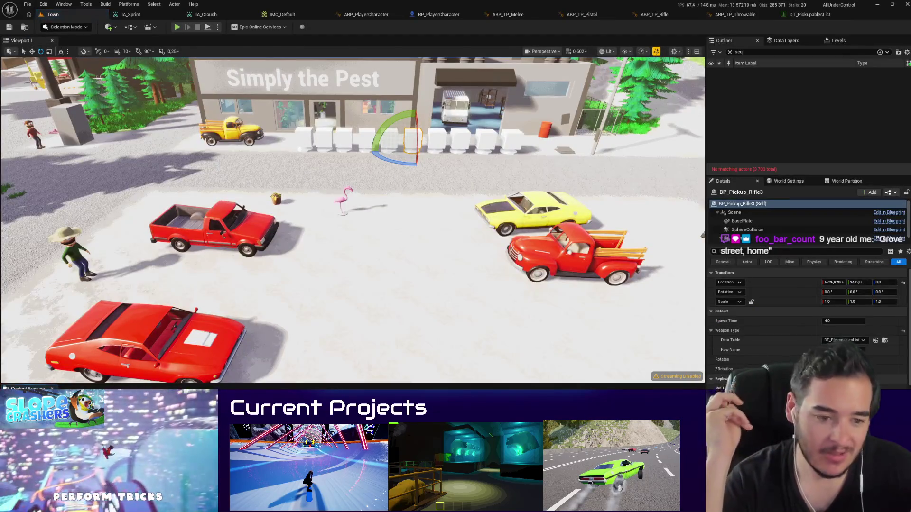
Step: Frame BP_ThrowableItem's main throwing node chain from Event Stop Firing
scroll(394, 275, down, 1)
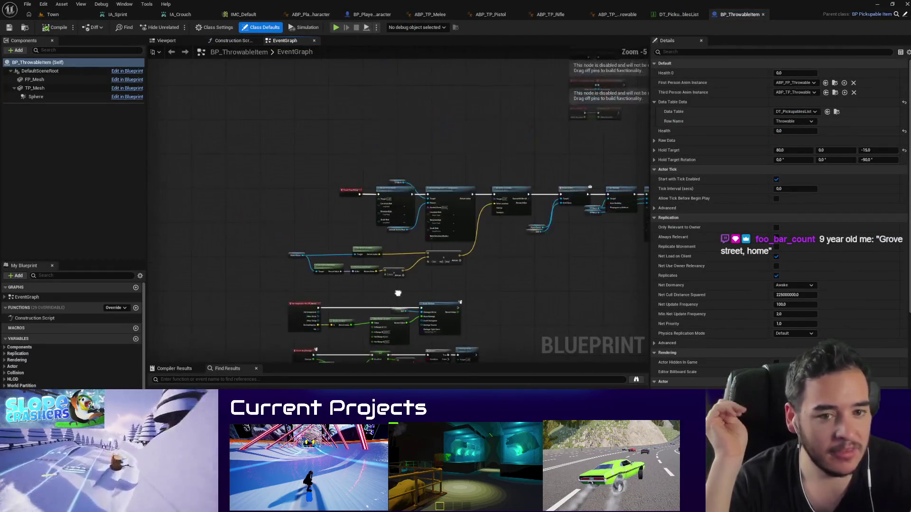
scroll(394, 274, up, 2)
drag(414, 96, 441, 353)
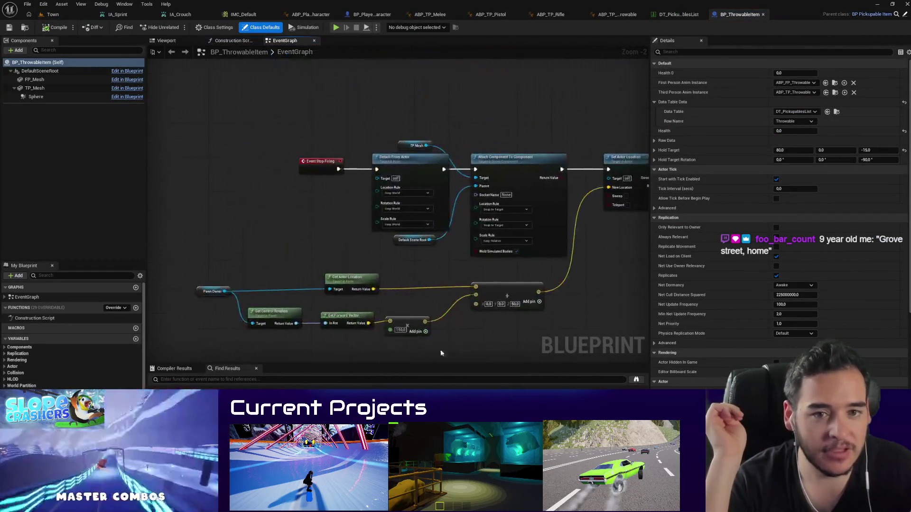
scroll(422, 297, down, 5)
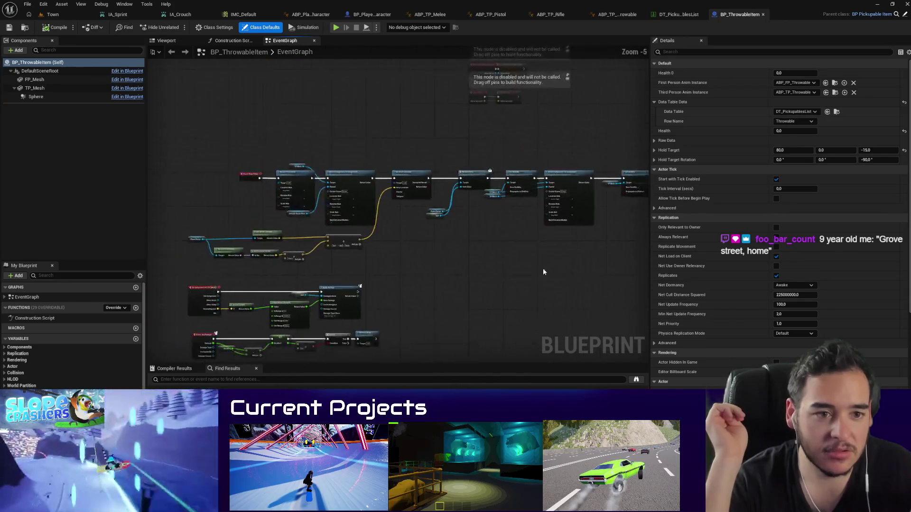
mouse_move(638, 235)
mouse_down()
mouse_move(239, 215)
mouse_move(218, 161)
mouse_up()
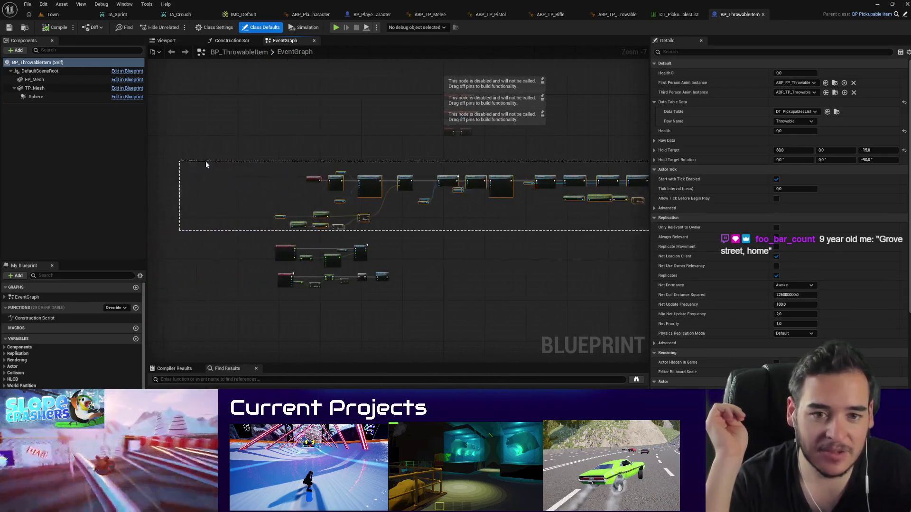
key(Home)
Step: Pan through the Pawn Owner, rotation, collision and 1.0 Delay nodes, then return to Town
scroll(433, 124, up, 4)
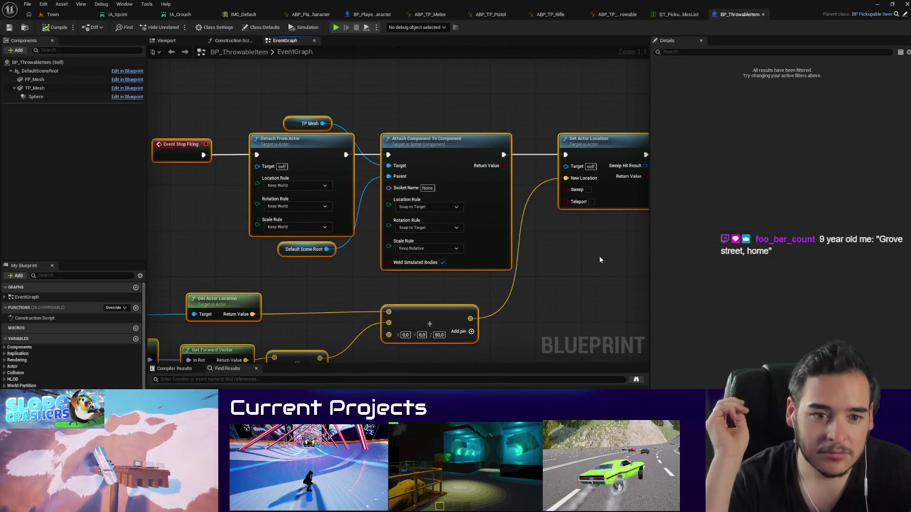
mouse_move(427, 265)
mouse_down()
mouse_move(584, 187)
mouse_move(433, 244)
mouse_move(331, 301)
mouse_move(379, 282)
mouse_move(457, 301)
mouse_move(233, 302)
mouse_move(580, 313)
mouse_move(199, 299)
mouse_up()
drag(538, 313, 243, 321)
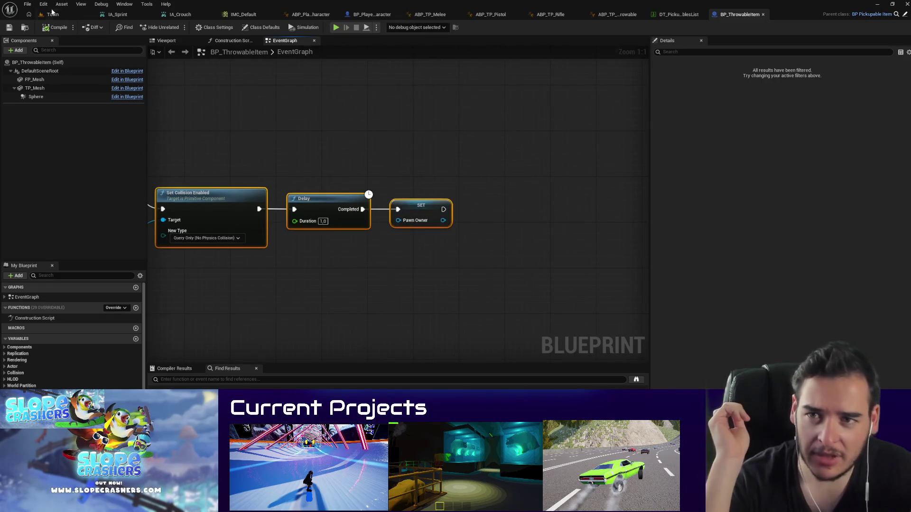
click(53, 14)
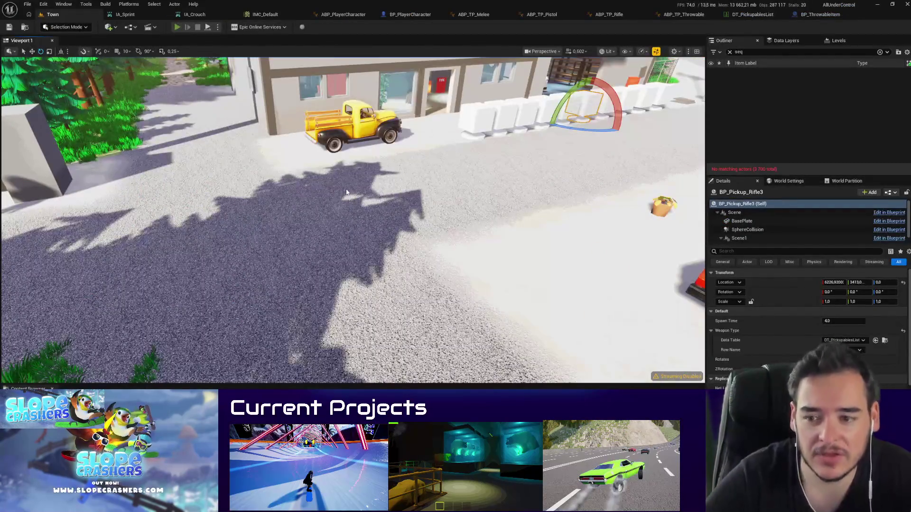
Step: Start Play in Editor, walk to the pickups, and buy the bat and the throwable
key(alt+p)
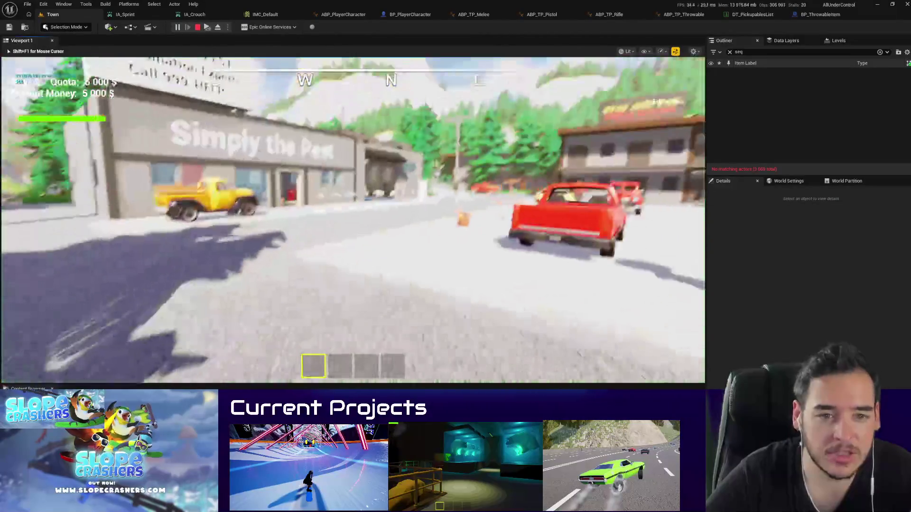
key(w)
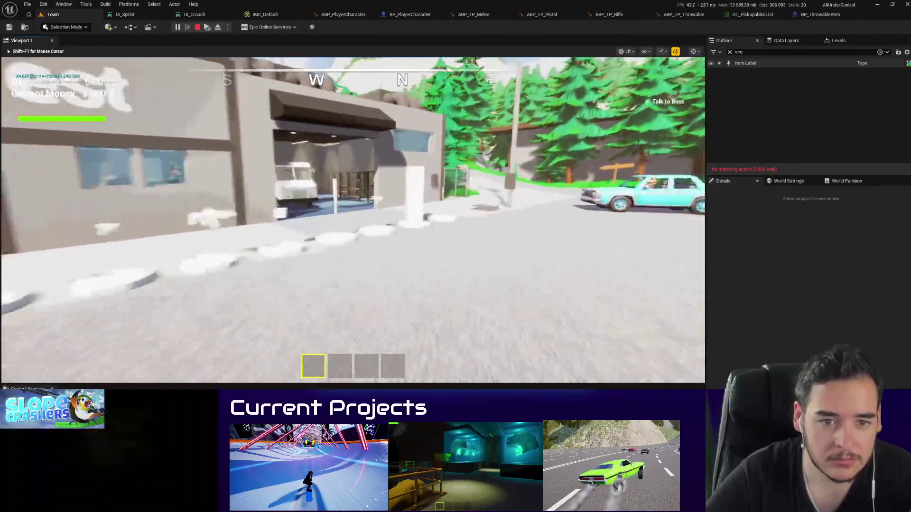
key(e)
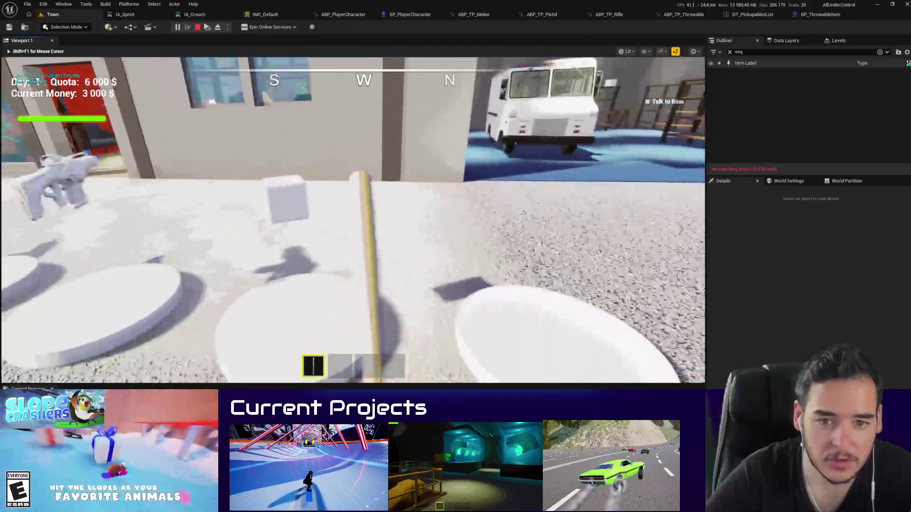
key(e)
Step: Drop the box, pick it back up, throw it upward, and stop the session
key(g)
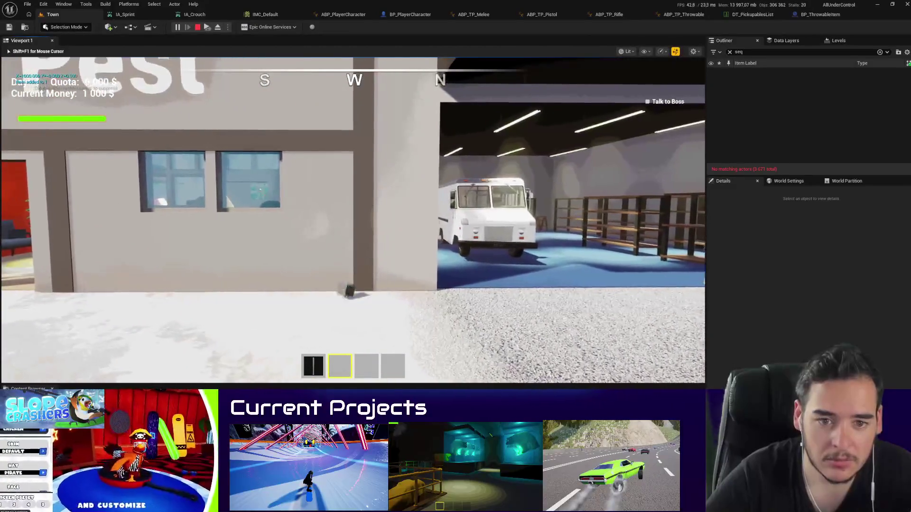
key(w)
key(f)
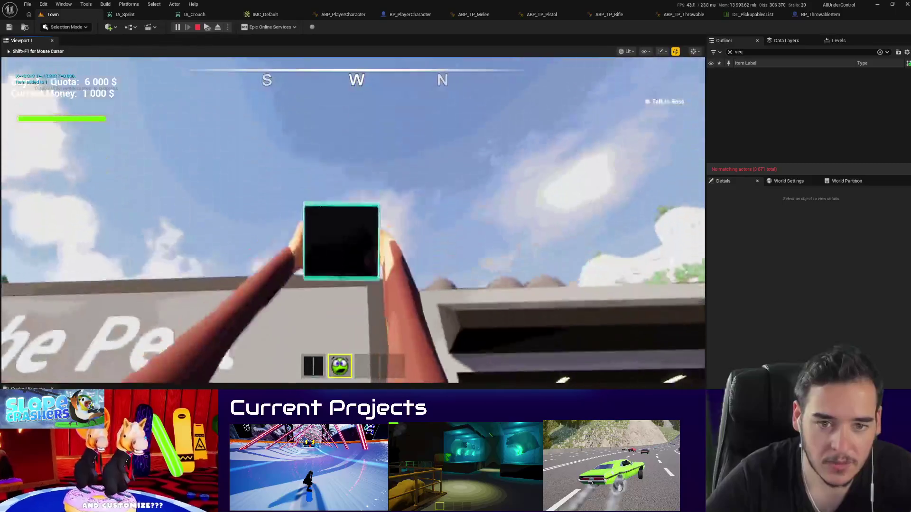
key(w)
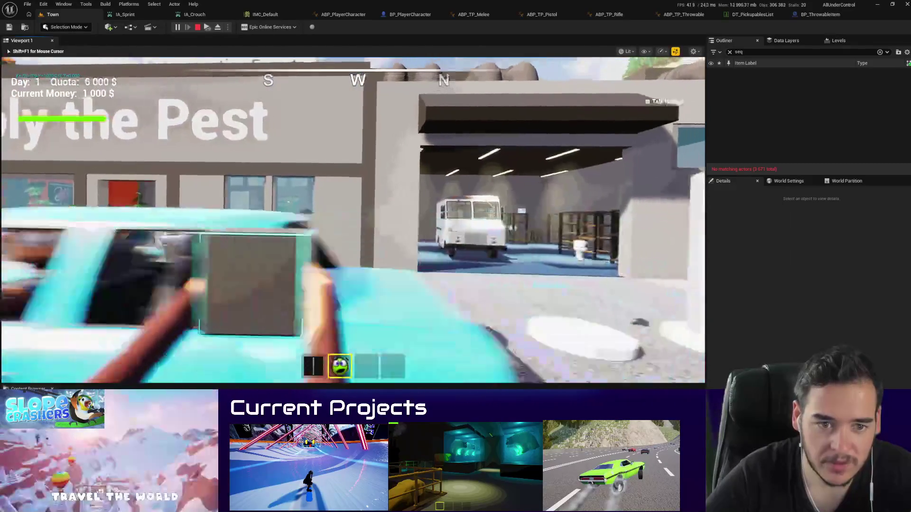
key(g)
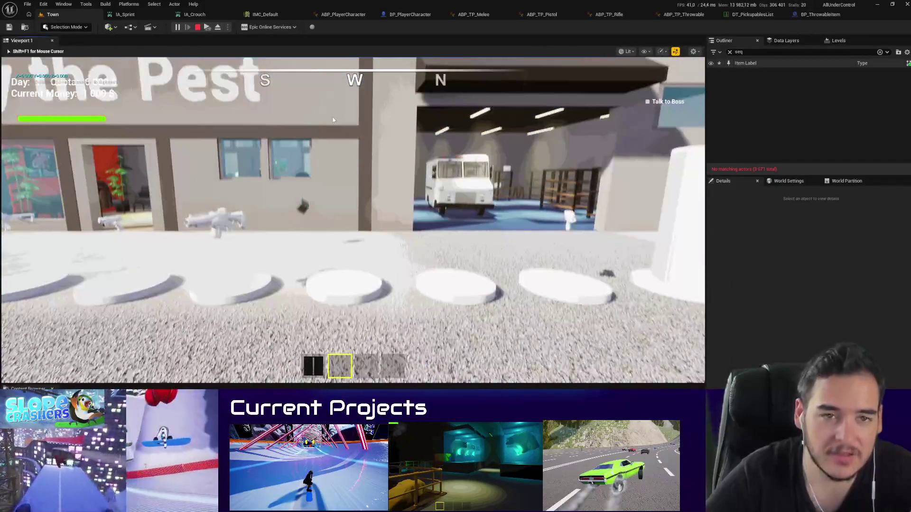
key(Escape)
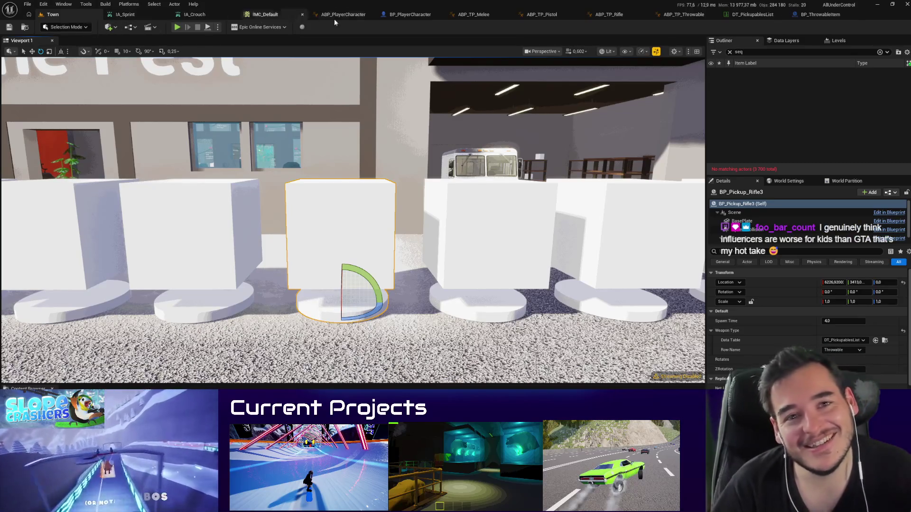
Step: Move the Self node lower in BP_ThrowableItem's Event Graph
click(810, 15)
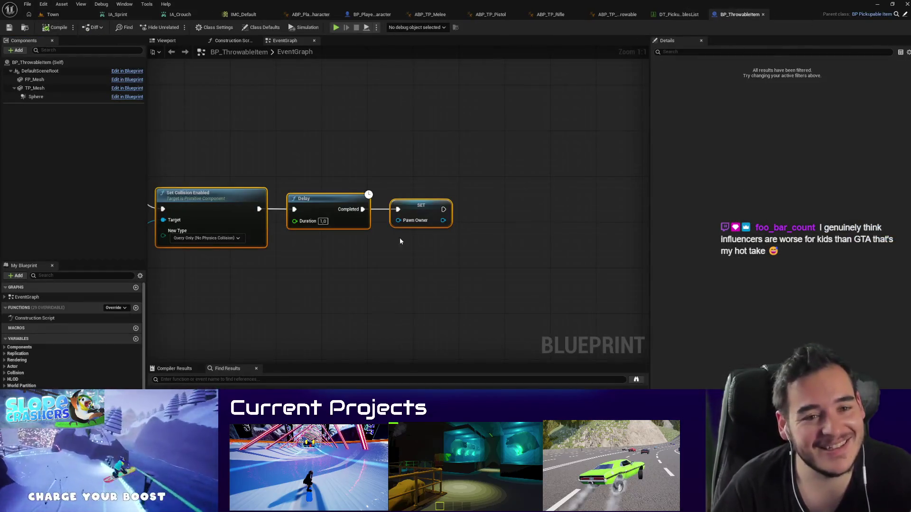
scroll(400, 240, down, 6)
drag(437, 278, 265, 217)
scroll(271, 255, up, 3)
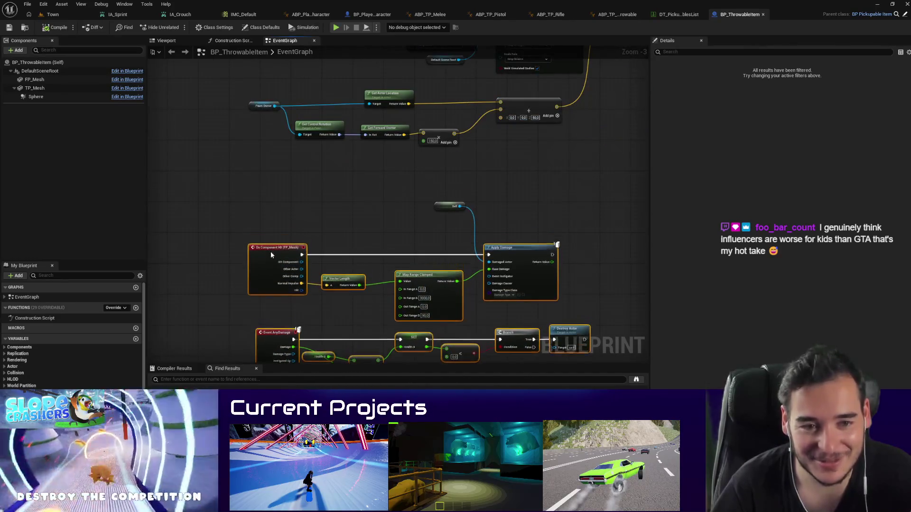
drag(449, 206, 440, 264)
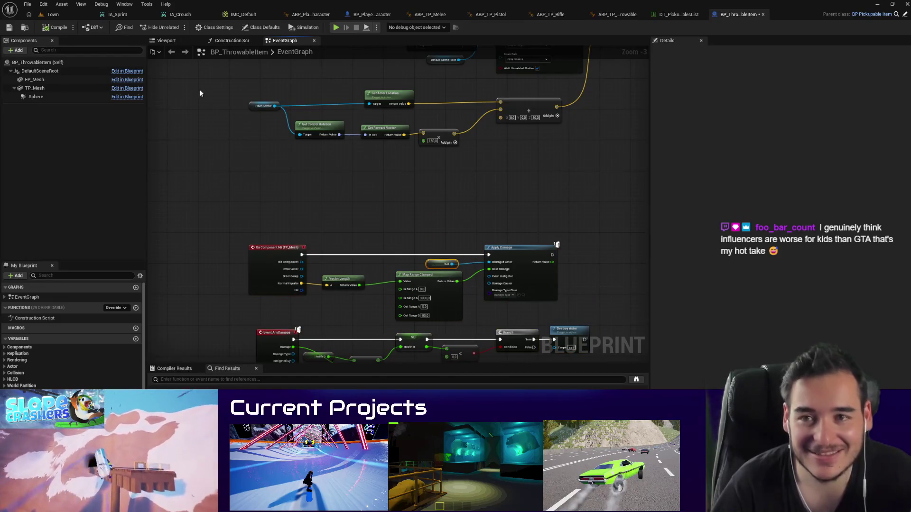
Step: Check out and save BP_ThrowableItem, then open BP_SmallLootableItem from the Town level
click(14, 30)
click(456, 332)
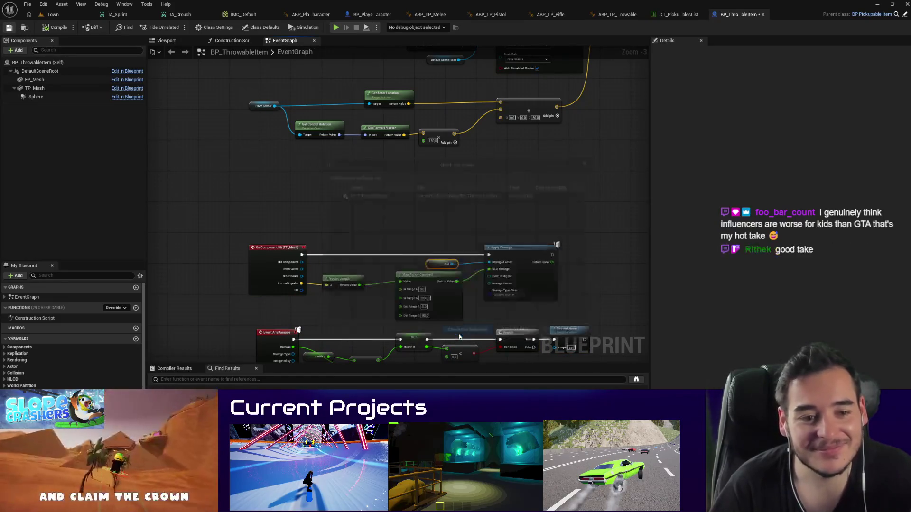
scroll(555, 207, down, 4)
scroll(549, 237, up, 3)
scroll(559, 224, down, 3)
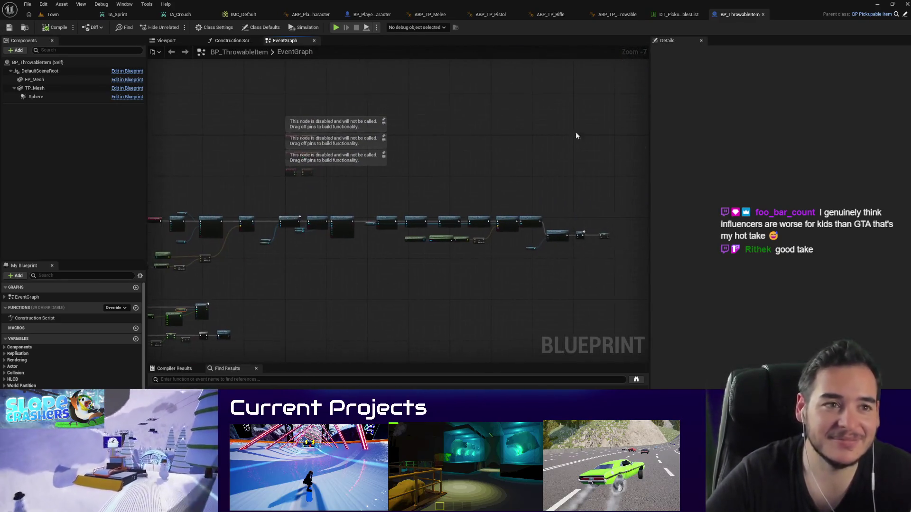
click(25, 28)
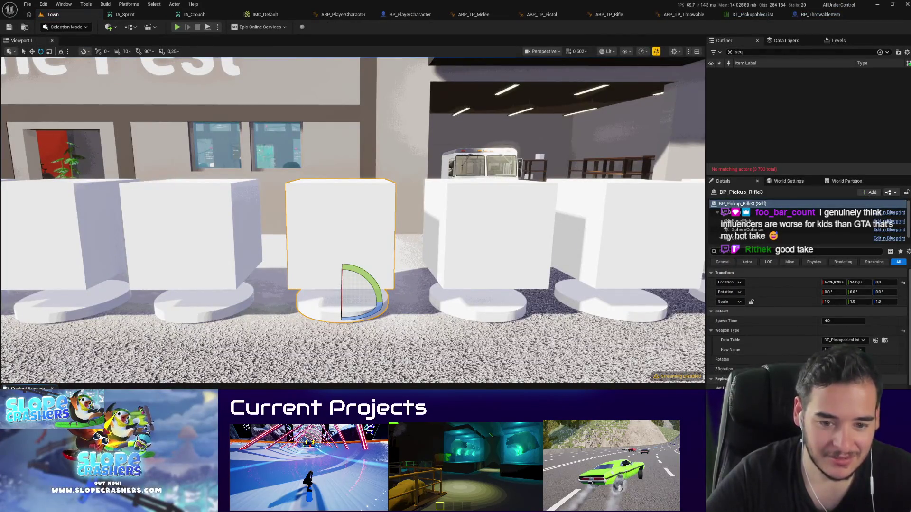
double_click(379, 450)
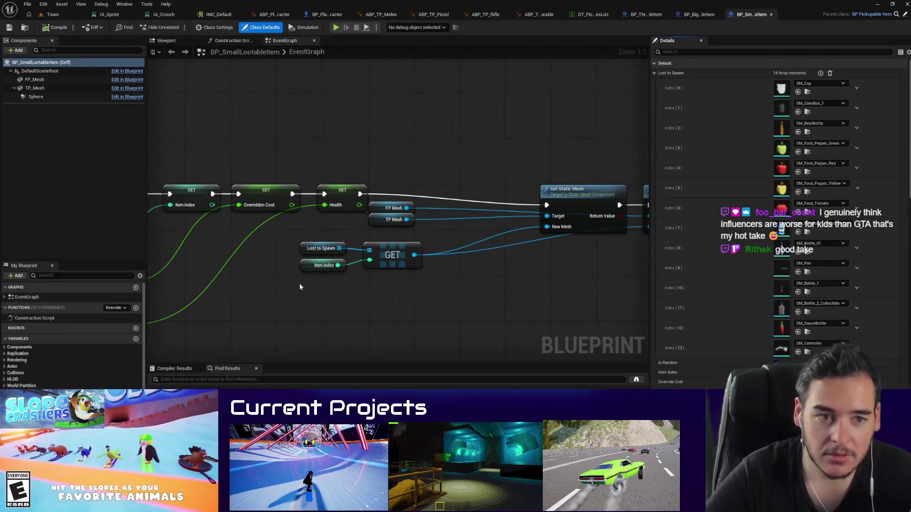
Step: Check out BP_SmallLootableItem from source control so it can be edited
scroll(300, 285, down, 6)
click(9, 27)
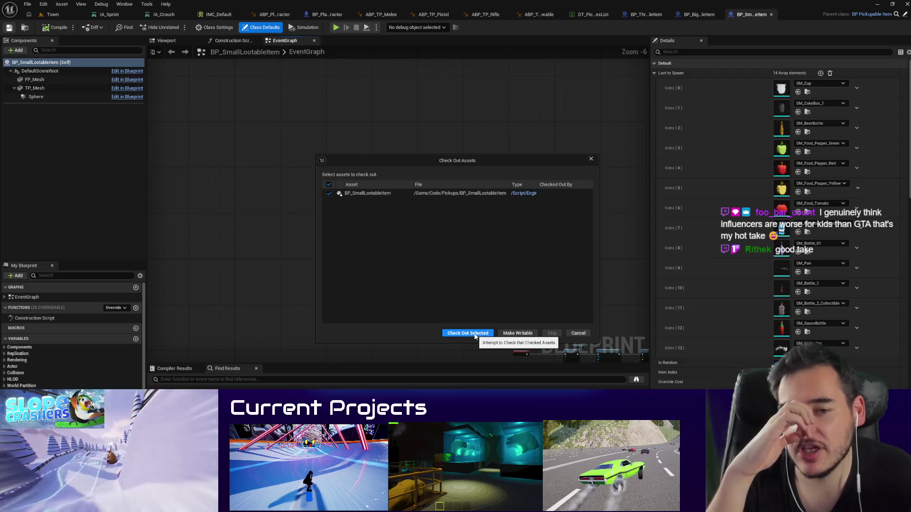
click(470, 333)
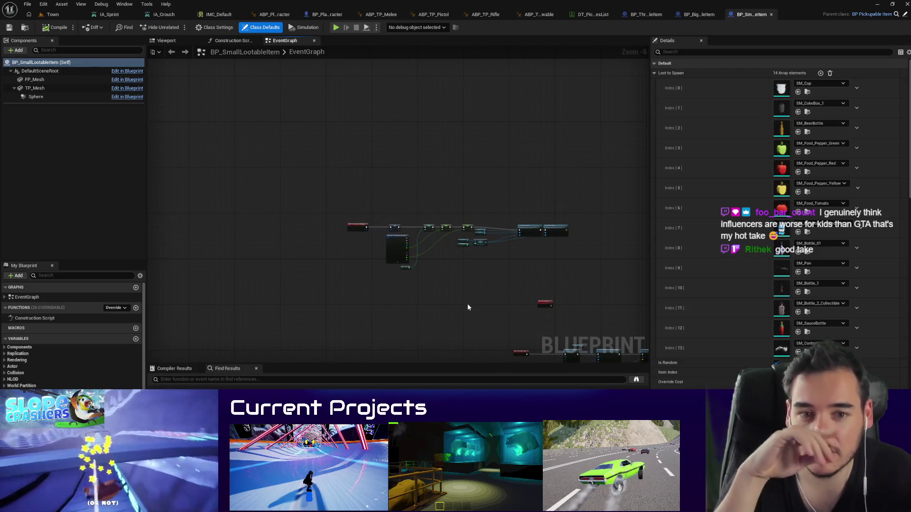
Step: Zoom out and marquee-select BP_SmallLootableItem's long main node chain
scroll(468, 306, up, 5)
scroll(446, 150, down, 3)
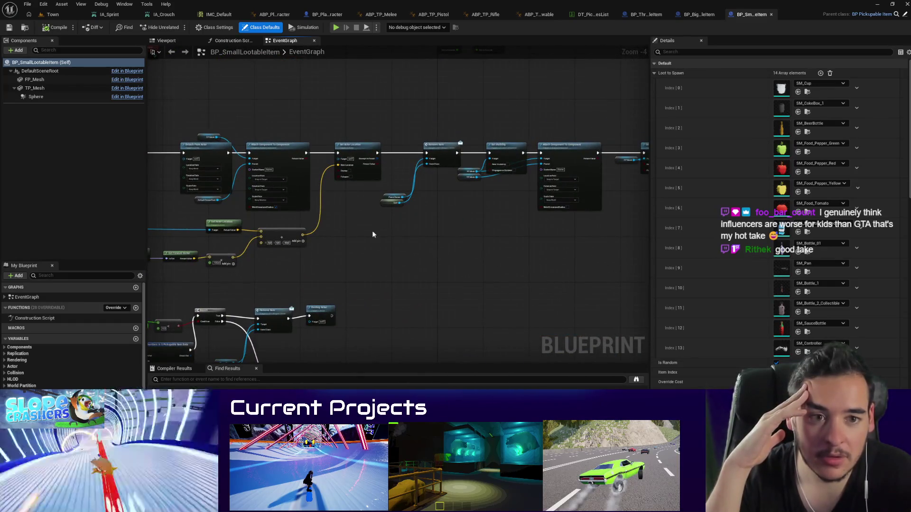
scroll(372, 235, down, 3)
scroll(423, 226, down, 3)
mouse_move(631, 224)
mouse_down()
mouse_move(284, 187)
mouse_move(389, 285)
mouse_move(235, 231)
mouse_up()
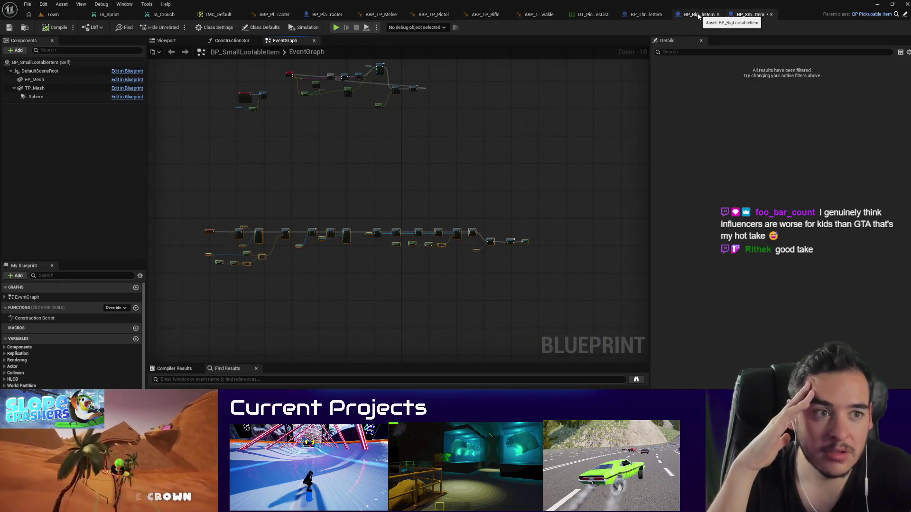
drag(645, 14, 783, 14)
Step: Copy BP_ThrowableItem's main node chain and paste it below BP_SmallLootableItem's original chain
scroll(528, 219, down, 2)
drag(623, 263, 206, 209)
click(697, 15)
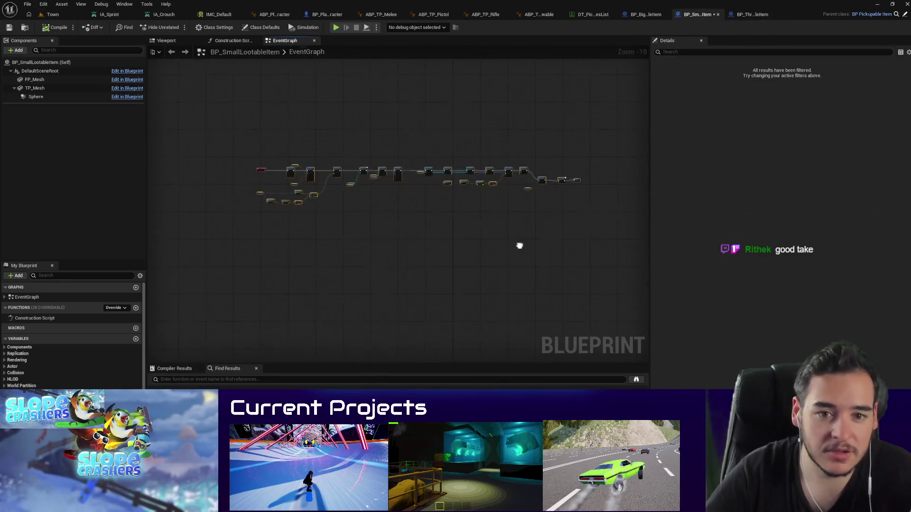
key(ctrl+v)
mouse_move(272, 269)
mouse_down()
mouse_move(328, 215)
mouse_move(340, 224)
mouse_up()
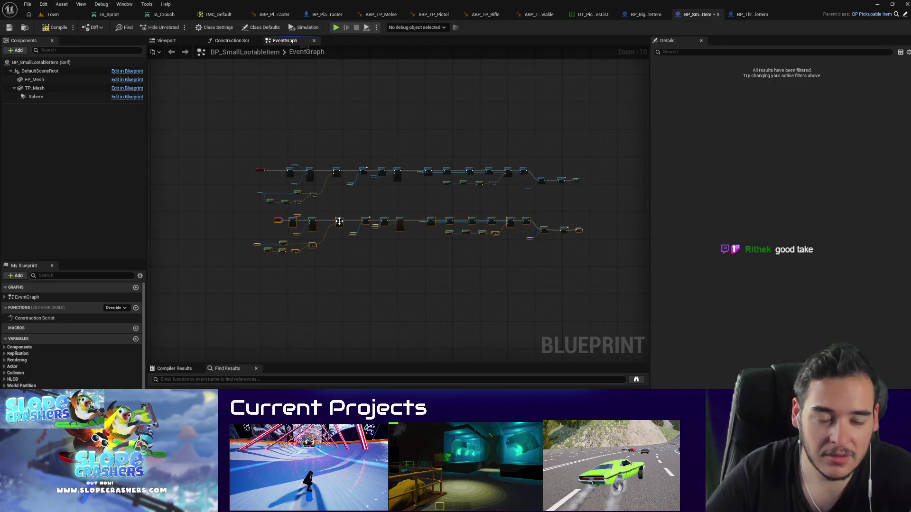
Step: Delete BP_SmallLootableItem's old node chain
scroll(420, 226, up, 3)
scroll(419, 226, up, 3)
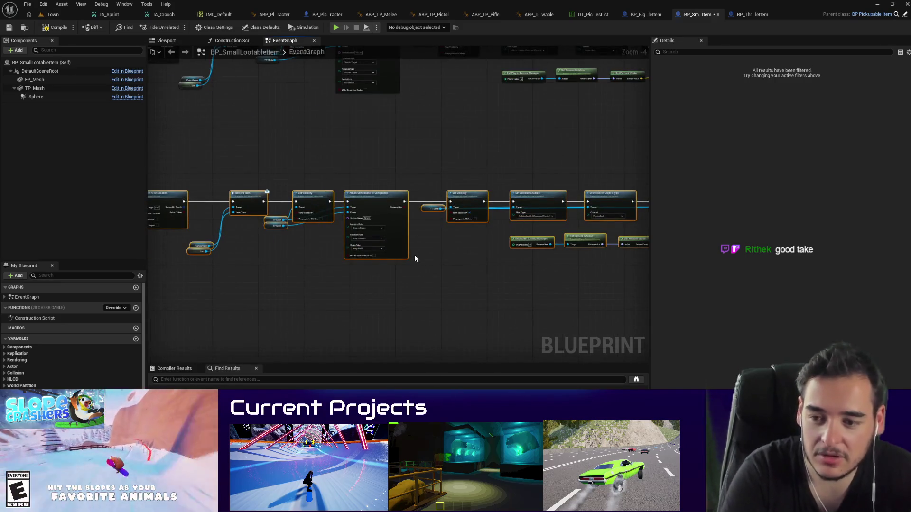
key(Delete)
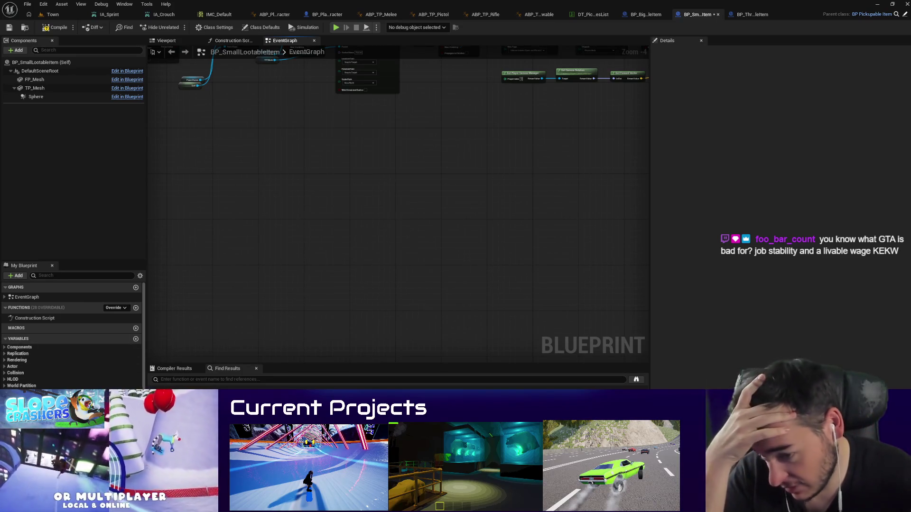
scroll(357, 227, down, 3)
scroll(437, 248, down, 2)
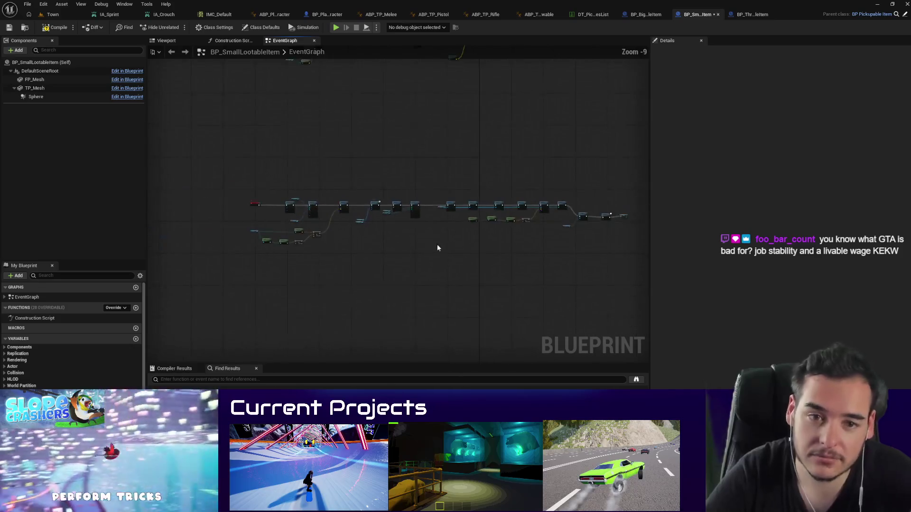
Step: Compare the pasted chain against BP_ThrowableItem's graph, then return to the Town level
click(748, 15)
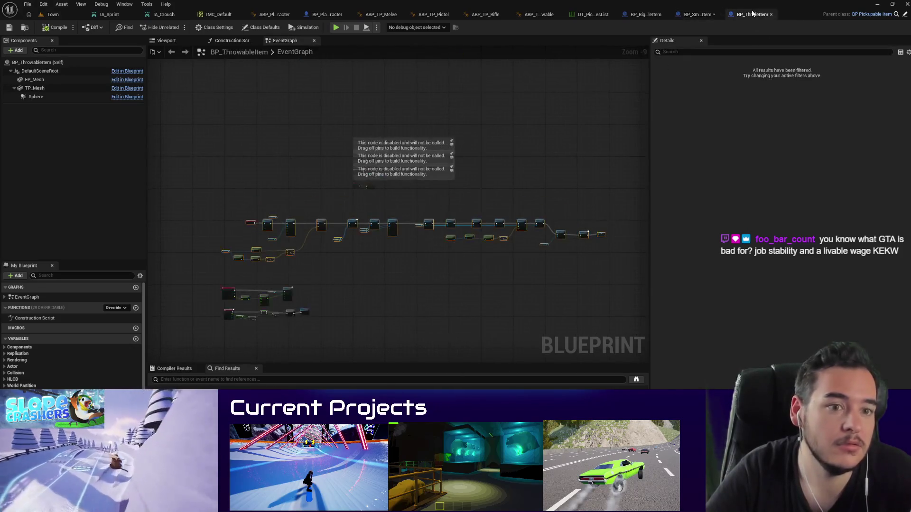
scroll(256, 266, up, 6)
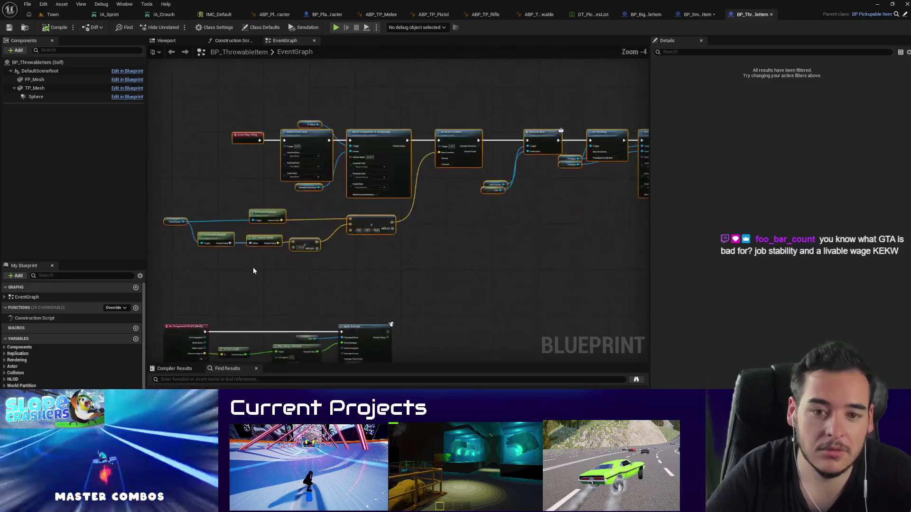
scroll(263, 137, up, 2)
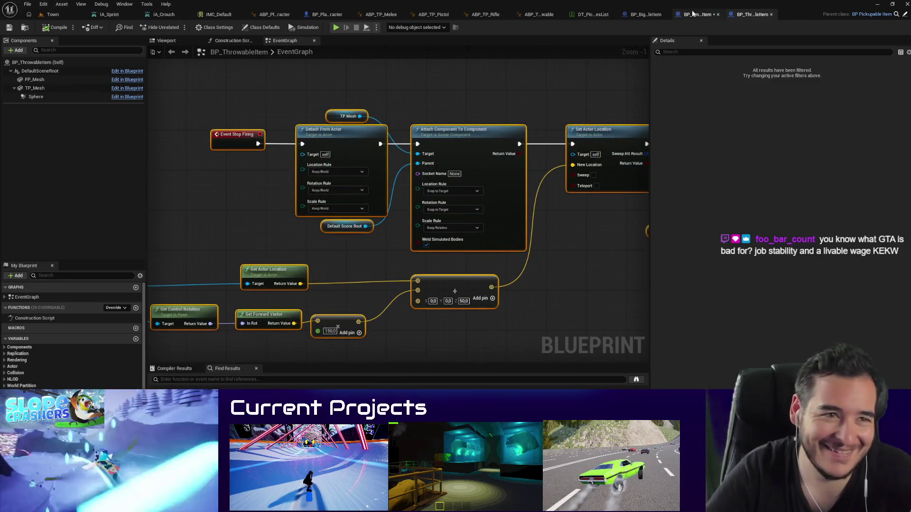
click(693, 14)
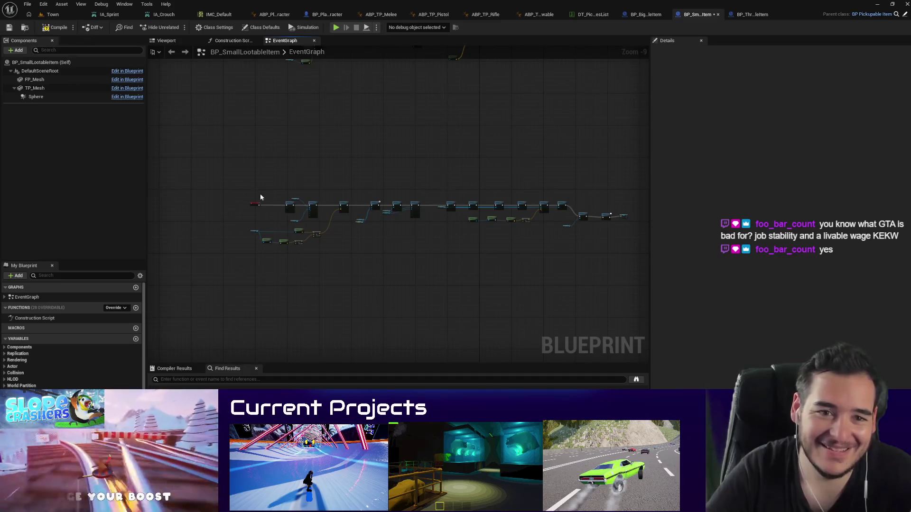
scroll(251, 197, up, 5)
scroll(462, 323, up, 4)
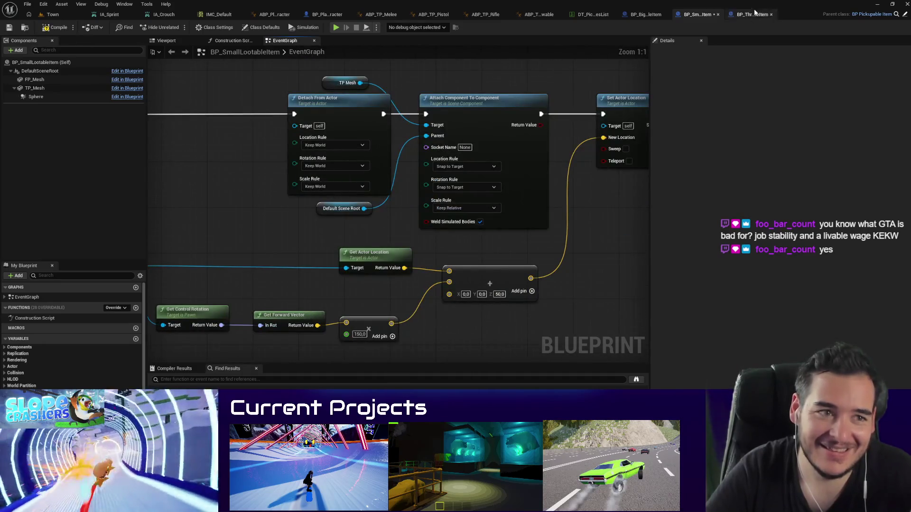
click(753, 14)
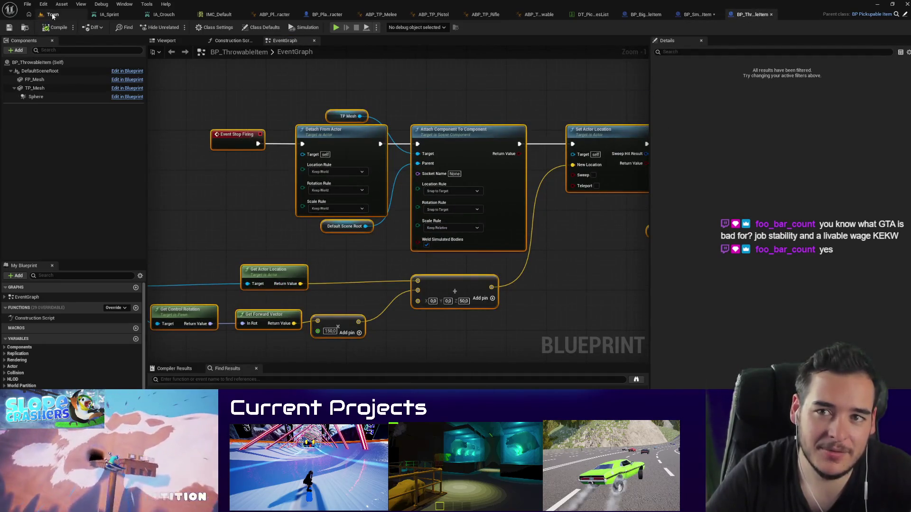
click(52, 15)
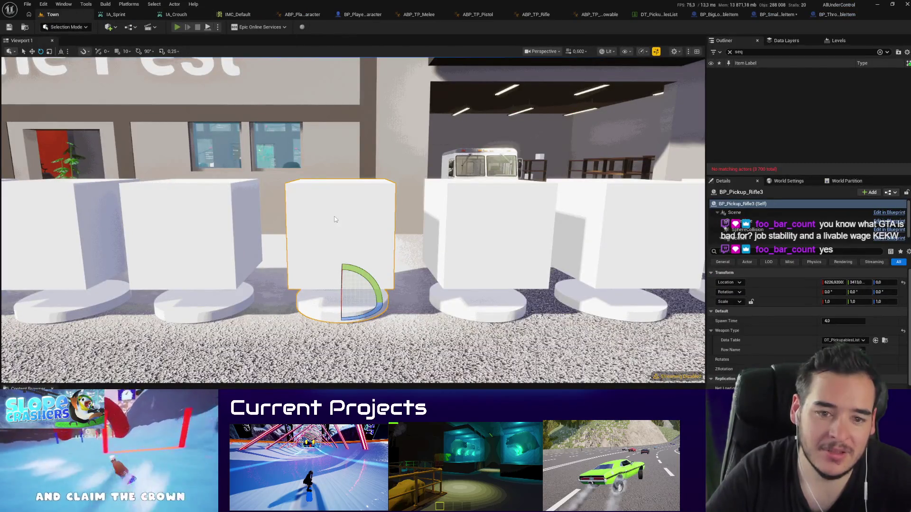
key(alt+p)
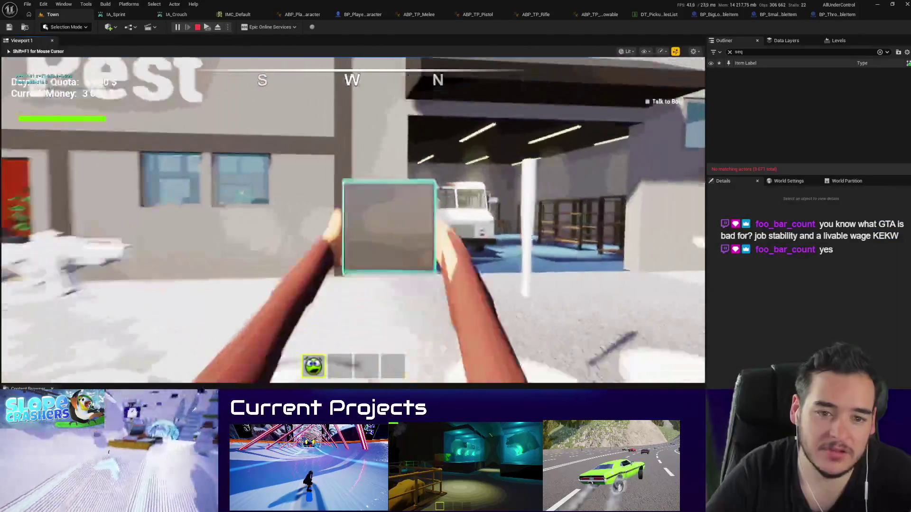
Step: Walk to the flamingo, pick it up and throw it
key(q)
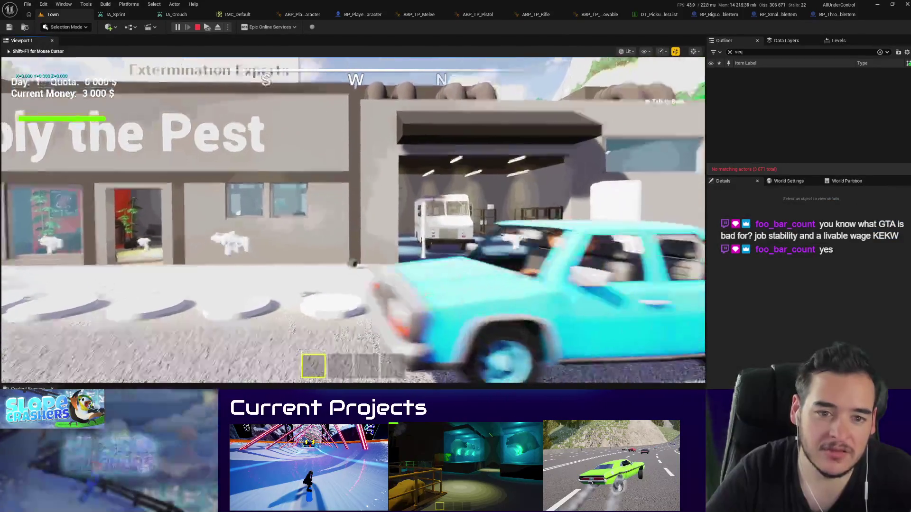
key(w)
key(e)
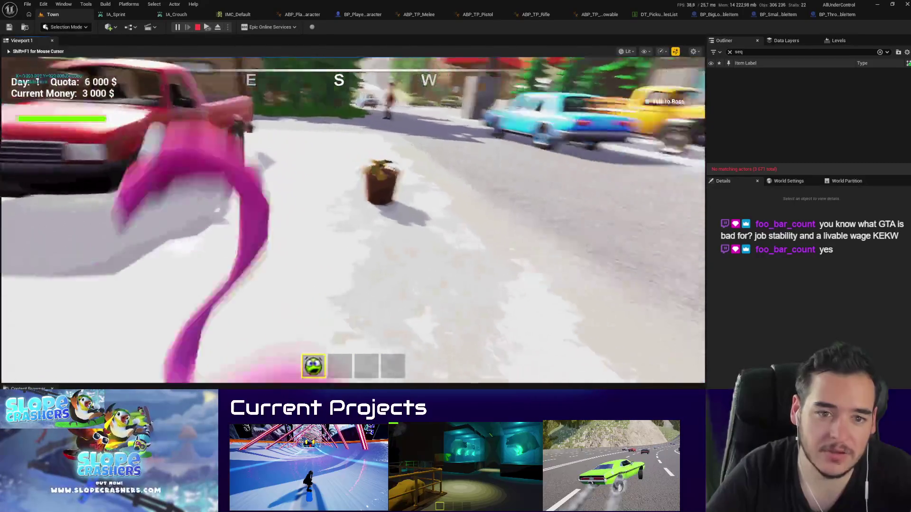
key(q)
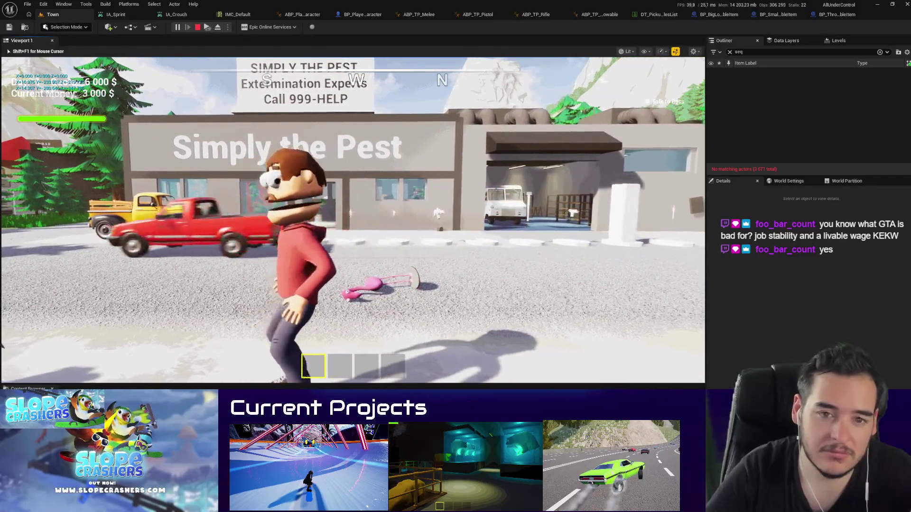
Step: Pick up and throw the potted plant, grab it again, and end play
key(w)
key(w)
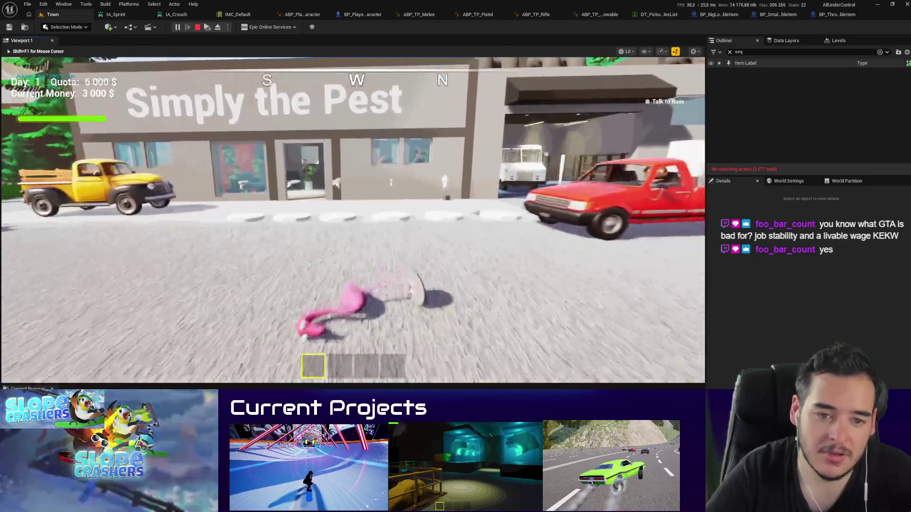
key(w)
key(e)
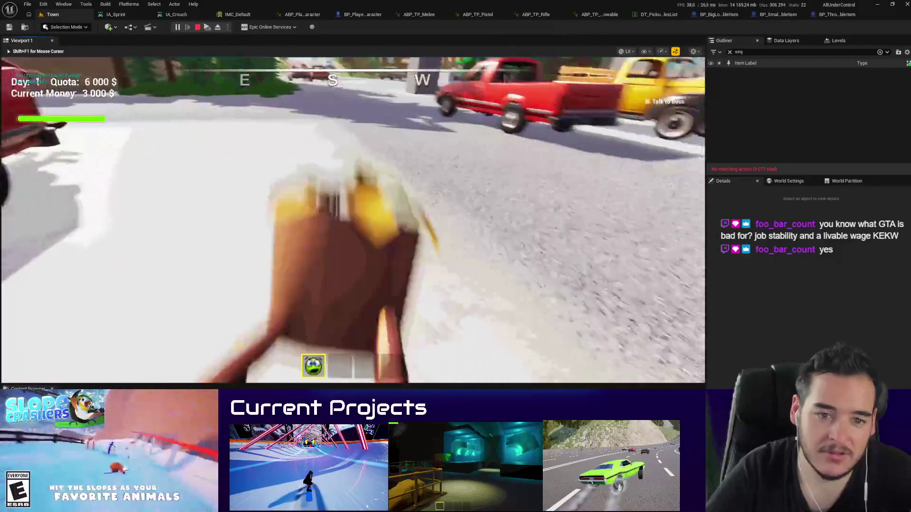
key(q)
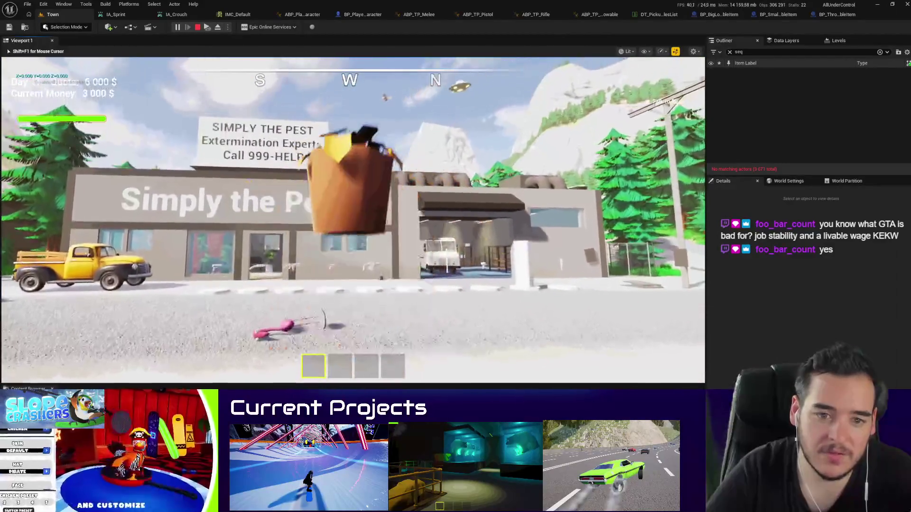
key(e)
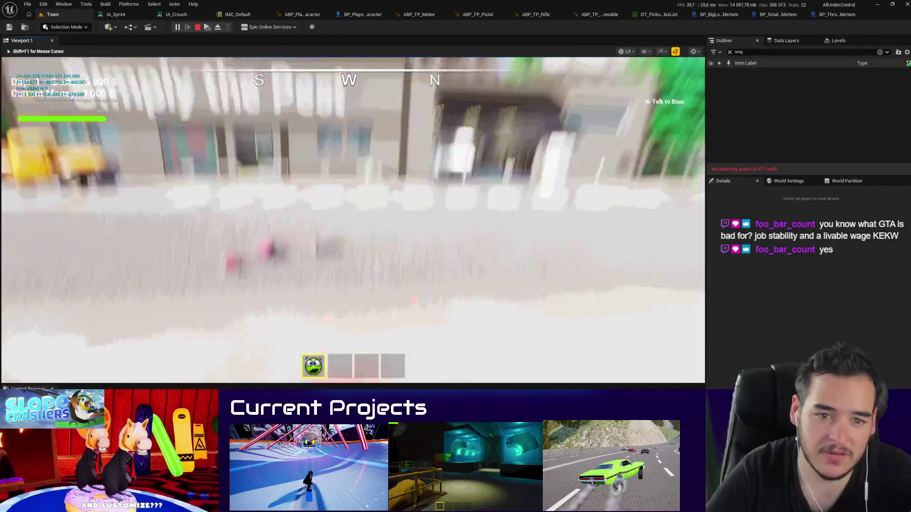
key(Escape)
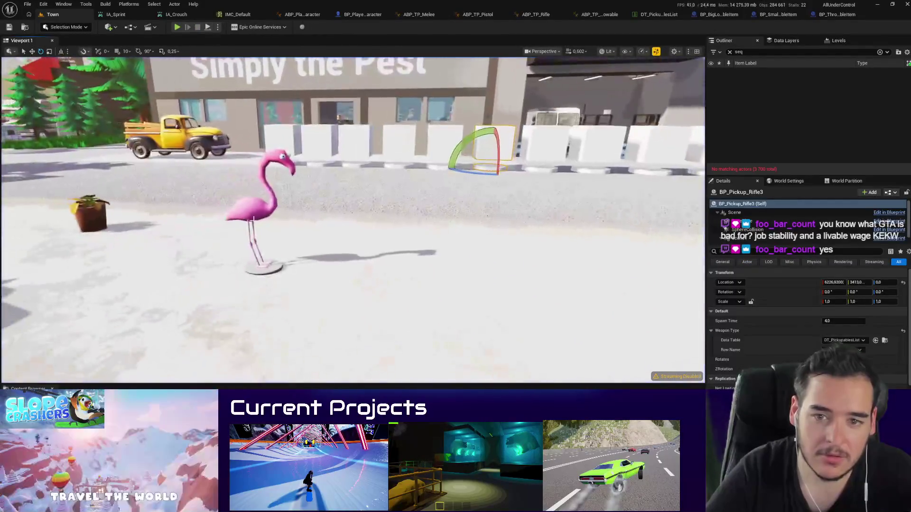
Step: Inspect the potted plant's SM_flower_001 mesh, then open its parent Blueprint BP_PickupableItem
click(90, 214)
click(750, 227)
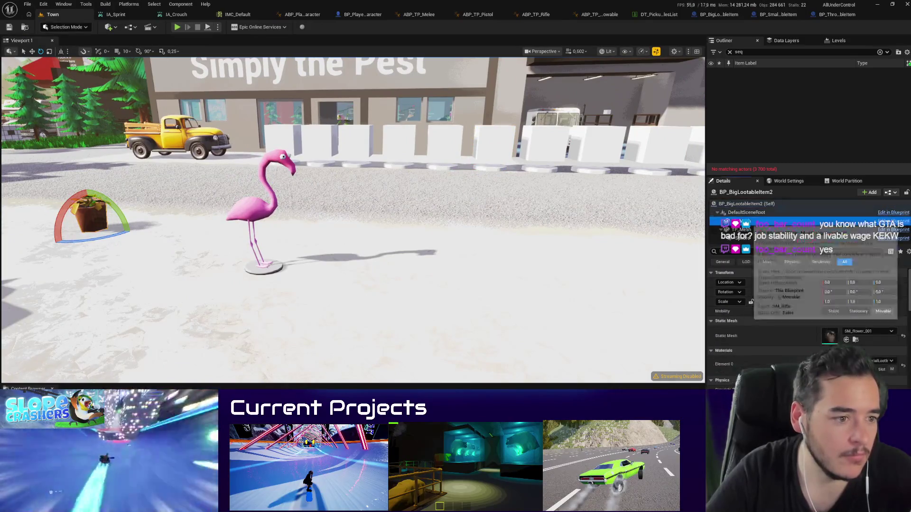
double_click(830, 335)
click(52, 14)
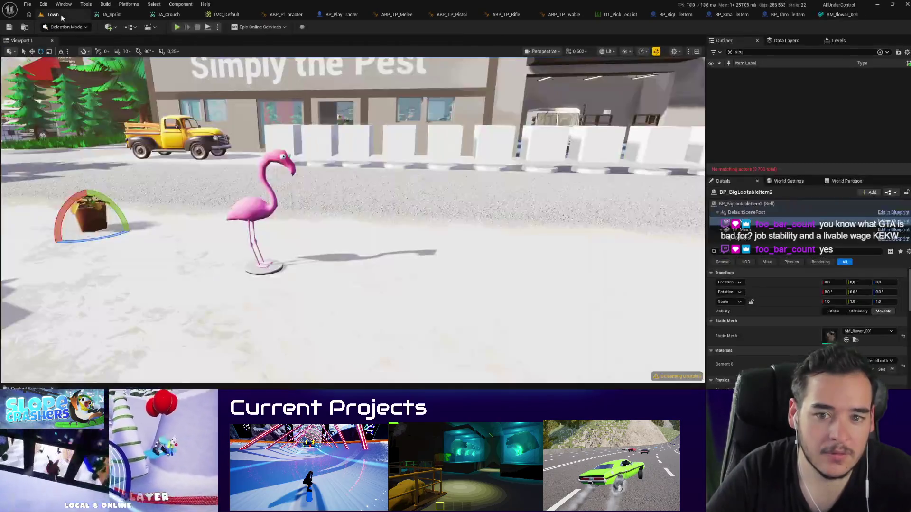
click(743, 204)
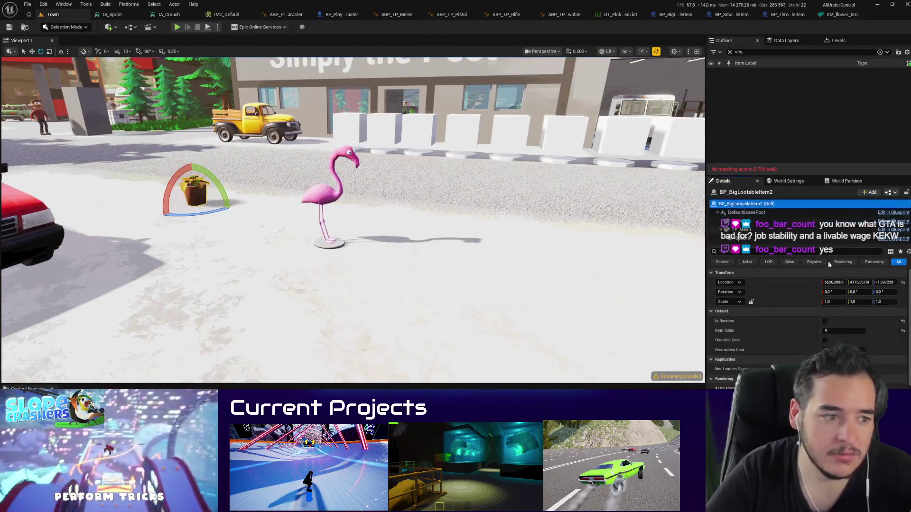
click(893, 212)
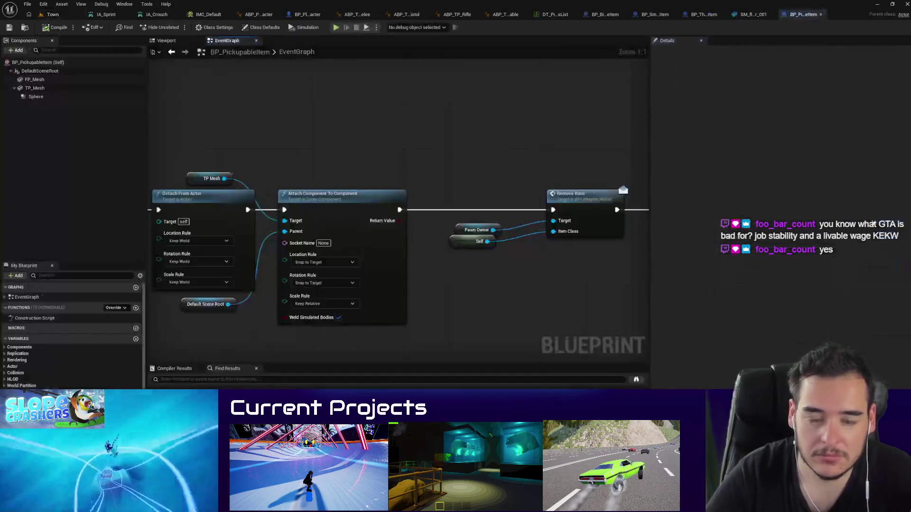
Step: Select TP_Mesh and filter its Details to the mass settings
click(35, 88)
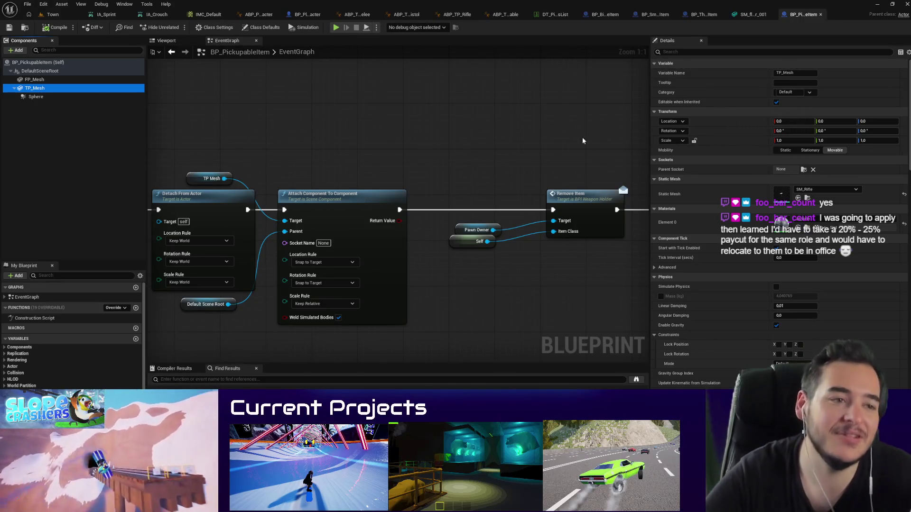
click(704, 54)
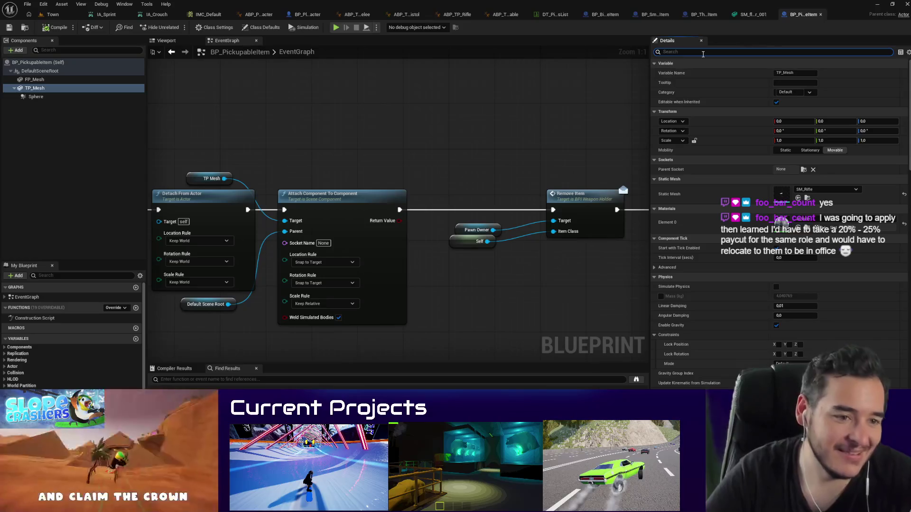
text(mass)
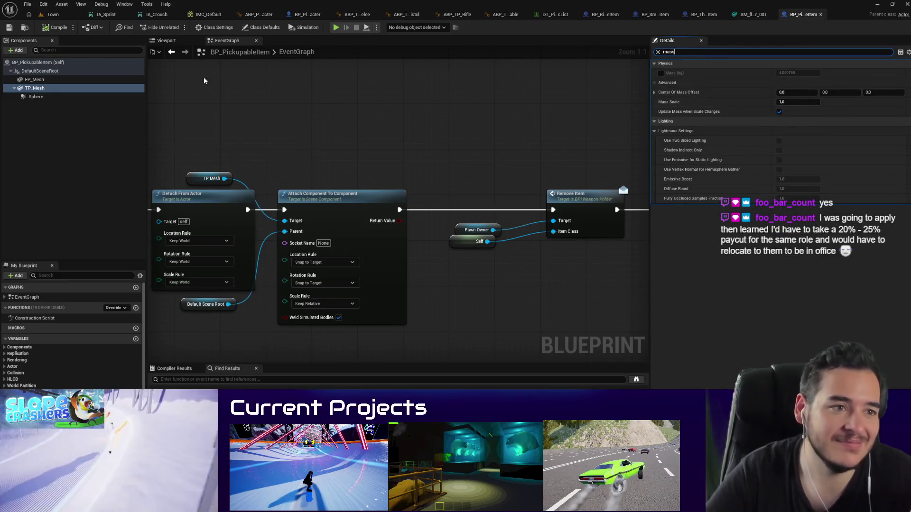
click(35, 88)
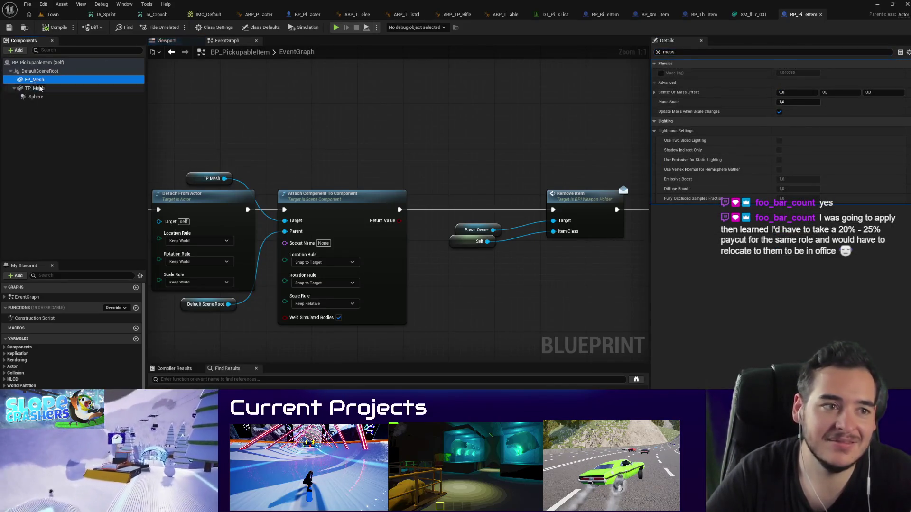
Step: View the rifle mesh inside its collision sphere in the Viewport
click(795, 18)
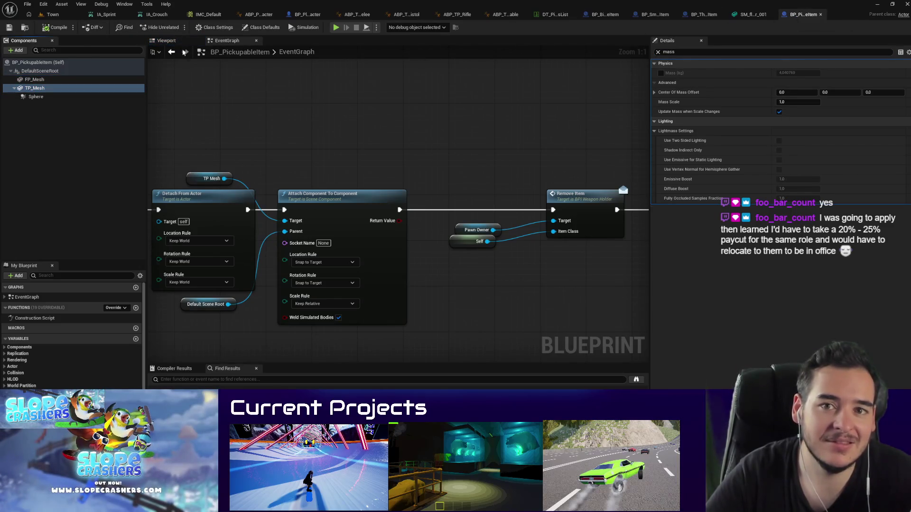
click(191, 43)
scroll(411, 200, up, 3)
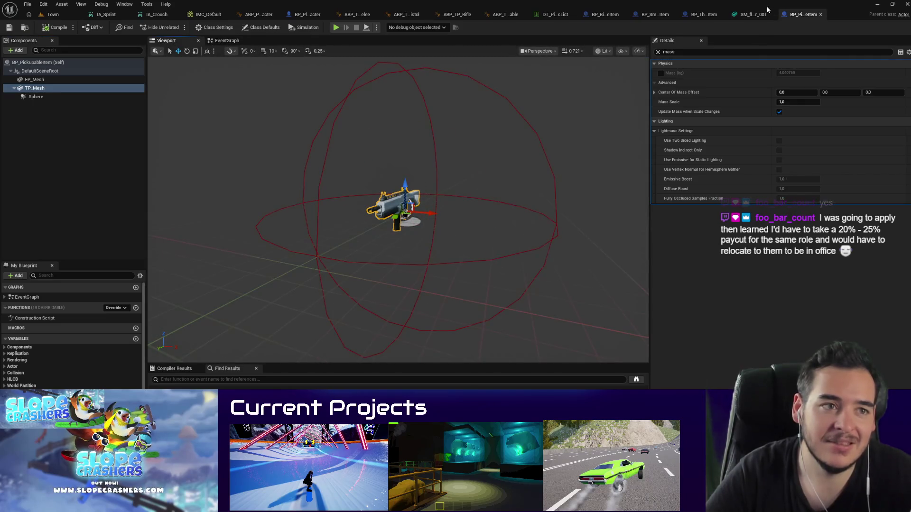
click(685, 14)
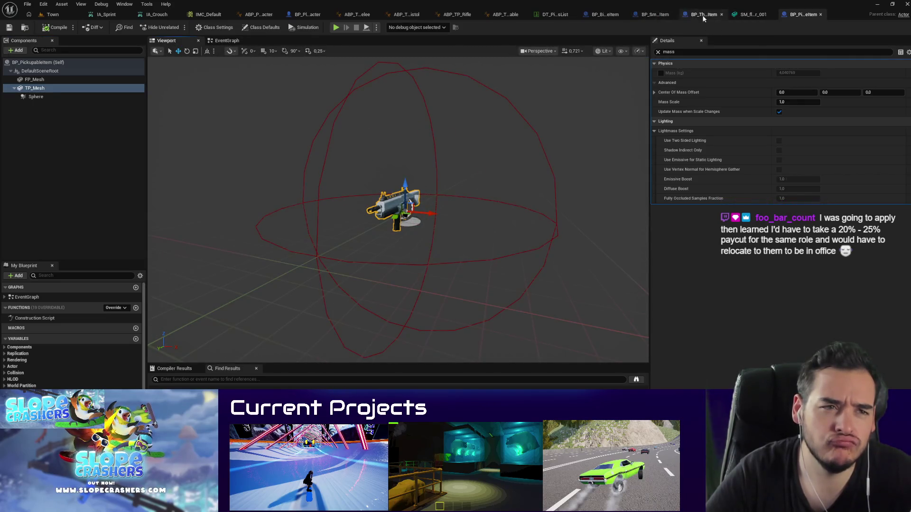
Step: Pan BP_ThrowableItem's graph past Remove Item and collision nodes to Add Impulse
click(42, 89)
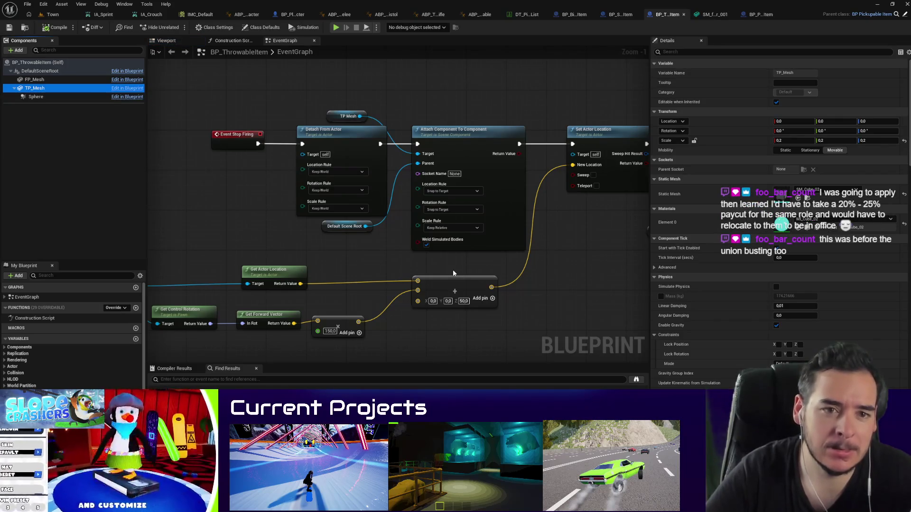
mouse_move(574, 285)
mouse_down()
mouse_move(153, 224)
mouse_move(399, 246)
mouse_up()
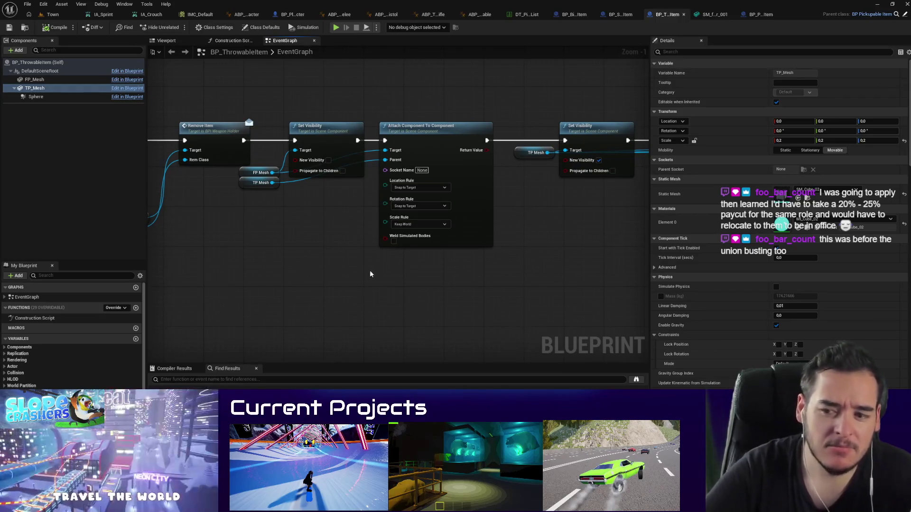
drag(480, 274, 197, 287)
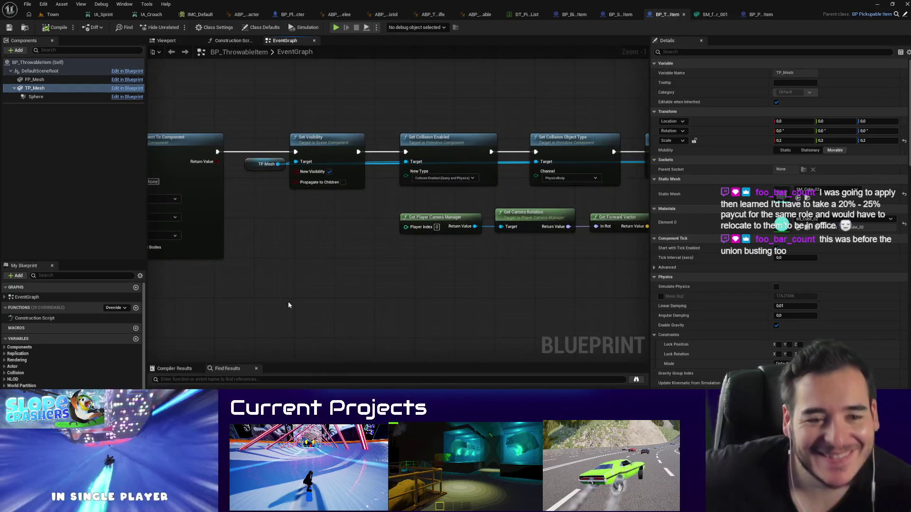
drag(288, 301, 147, 277)
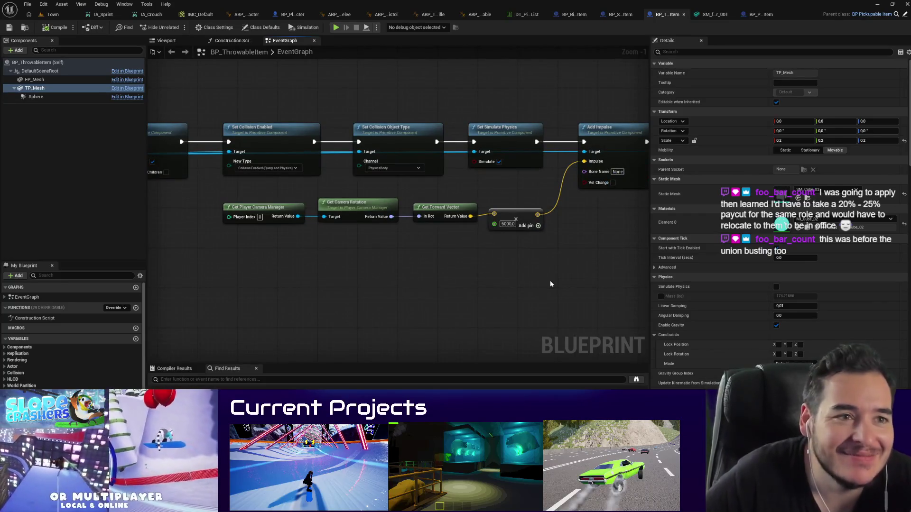
Step: Compare BP_SmallLootableItem's impulse setup, then tick Vel Change on BP_ThrowableItem's Add Impulse
click(626, 15)
scroll(498, 223, down, 5)
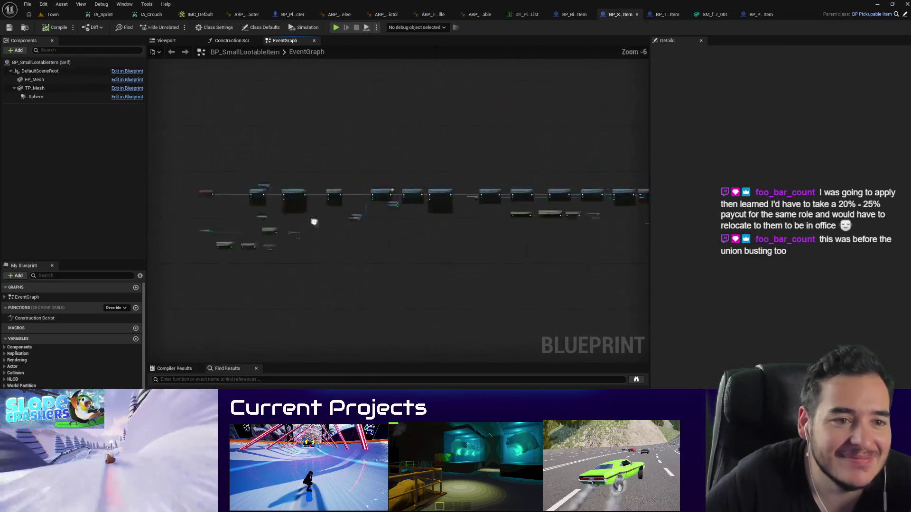
scroll(294, 231, up, 4)
drag(294, 231, 419, 255)
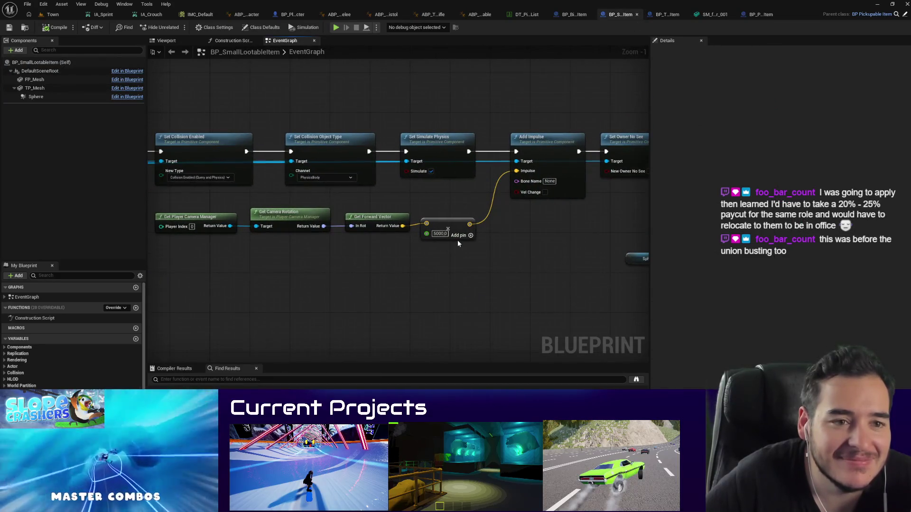
click(667, 14)
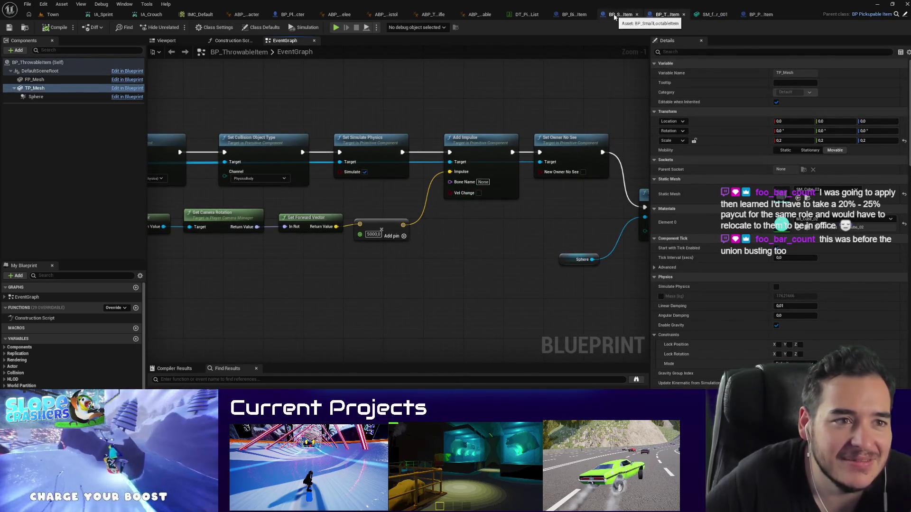
click(480, 192)
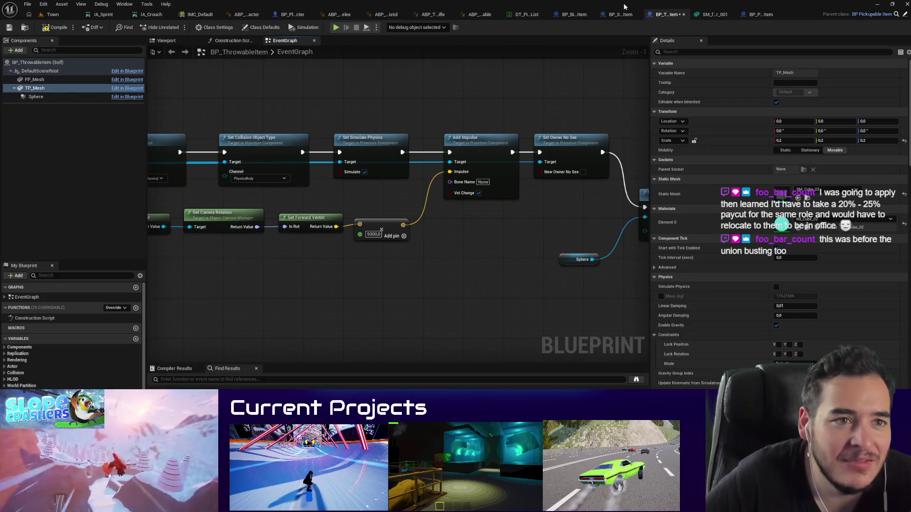
click(43, 15)
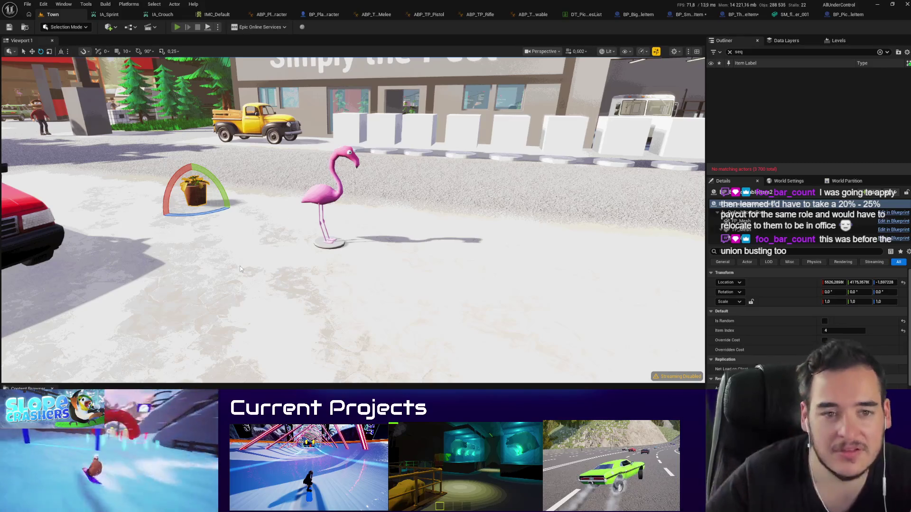
key(alt+p)
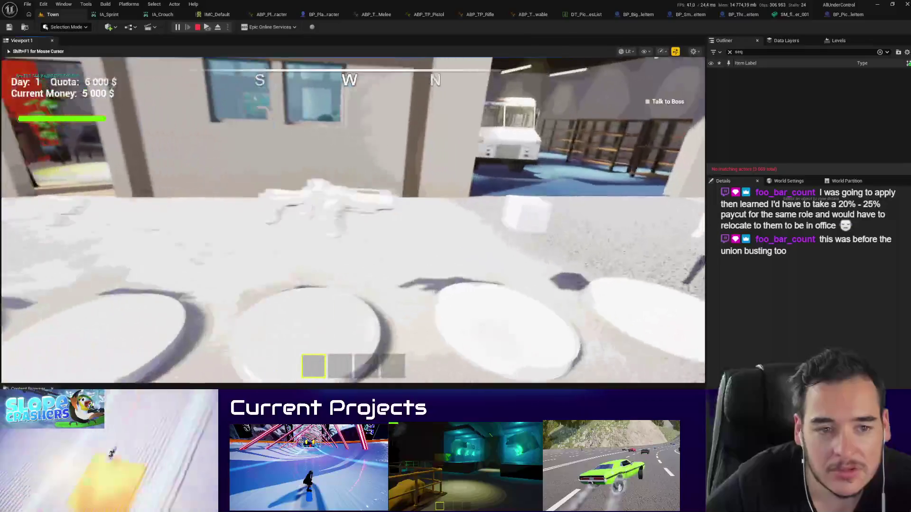
key(e)
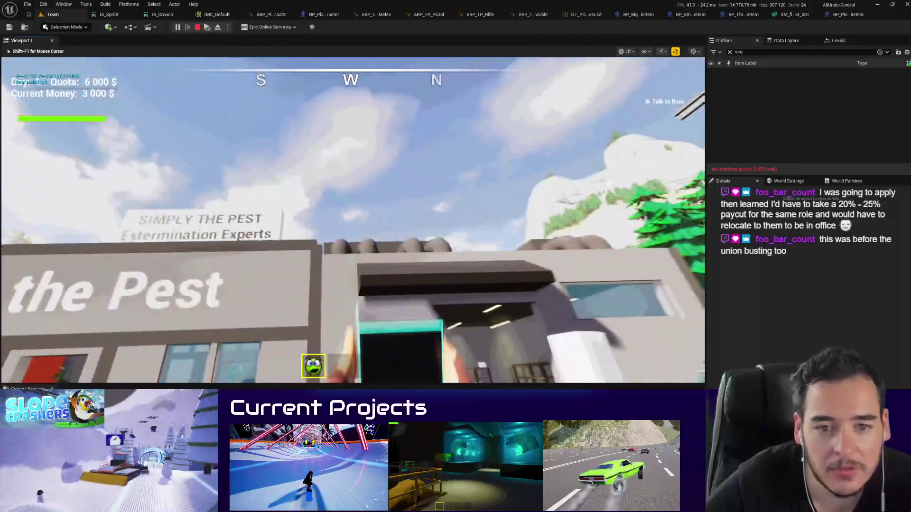
click(353, 220)
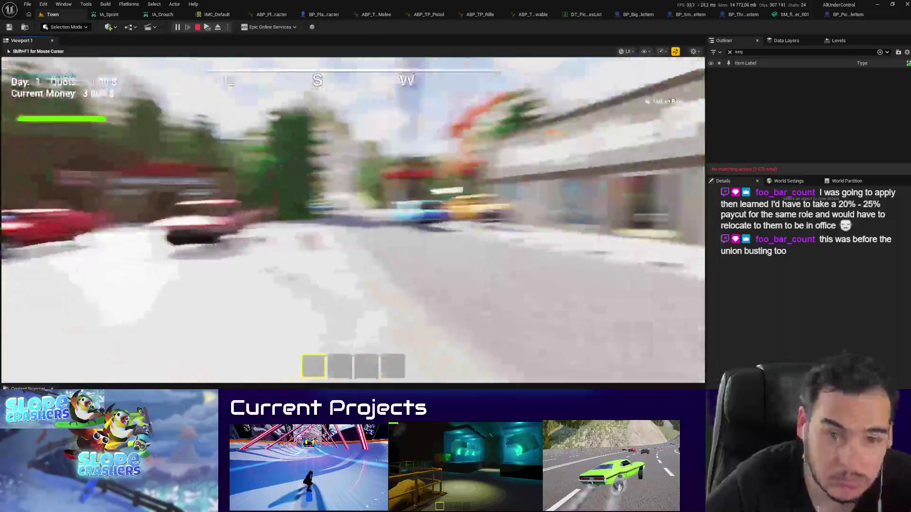
key(e)
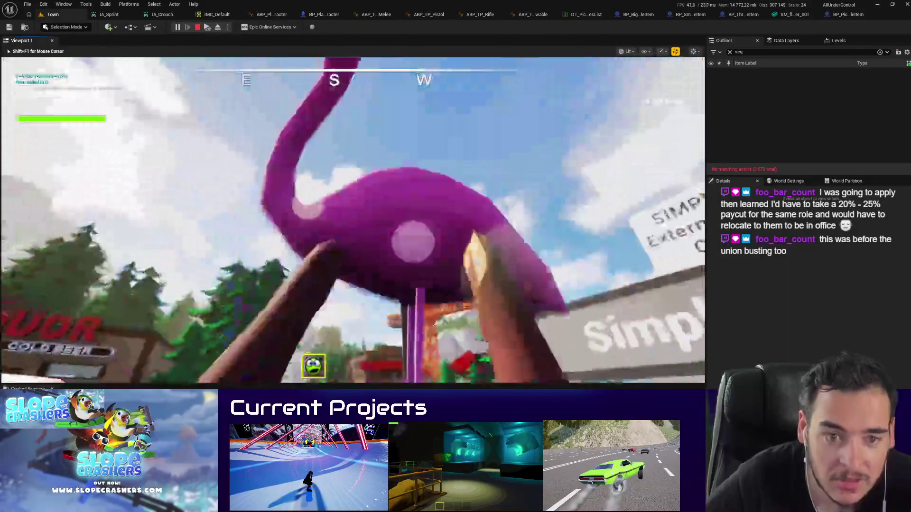
click(353, 220)
key(w)
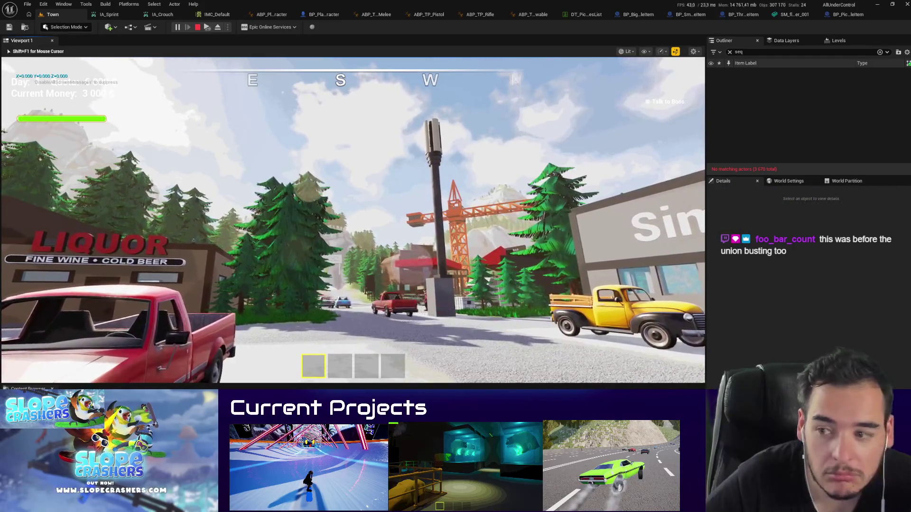
key(w)
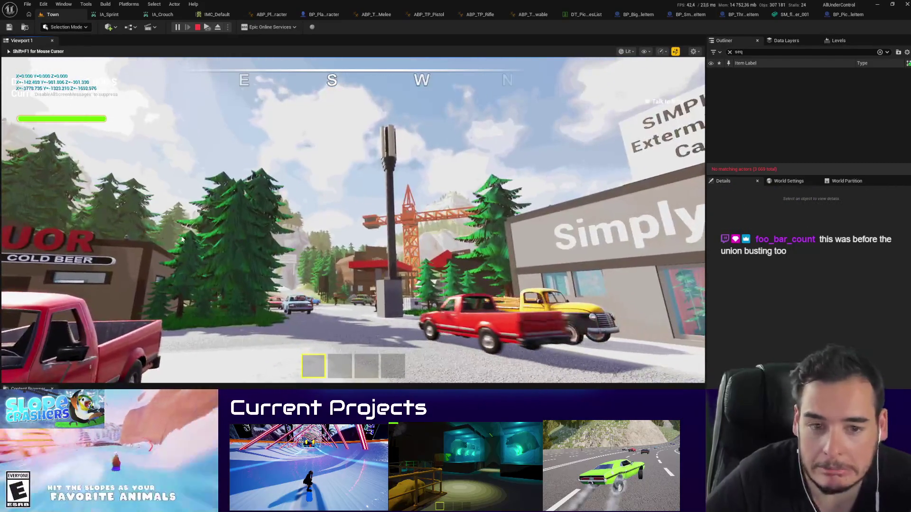
key(Escape)
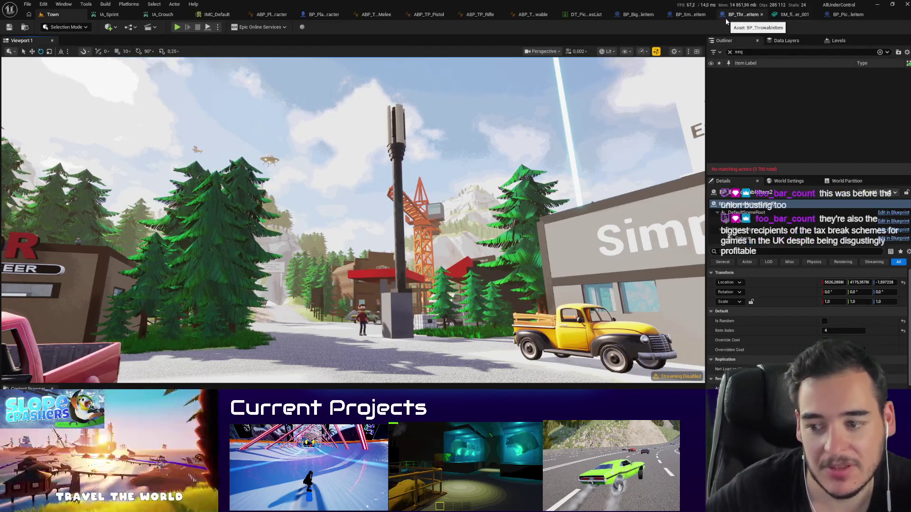
Step: Close the static mesh asset's editor and bring up BP_ThrowableItem's EventGraph
click(832, 16)
middle_click(758, 16)
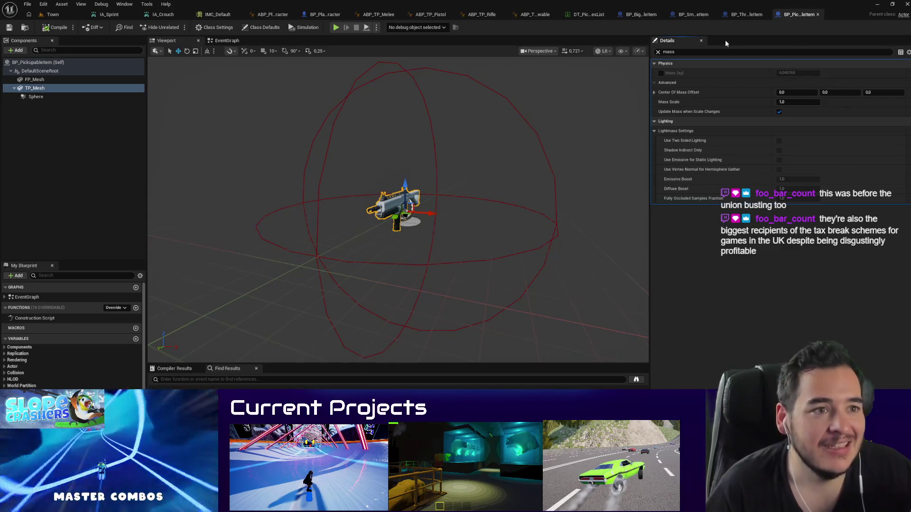
click(747, 15)
scroll(208, 225, down, 3)
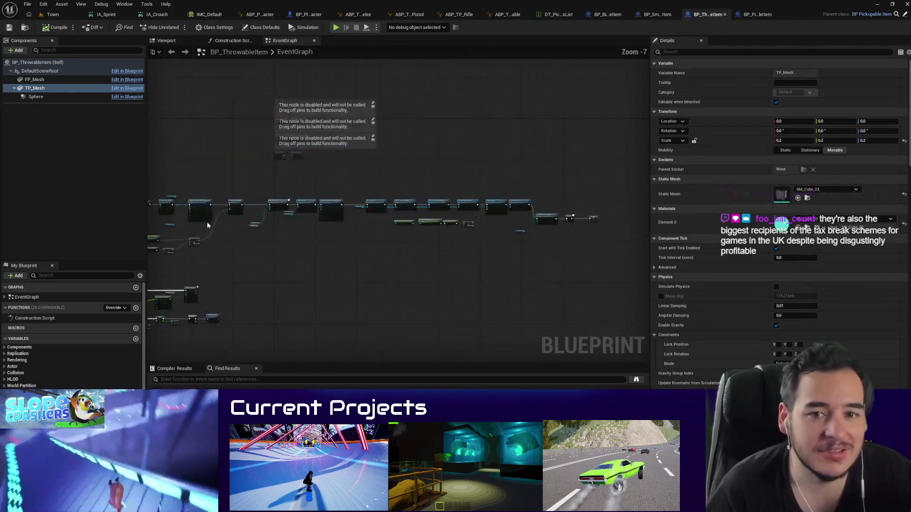
Step: Review BP_ThrowableItem's throw node chain, then return to BP_PickupableItem
drag(207, 225, 418, 226)
scroll(374, 232, up, 2)
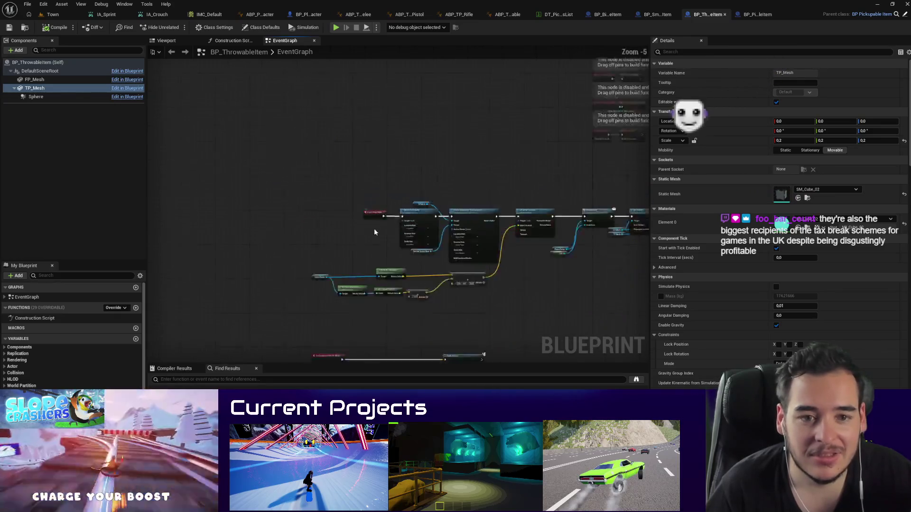
scroll(374, 232, up, 3)
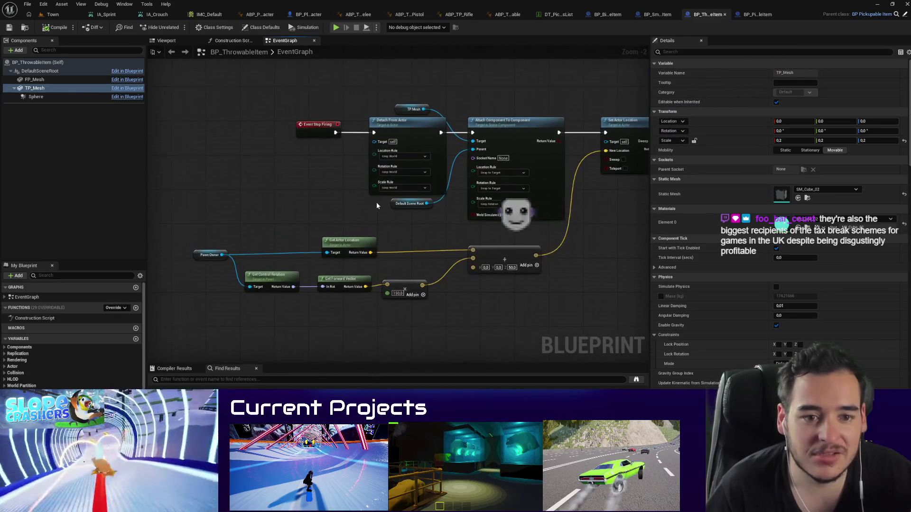
scroll(379, 195, down, 3)
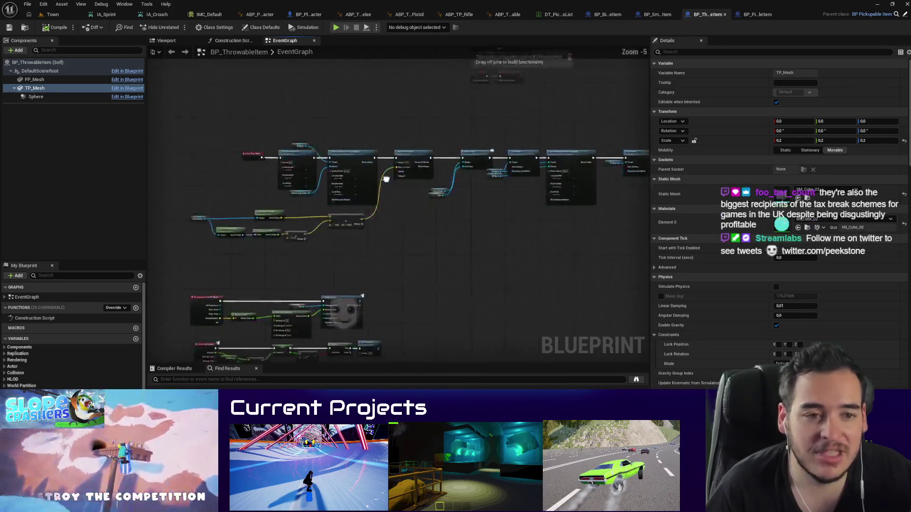
scroll(385, 179, down, 1)
scroll(432, 226, up, 2)
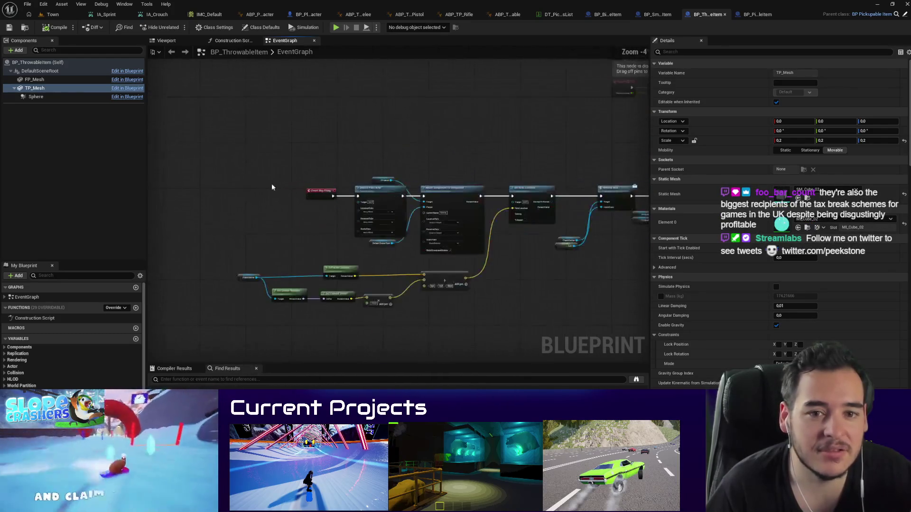
scroll(301, 188, up, 2)
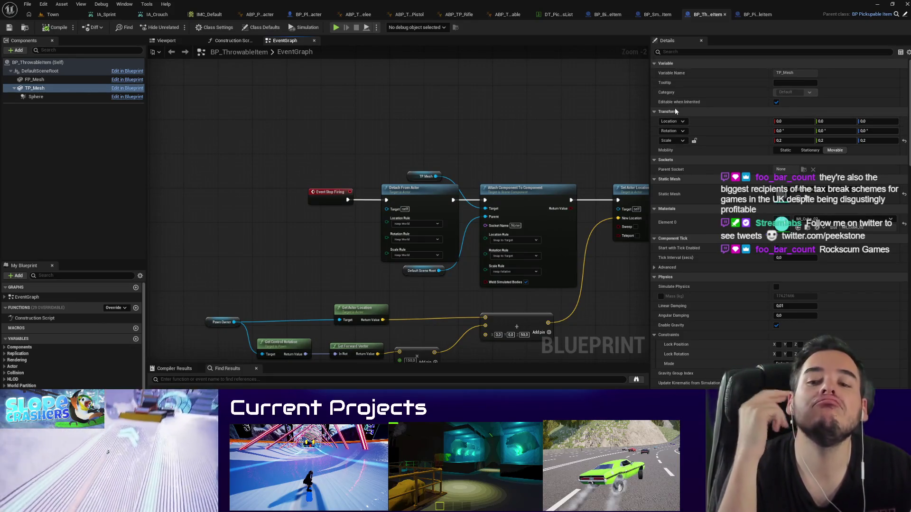
click(900, 16)
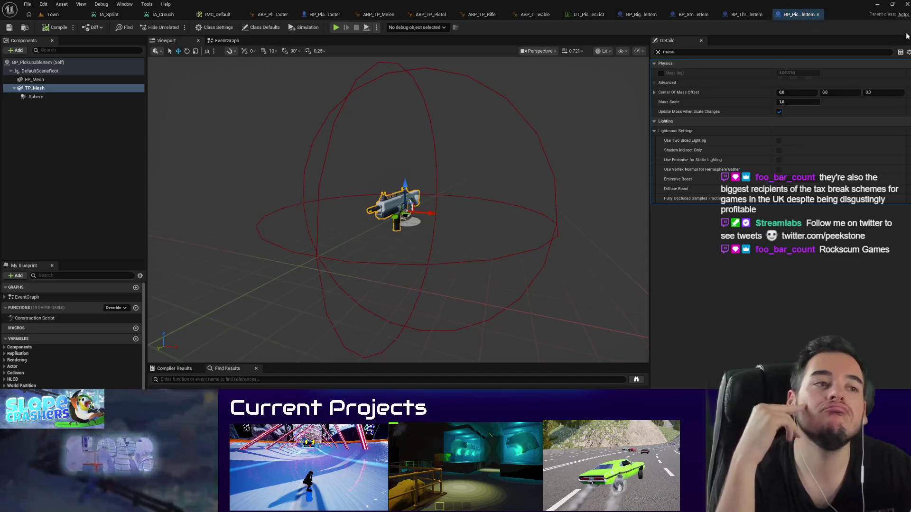
Step: Add a StartThrow custom event to BP_PickupableItem's event graph
click(226, 41)
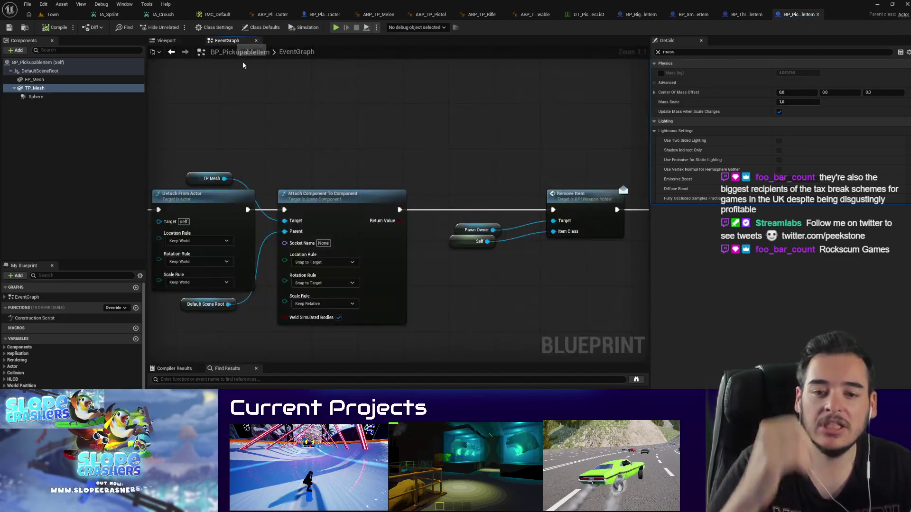
scroll(243, 61, down, 8)
scroll(288, 238, up, 8)
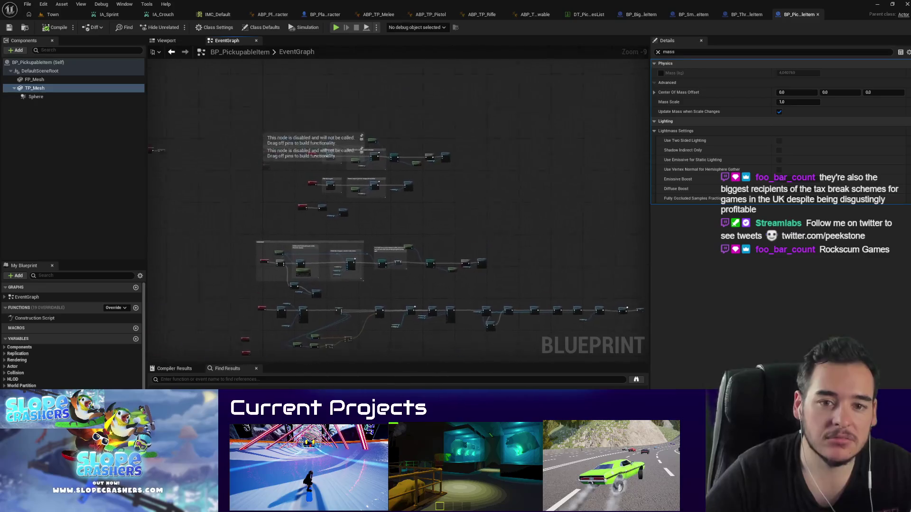
scroll(312, 264, down, 5)
scroll(365, 182, up, 3)
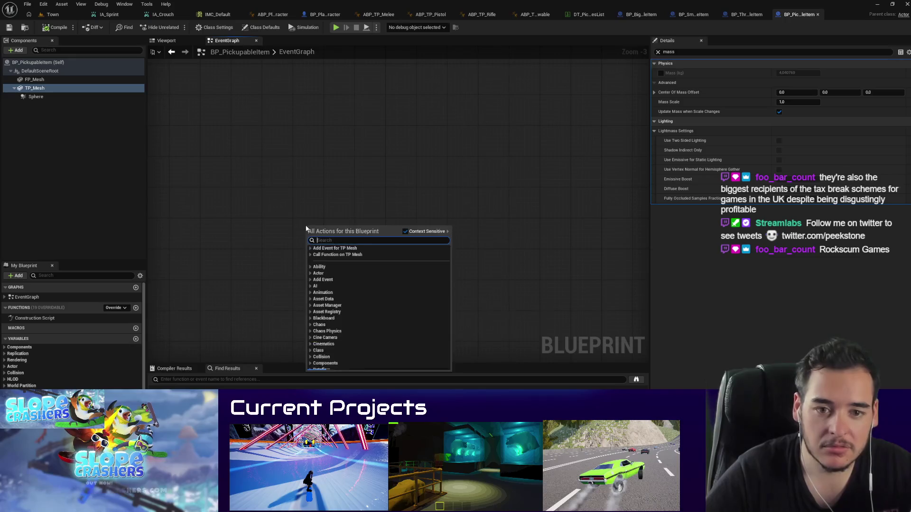
right_click(306, 226)
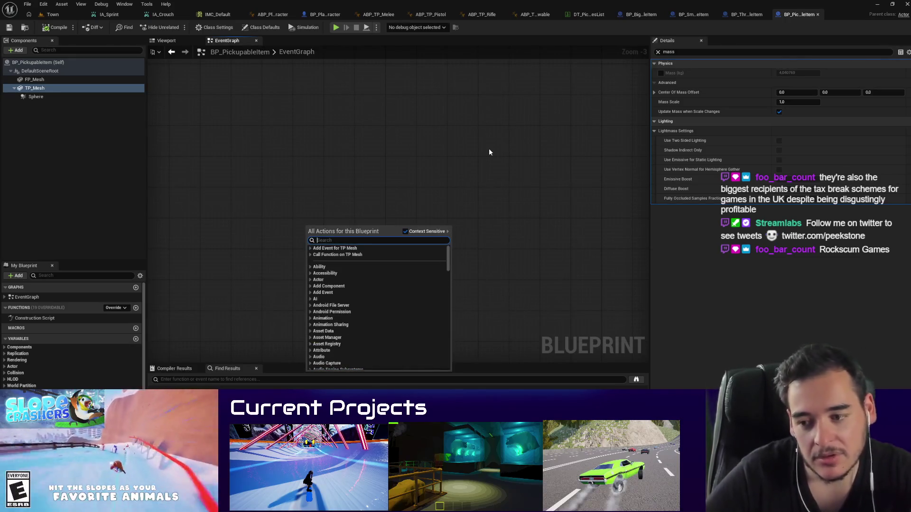
text(custom event)
key(Return)
text(StartThrow)
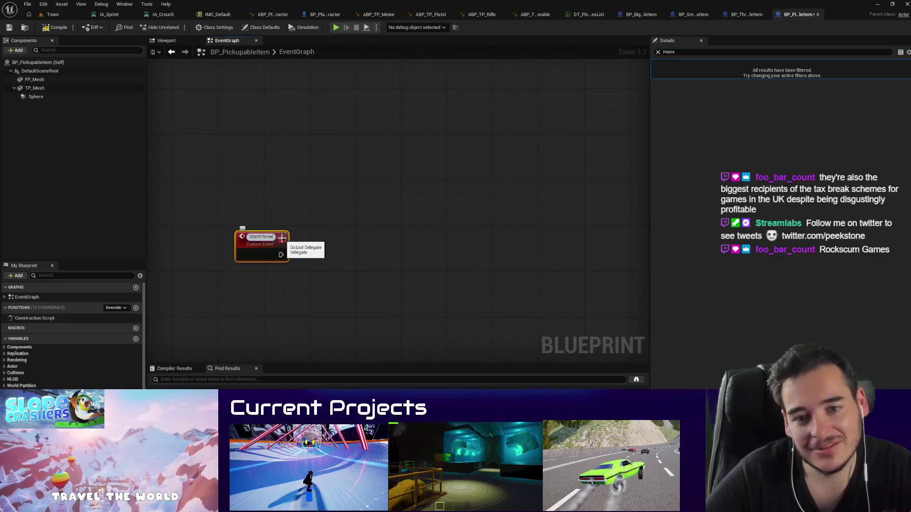
key(Return)
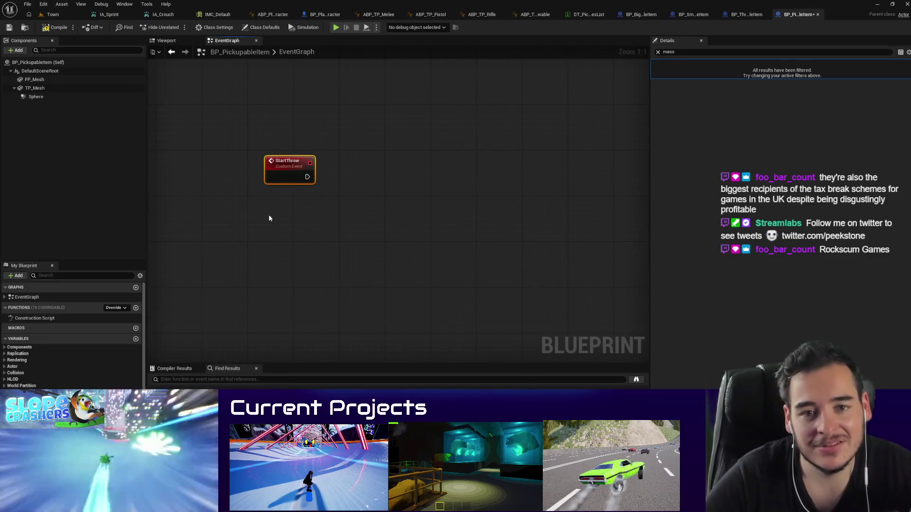
Step: Add an EndThrow custom event below it, then save and check out the blueprint
right_click(268, 235)
key(Return)
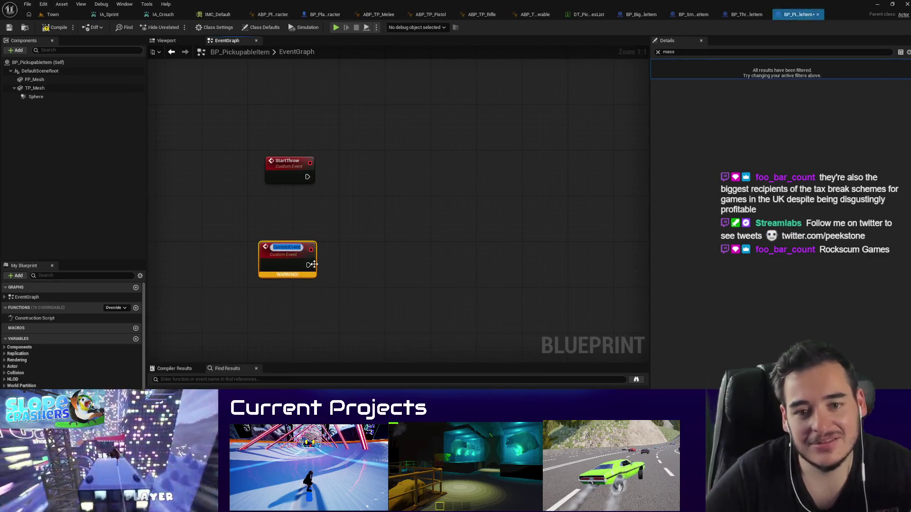
text(ndThrow)
key(Return)
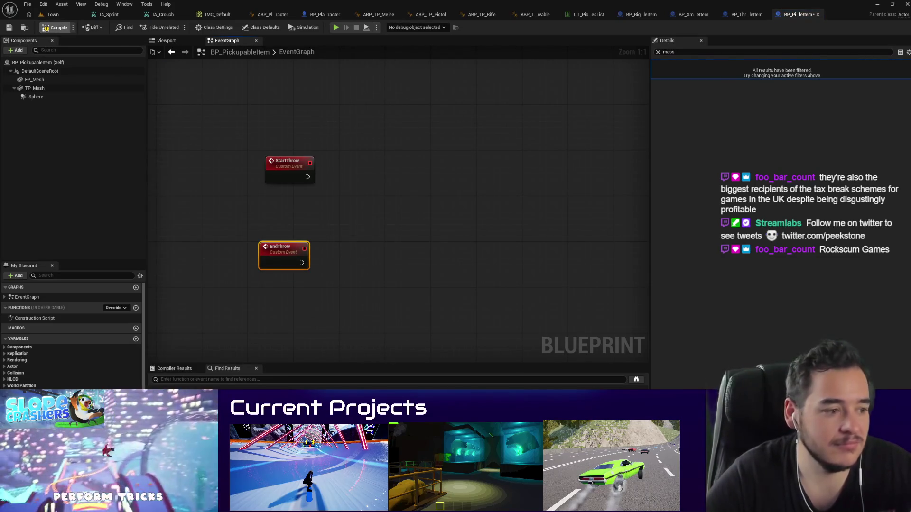
key(ctrl+s)
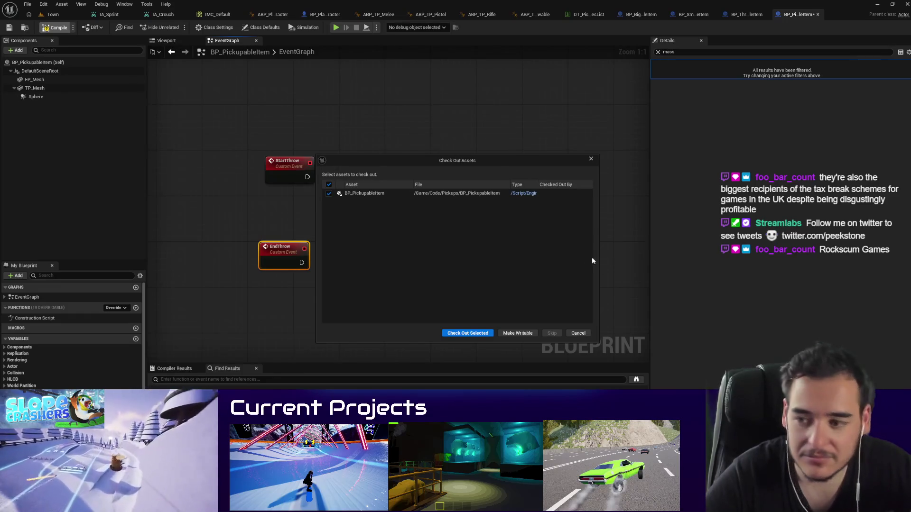
click(459, 334)
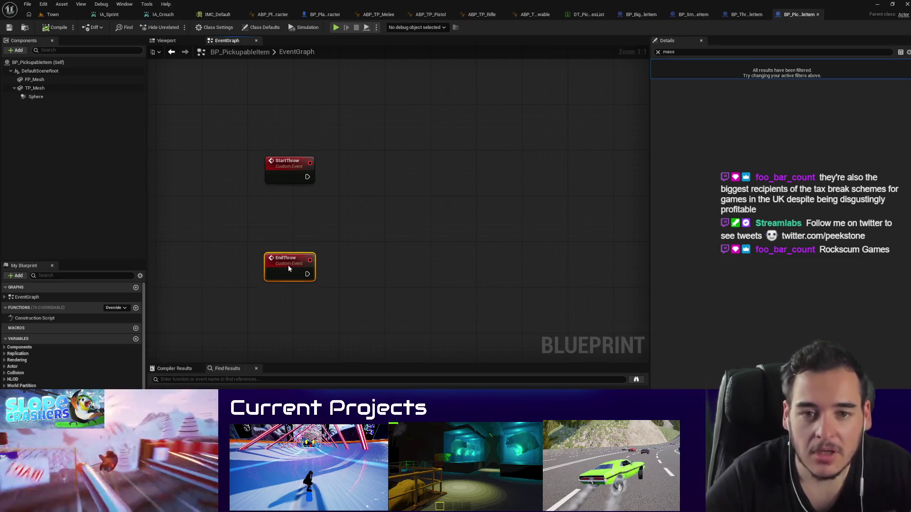
Step: In BP_ThrowableItem, wire Event Stop Firing to an End Throw call
click(737, 17)
scroll(483, 275, down, 4)
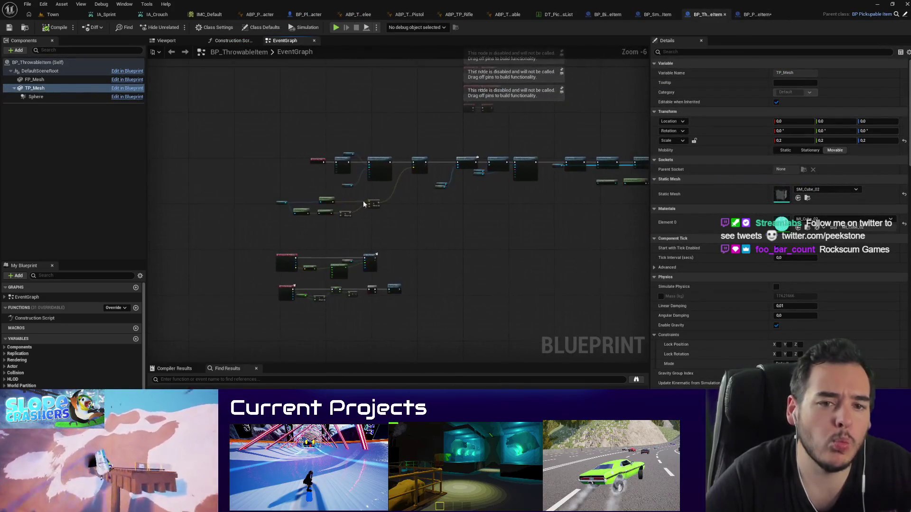
scroll(238, 137, up, 3)
mouse_move(236, 139)
mouse_down()
mouse_move(258, 149)
mouse_move(264, 138)
mouse_up()
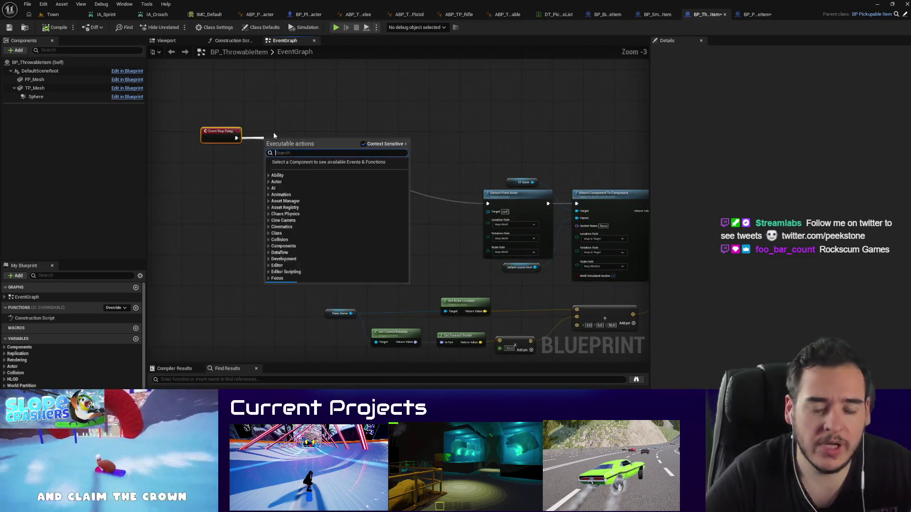
text(enable)
key(Return)
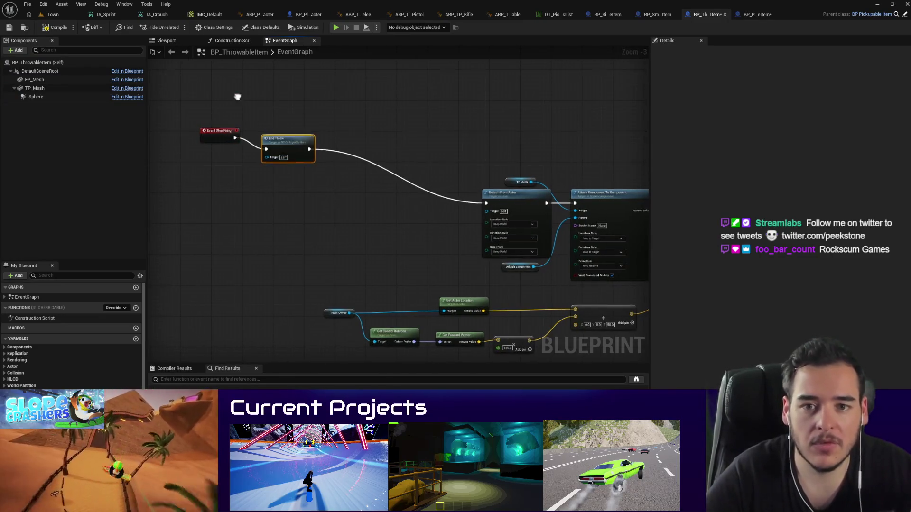
Step: Add Event Start Firing and wire it to a Start Throw call
right_click(238, 99)
text(firing)
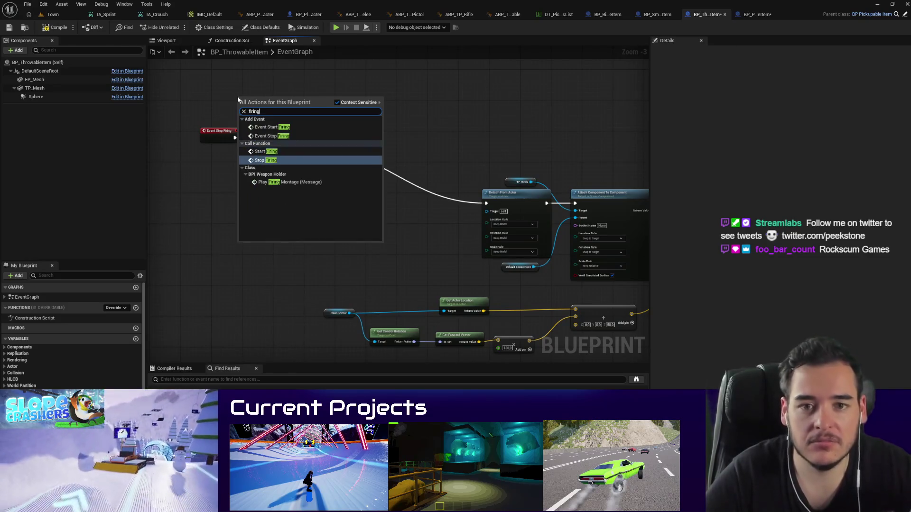
key(Return)
key(Delete)
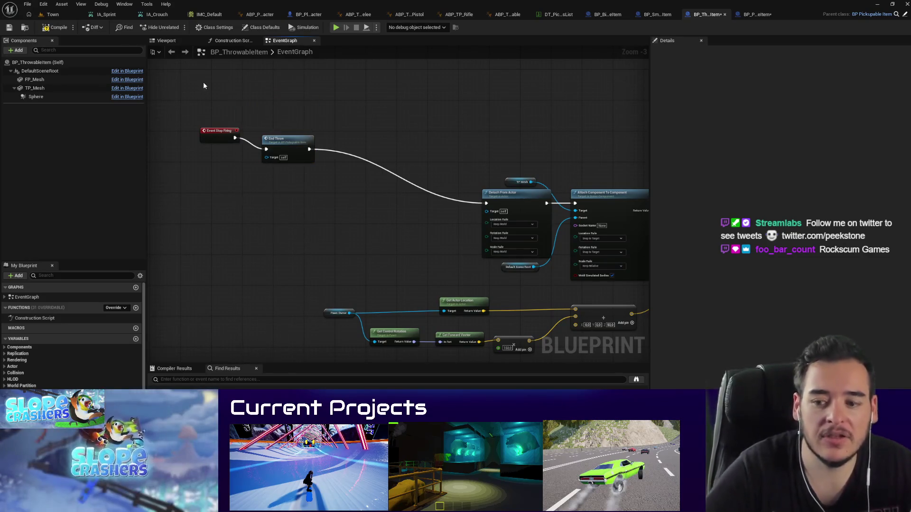
right_click(203, 84)
text(start firing)
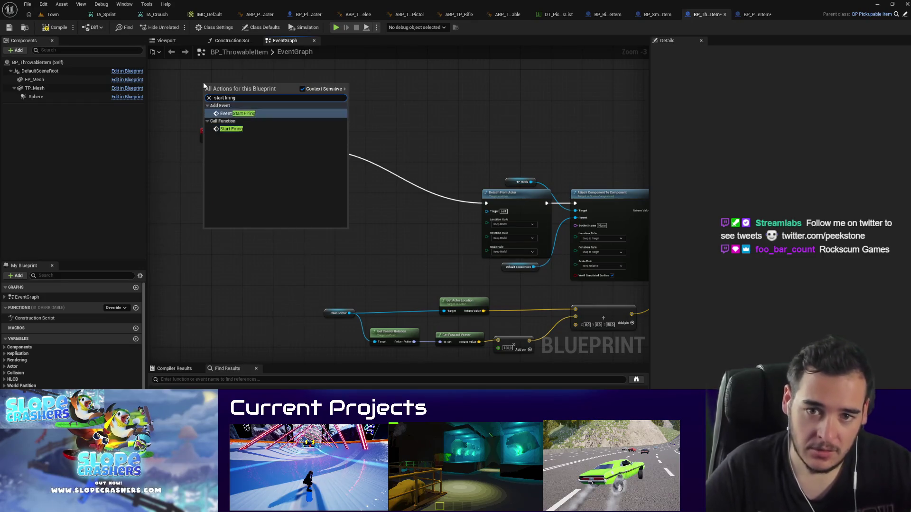
click(237, 113)
drag(234, 92, 285, 85)
text(start thor)
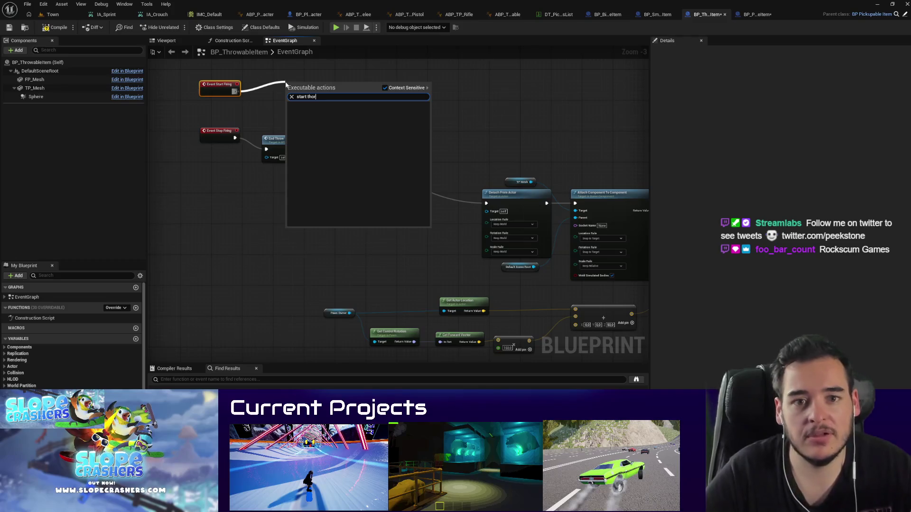
key(Return)
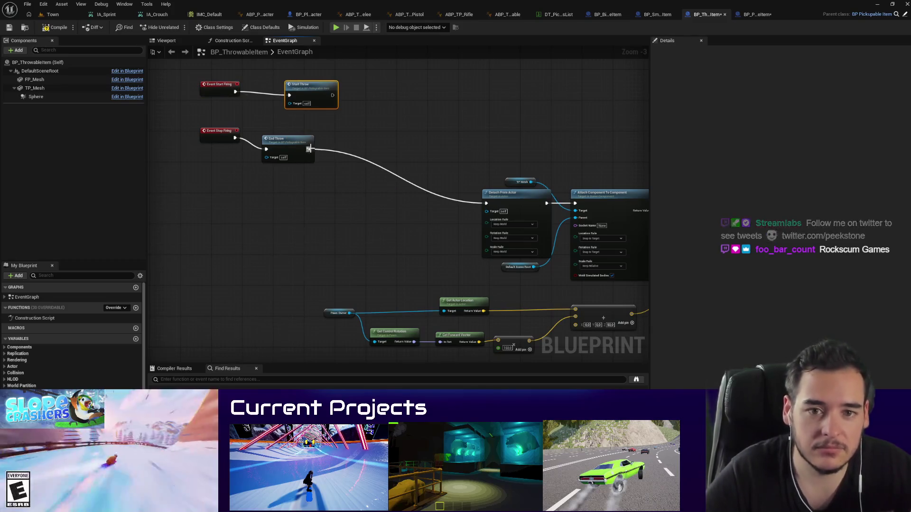
Step: Cut the main throw node chain out of BP_ThrowableItem's graph
scroll(563, 215, down, 6)
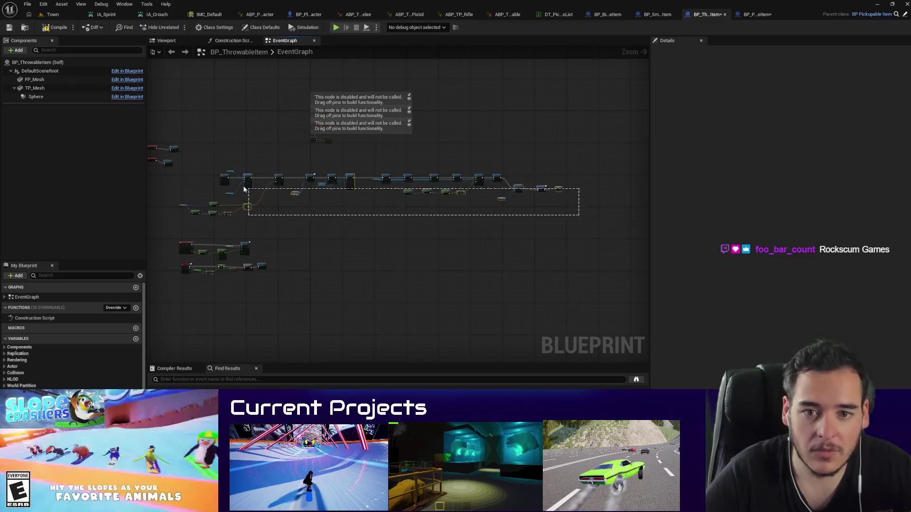
drag(244, 189, 254, 217)
key(Delete)
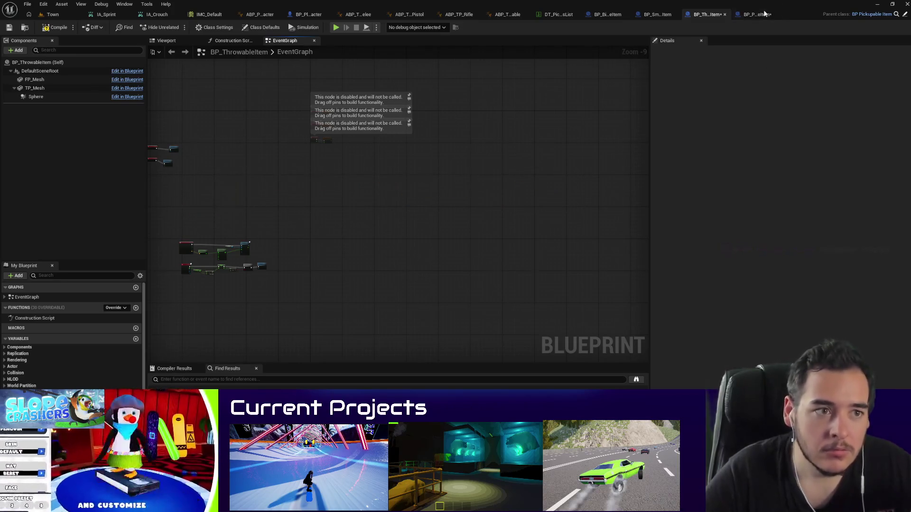
Step: Paste the throw chain into BP_PickupableItem, connect EndThrow to Detach From Actor, and compile
click(758, 16)
scroll(372, 183, down, 3)
key(ctrl+v)
mouse_move(475, 137)
mouse_down()
mouse_move(190, 209)
mouse_move(225, 137)
mouse_up()
scroll(260, 191, up, 5)
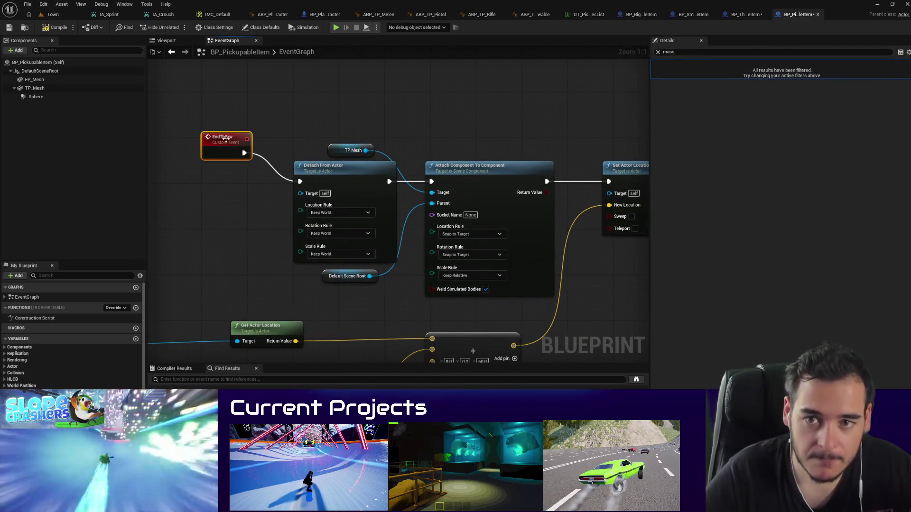
click(61, 31)
Step: Place StartThrow above EndThrow and move the Sphere, Set Collision Enabled, Delay, Set nodes into the main row
scroll(272, 155, down, 5)
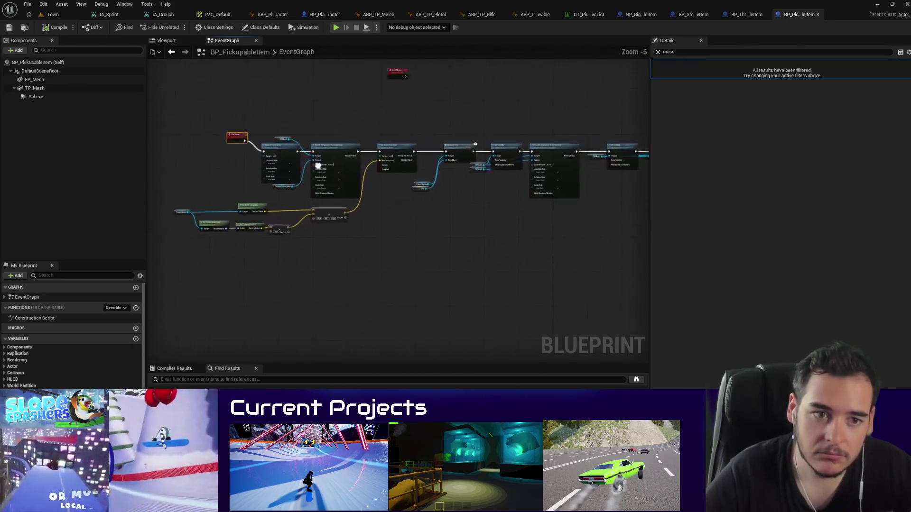
scroll(272, 155, up, 5)
mouse_move(313, 147)
mouse_down()
mouse_move(418, 143)
mouse_move(161, 180)
mouse_move(448, 153)
mouse_move(420, 212)
mouse_up()
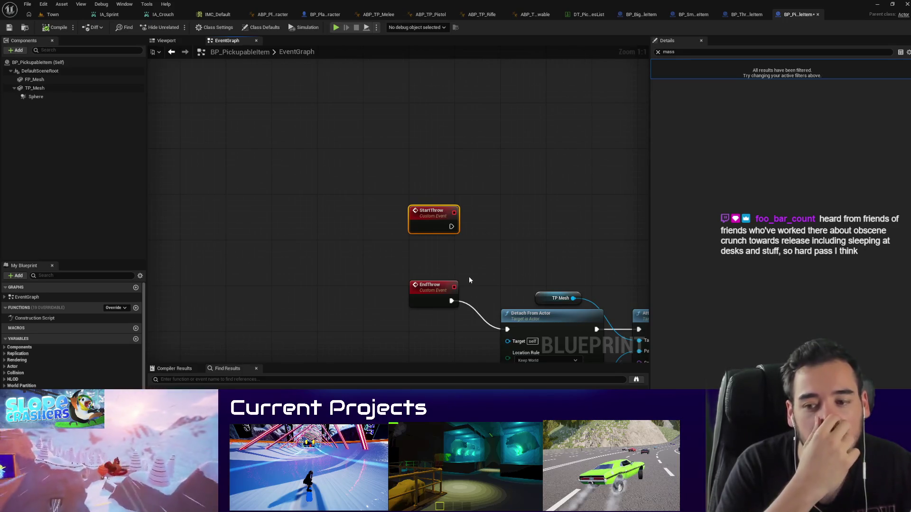
drag(420, 304, 420, 332)
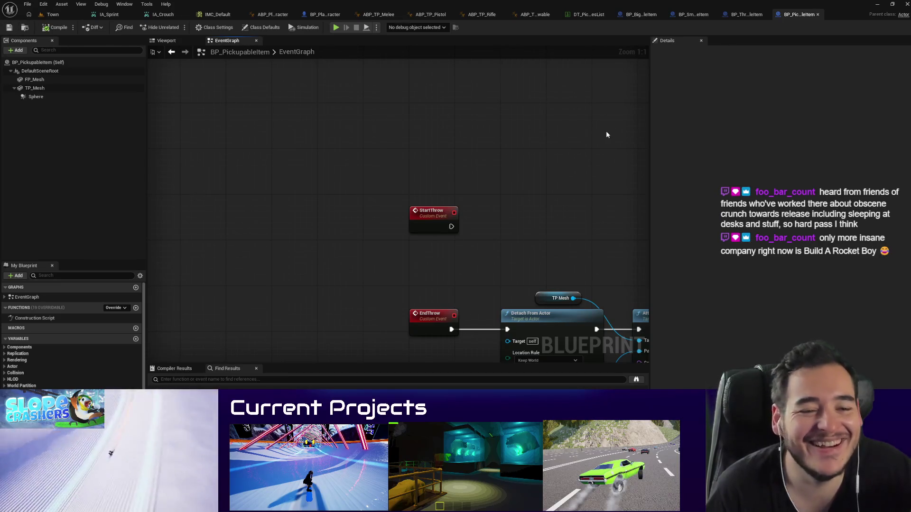
scroll(606, 135, down, 5)
scroll(539, 245, up, 1)
mouse_move(510, 279)
mouse_down()
mouse_move(371, 243)
mouse_move(297, 194)
mouse_up()
drag(371, 198, 374, 167)
click(46, 42)
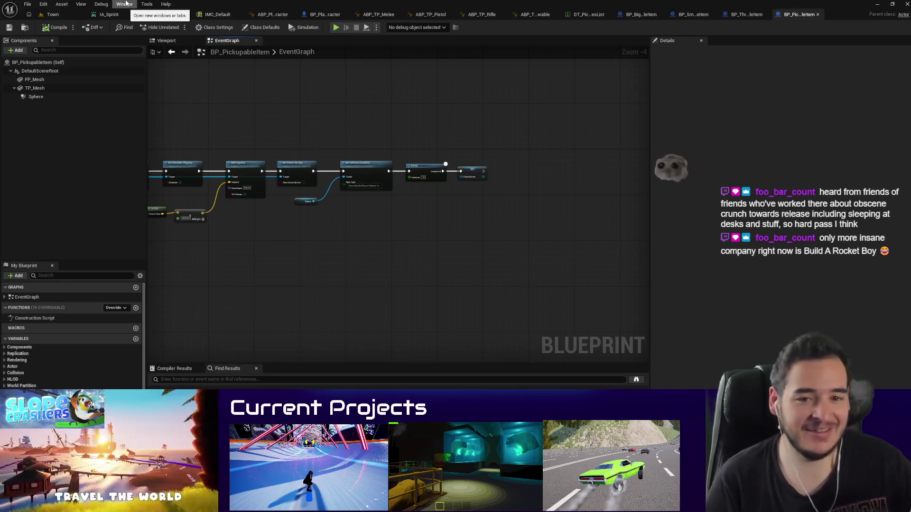
Step: Nudge StartThrow up and shift the throw location calculation nodes up and right
scroll(304, 241, up, 2)
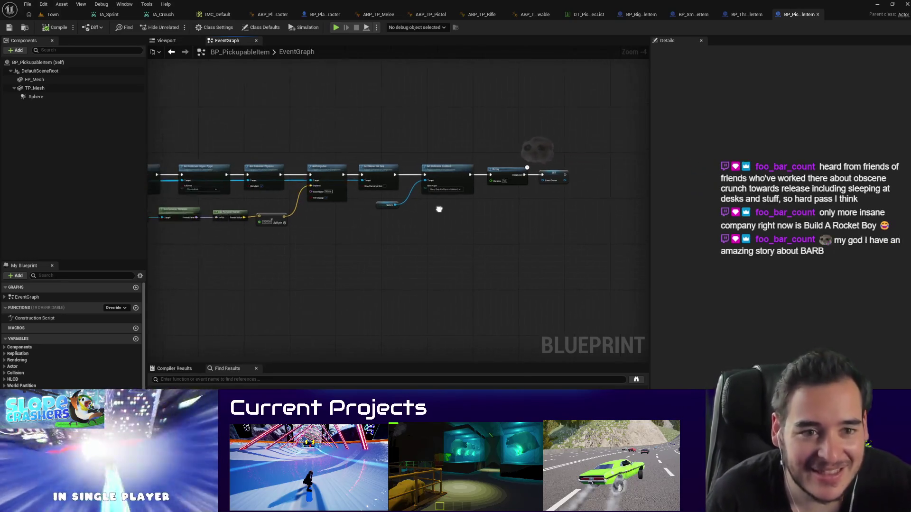
scroll(303, 241, down, 4)
scroll(300, 229, up, 4)
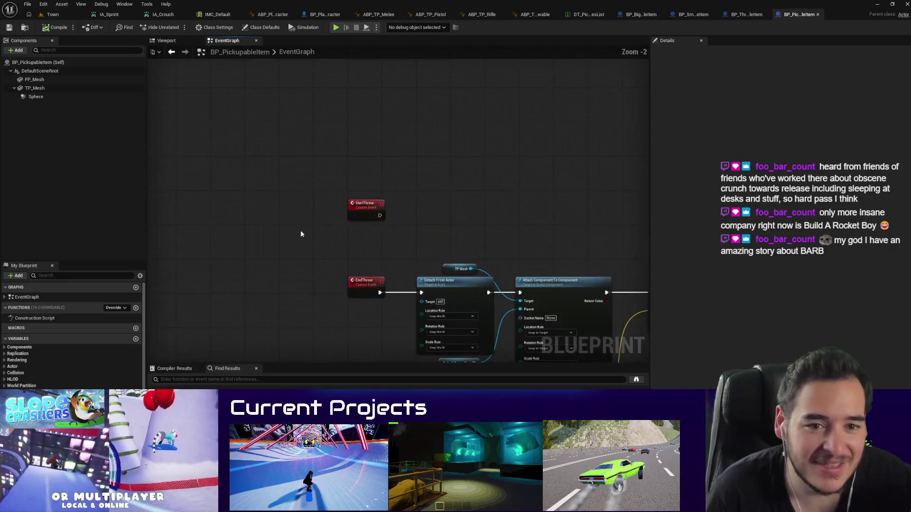
drag(356, 208, 351, 164)
click(400, 230)
scroll(400, 230, down, 4)
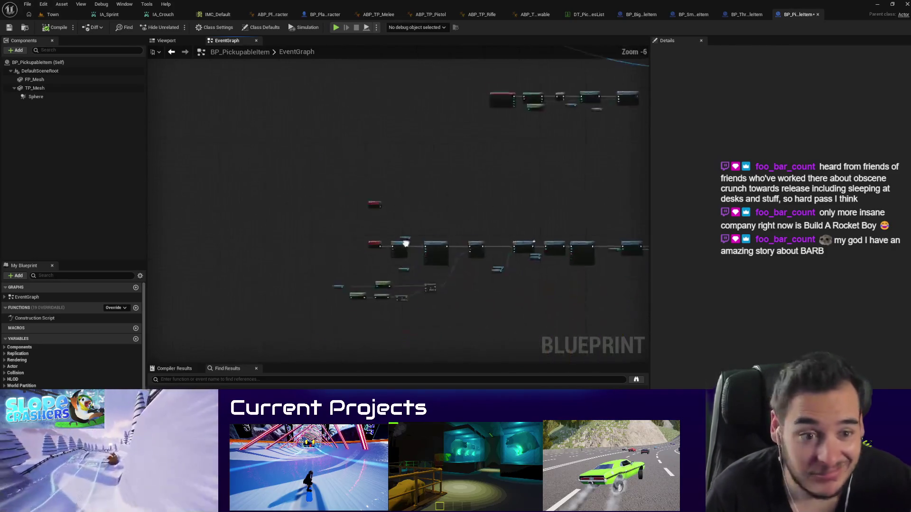
scroll(428, 263, up, 4)
drag(468, 281, 512, 282)
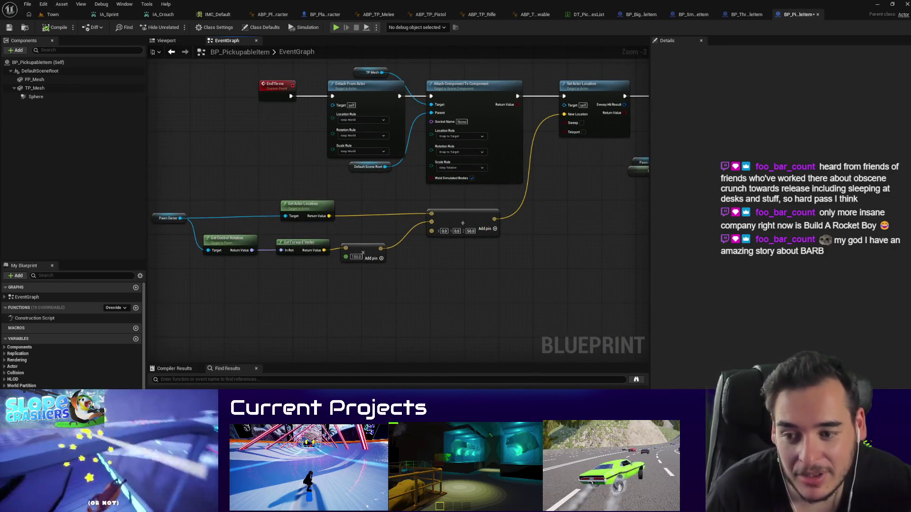
mouse_move(427, 314)
mouse_down()
mouse_move(147, 204)
mouse_move(196, 181)
mouse_move(228, 192)
mouse_move(234, 185)
mouse_up()
click(525, 254)
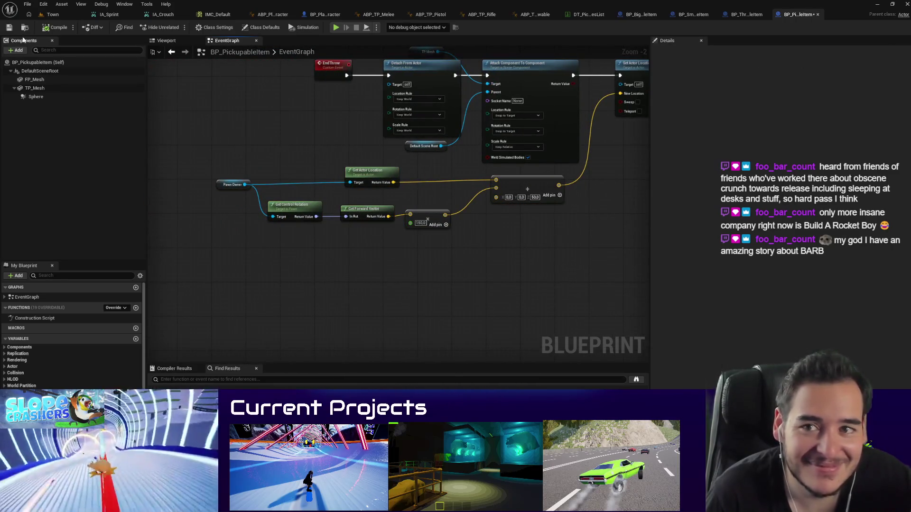
Step: Return to BP_ThrowableItem's EventGraph
drag(519, 299, 460, 340)
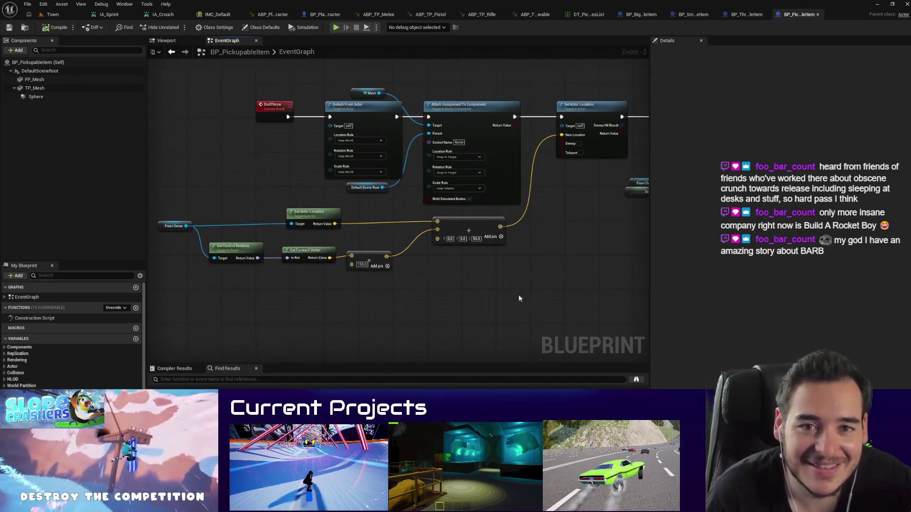
scroll(332, 228, down, 5)
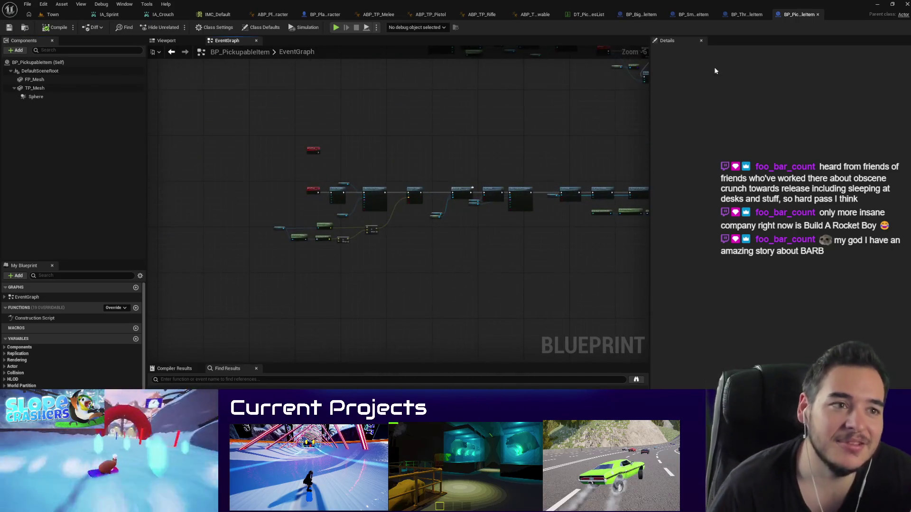
click(738, 18)
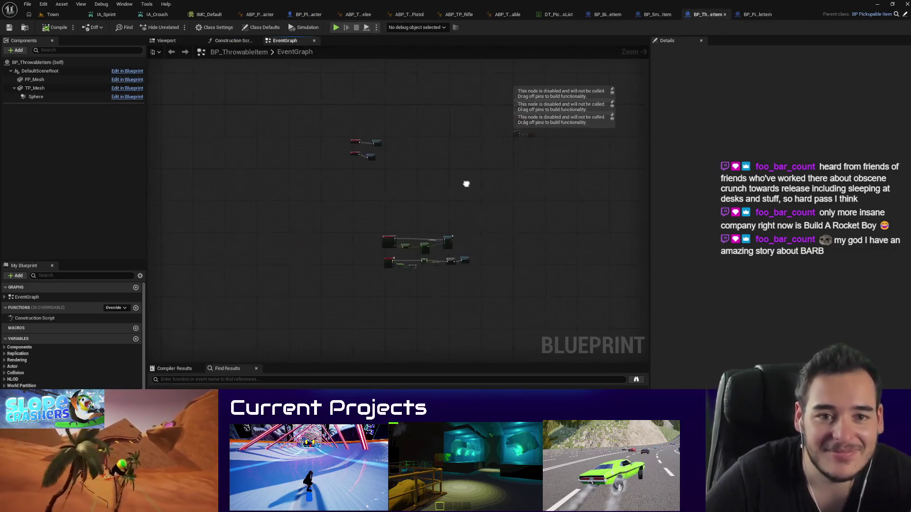
Step: Copy the four firing/throw nodes into BP_SmallLootableItem, compile, and return to Town
scroll(370, 151, up, 4)
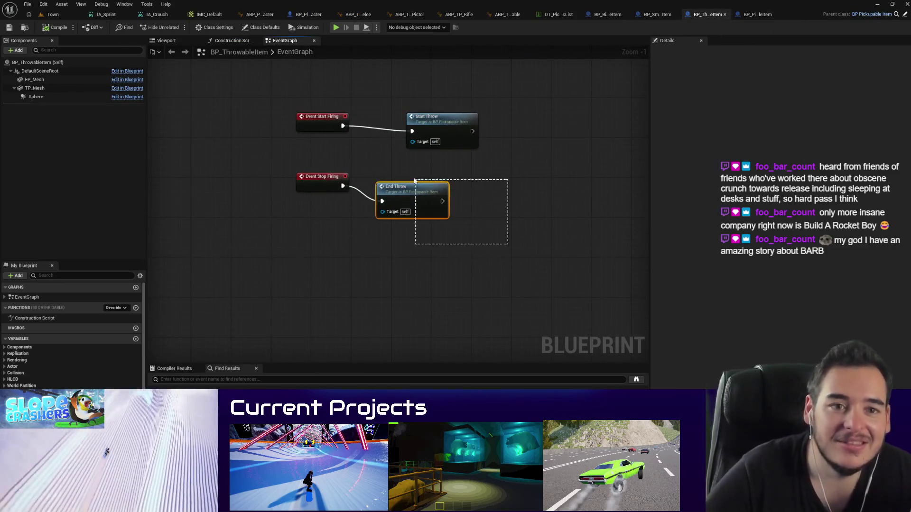
drag(490, 243, 341, 114)
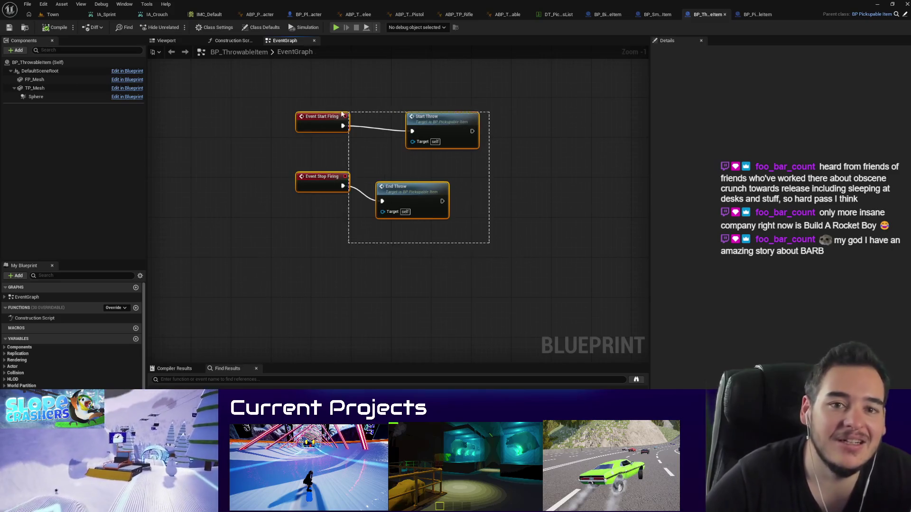
click(653, 14)
scroll(567, 212, down, 5)
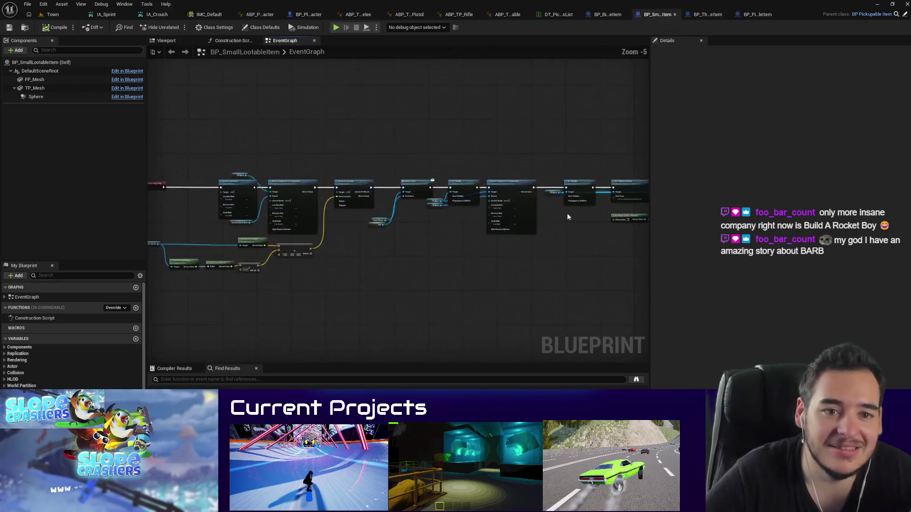
scroll(282, 204, up, 1)
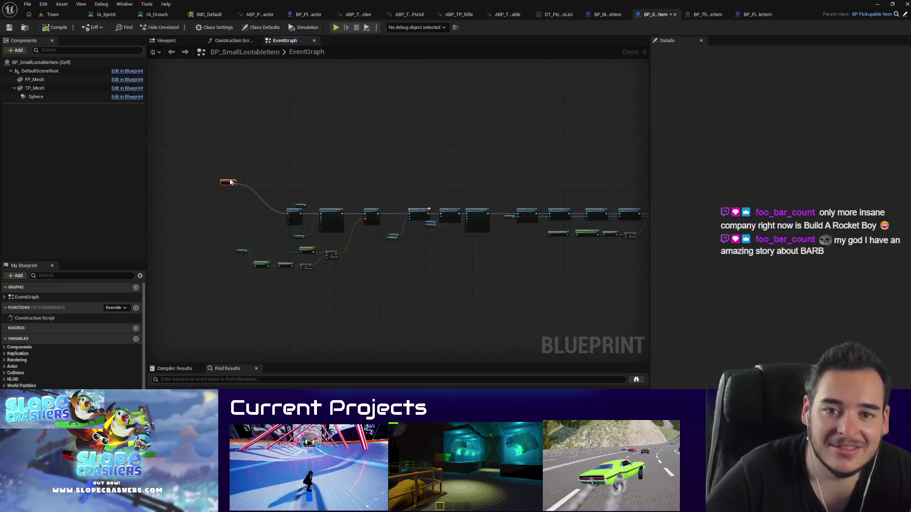
scroll(232, 182, up, 2)
scroll(253, 147, up, 1)
key(ctrl+v)
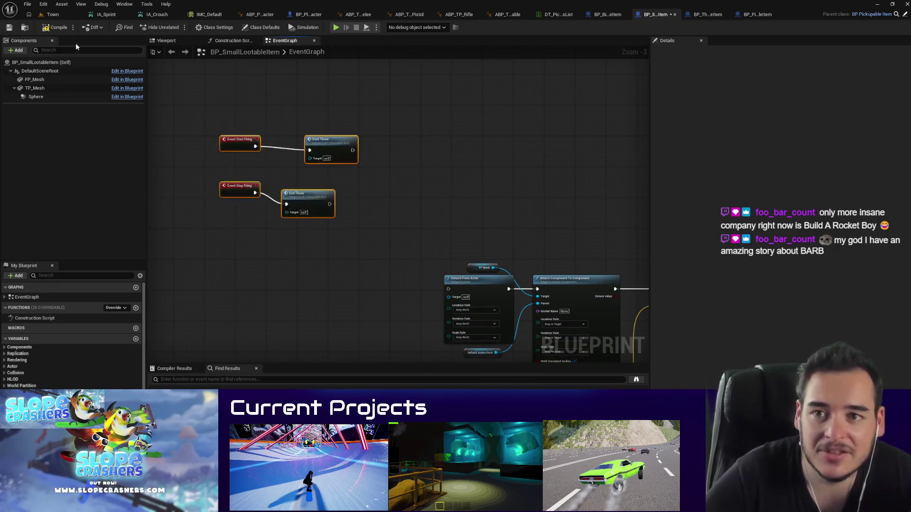
click(47, 28)
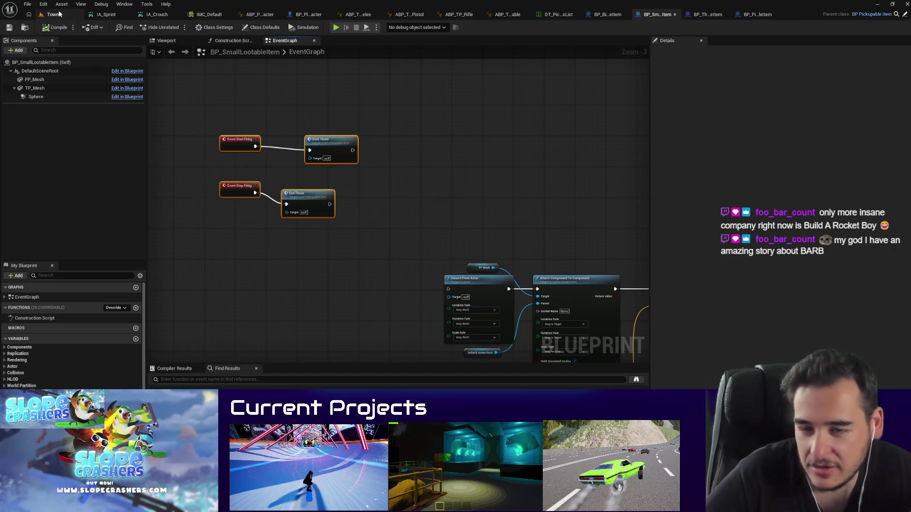
click(54, 14)
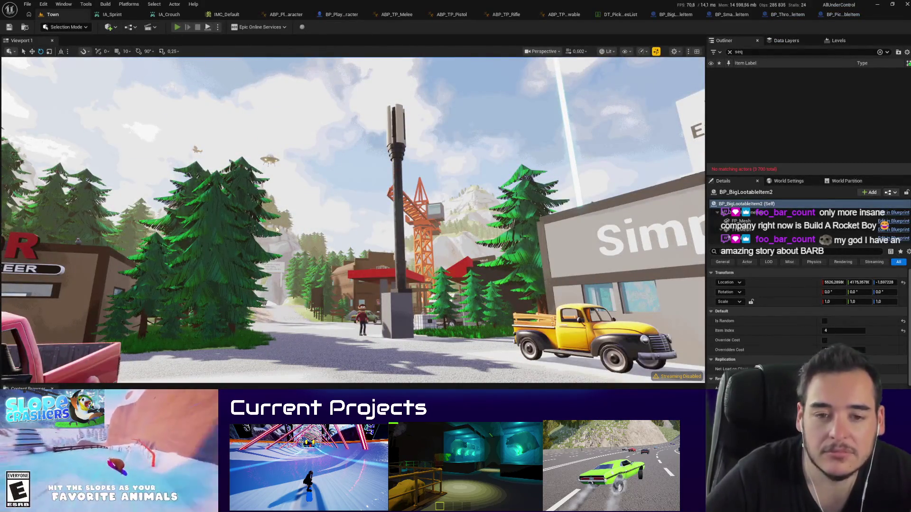
Step: Play-test Town: drop the bag, pick up items, throw the slot-2 green item, then reopen BP_PickupableItem
key(alt+p)
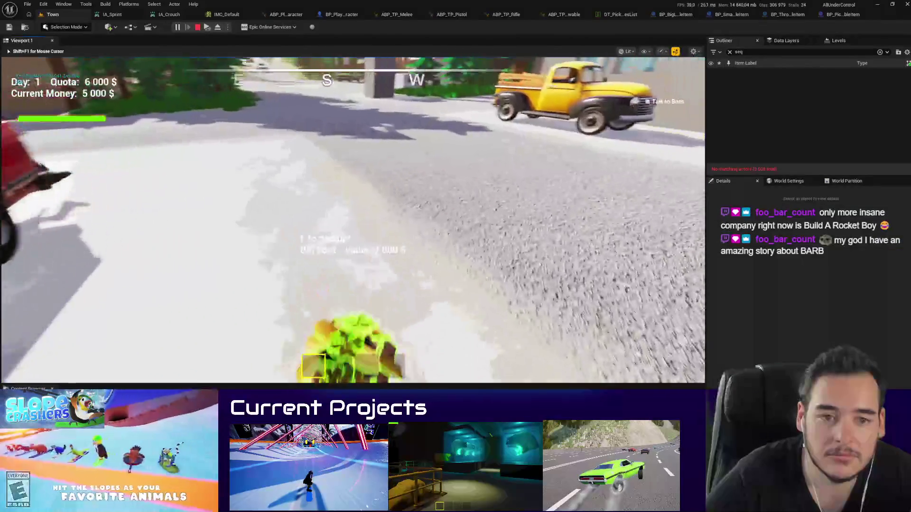
key(q)
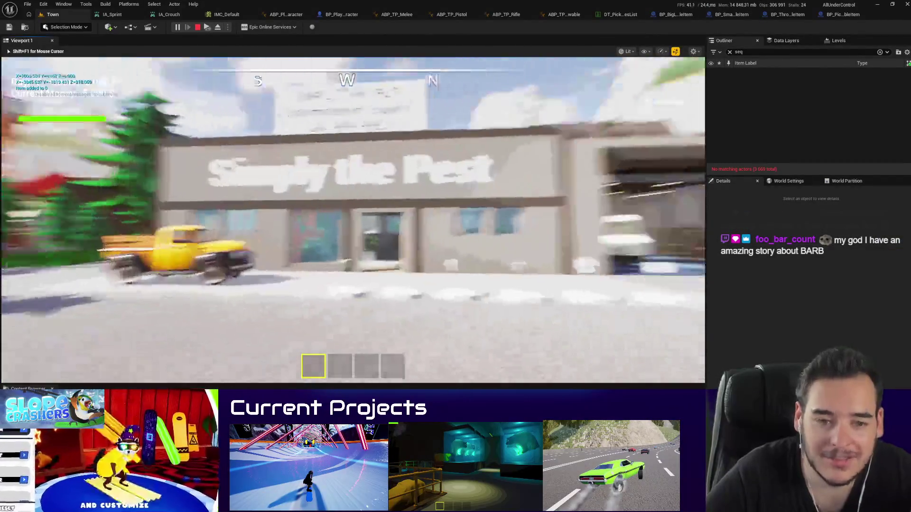
key(e)
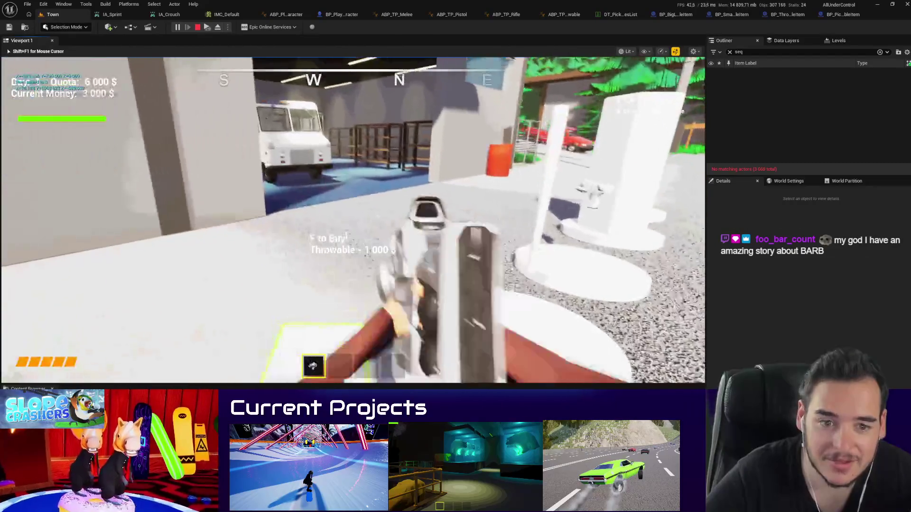
key(2)
key(q)
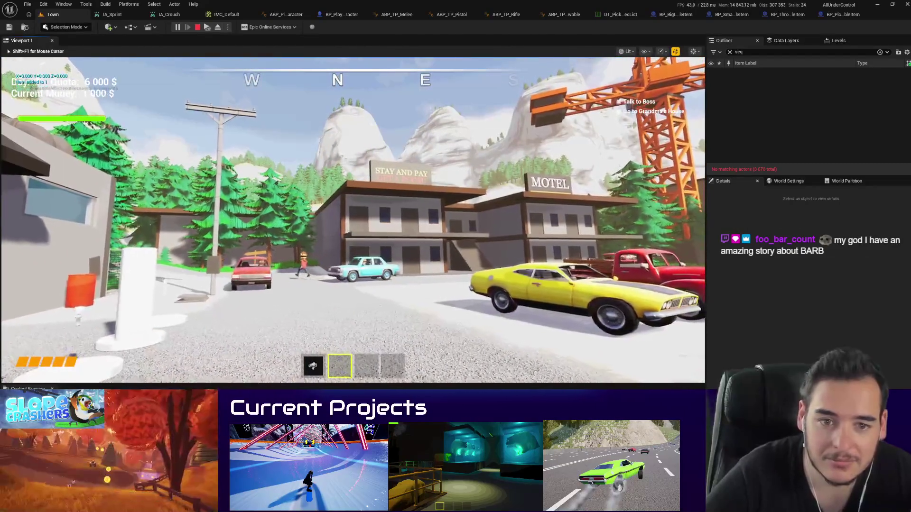
key(Escape)
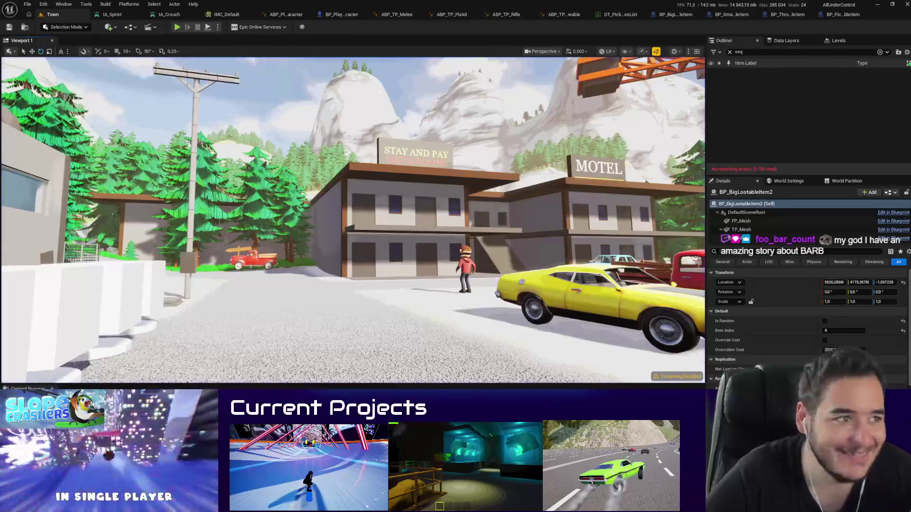
click(838, 16)
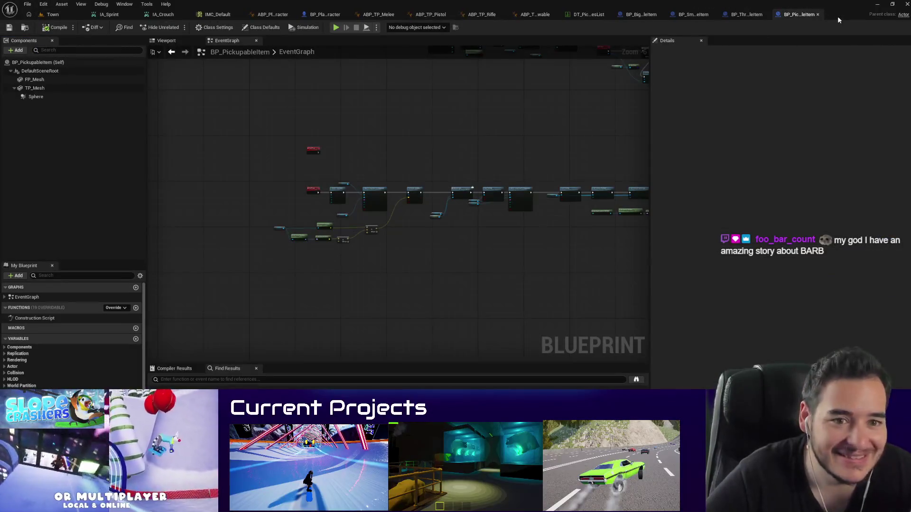
Step: Store Get Game Time in Seconds into a new ThrowStart variable when StartThrow fires
scroll(375, 173, up, 2)
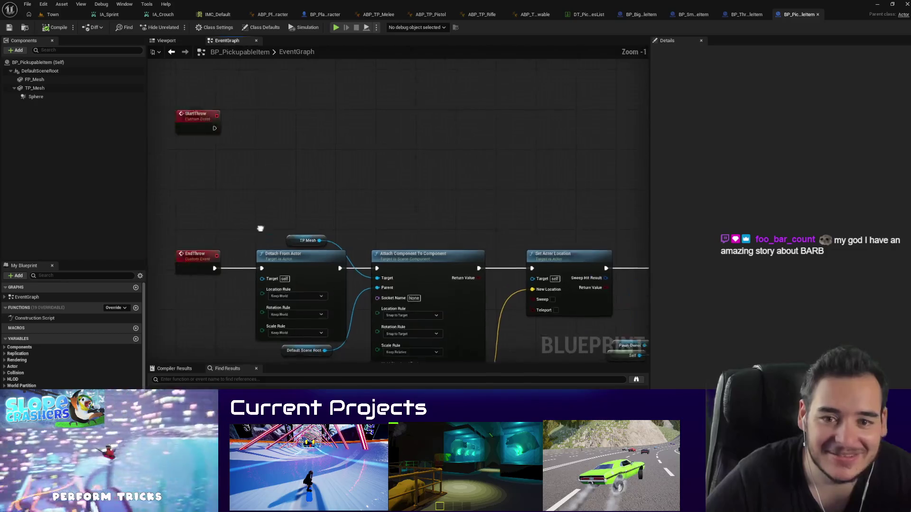
scroll(479, 233, up, 1)
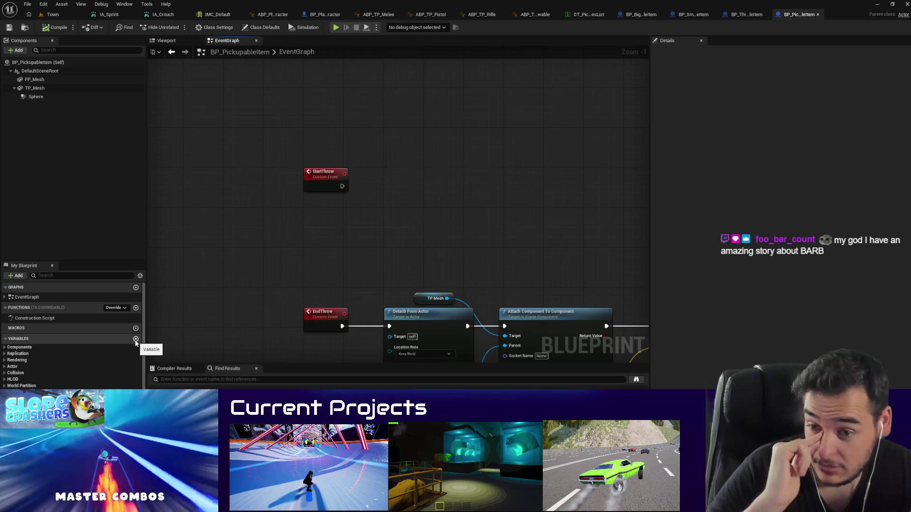
right_click(289, 242)
text(get game time in se)
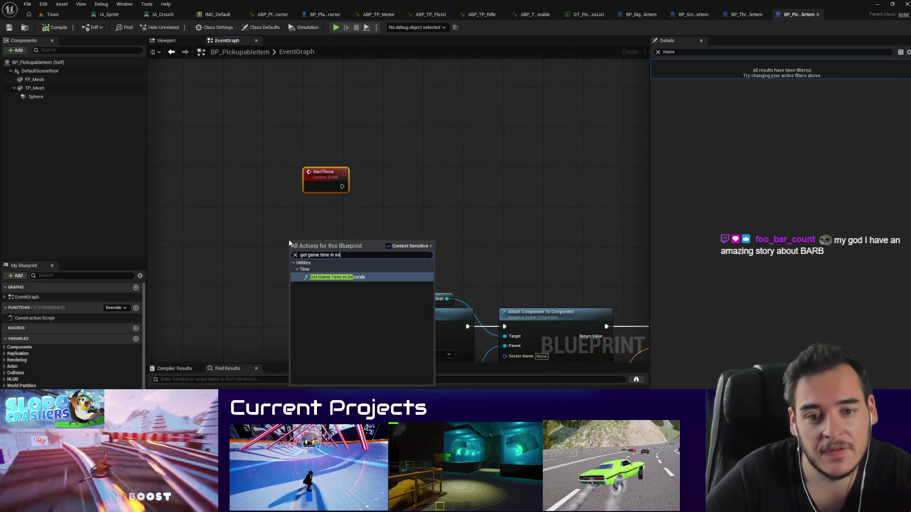
key(Return)
scroll(327, 232, up, 1)
mouse_move(331, 230)
mouse_down()
mouse_move(321, 195)
mouse_move(407, 176)
mouse_up()
click(427, 215)
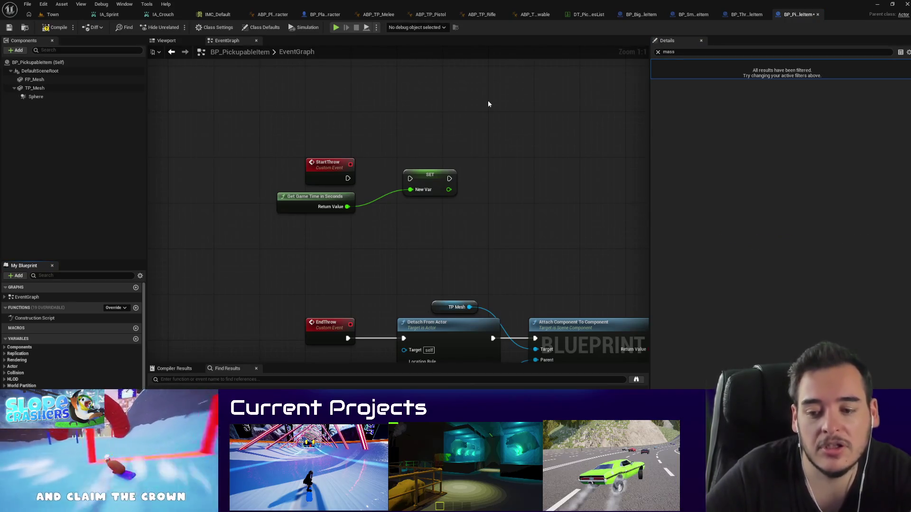
text(ThrowStart)
key(Return)
mouse_move(348, 178)
mouse_down()
mouse_move(414, 182)
mouse_move(348, 192)
mouse_move(312, 184)
mouse_up()
Step: At EndThrow, subtract ThrowStart from the current game time to get hold duration
scroll(403, 164, down, 3)
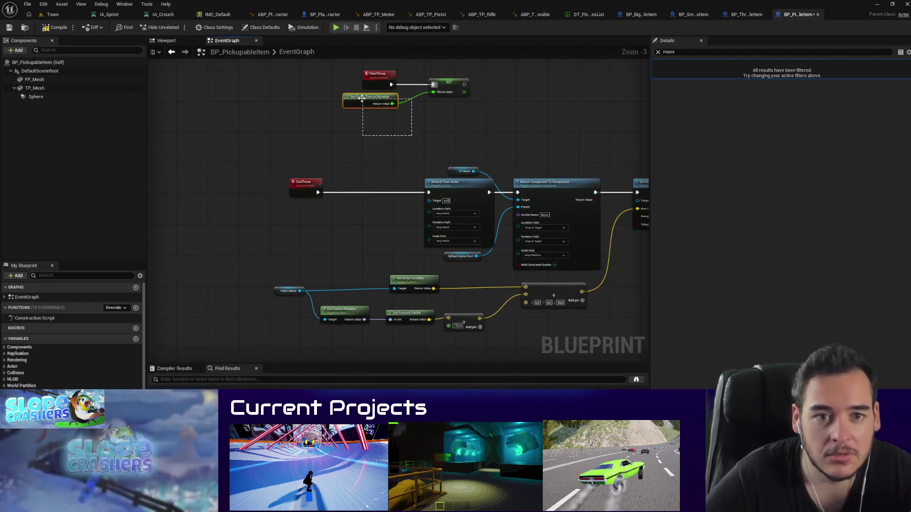
scroll(590, 272, up, 4)
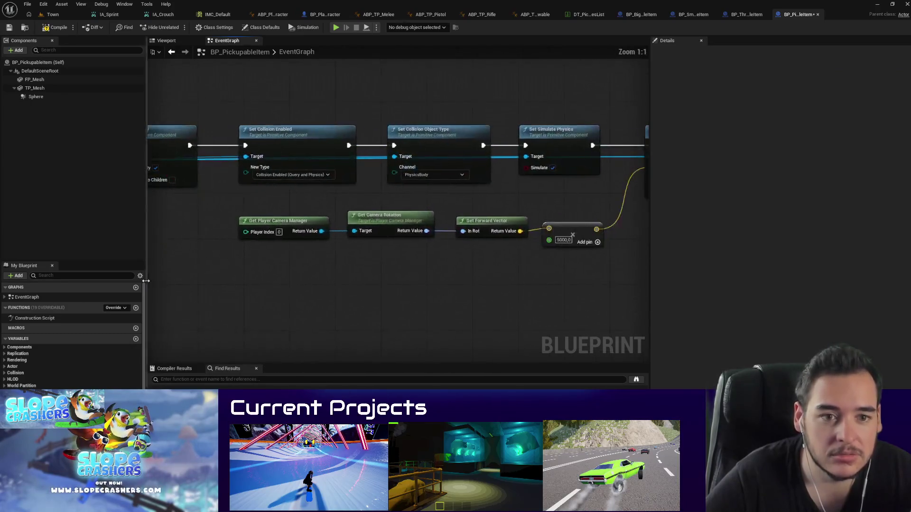
drag(354, 264, 393, 262)
text(-)
click(426, 360)
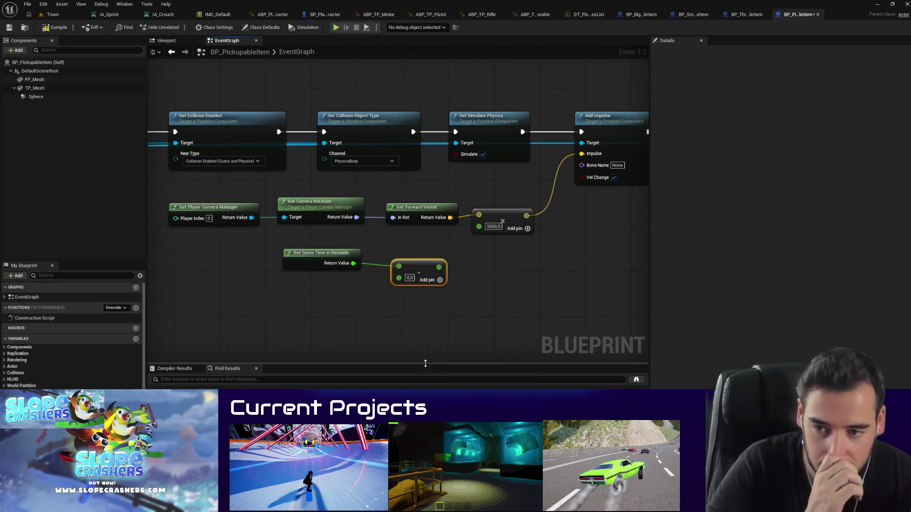
click(355, 293)
mouse_move(398, 278)
mouse_down()
mouse_move(323, 290)
mouse_move(316, 283)
mouse_up()
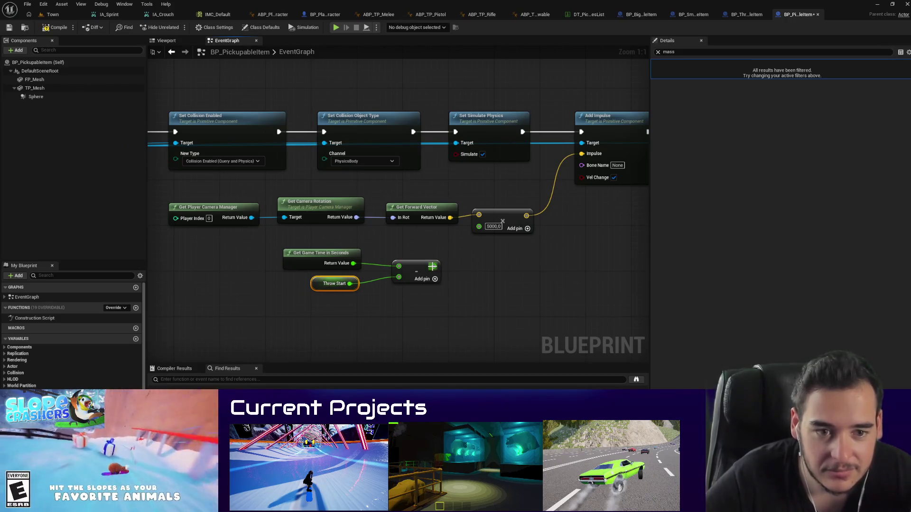
Step: Map the hold time 0–2 to 10–500 with Map Range Clamped into the impulse multiply
drag(432, 266, 463, 260)
text(map range)
click(544, 319)
text(500)
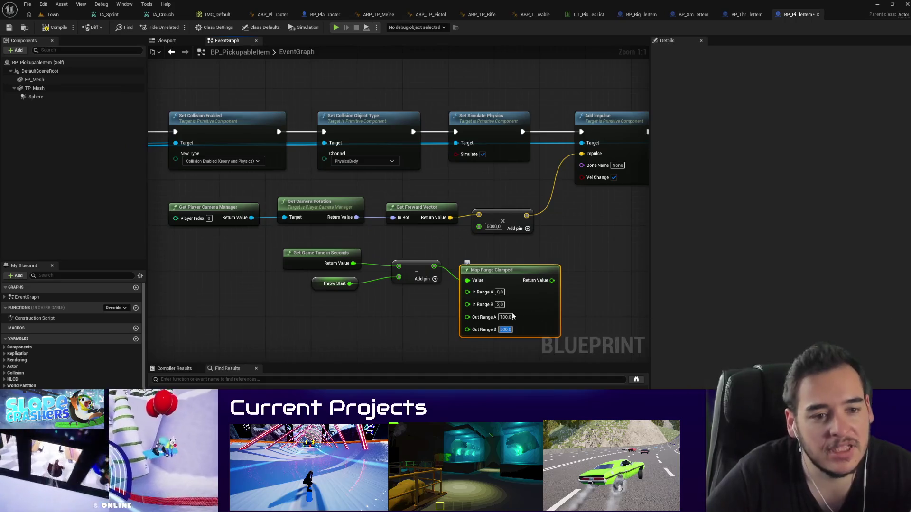
text(10)
key(Return)
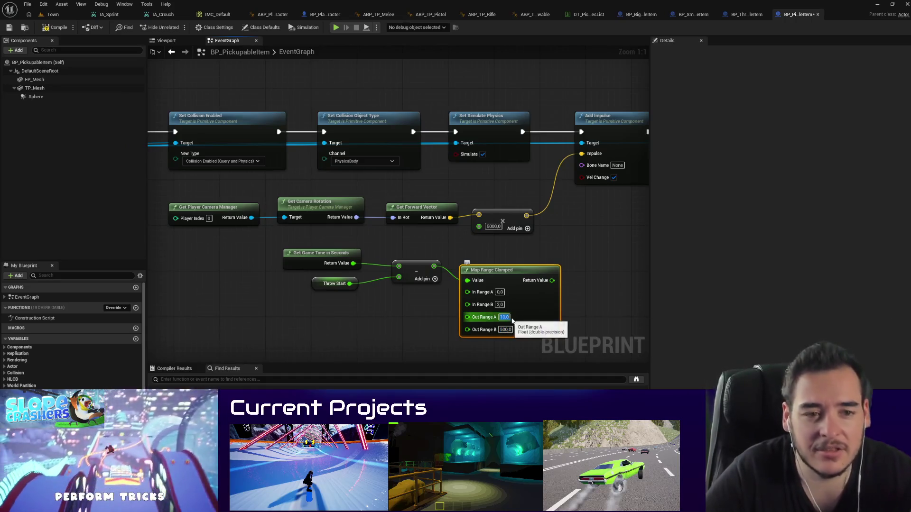
drag(477, 227, 552, 280)
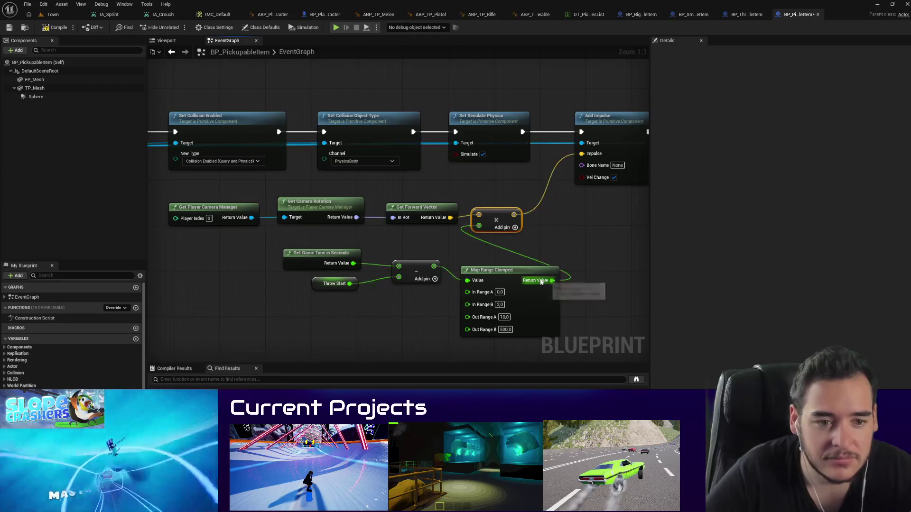
click(52, 14)
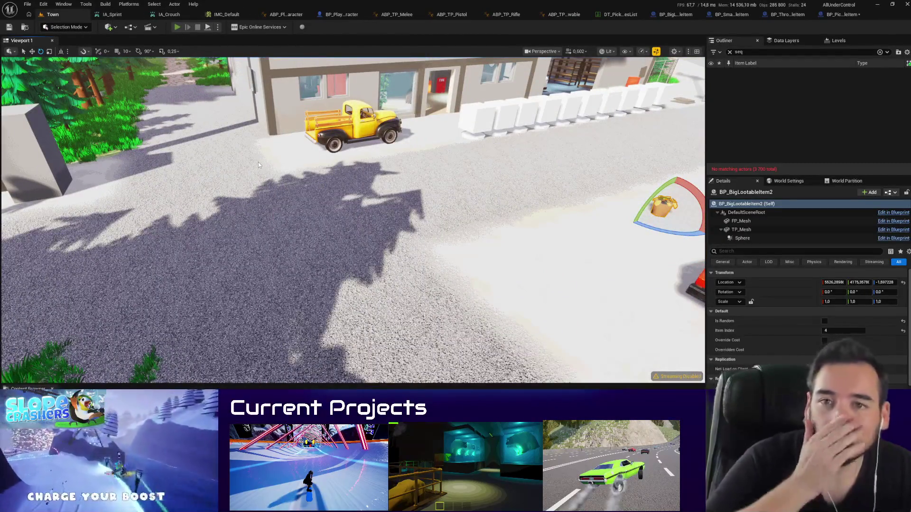
Step: Start play, walk to Simply the Pest, and pick up a box from the ground
key(alt+p)
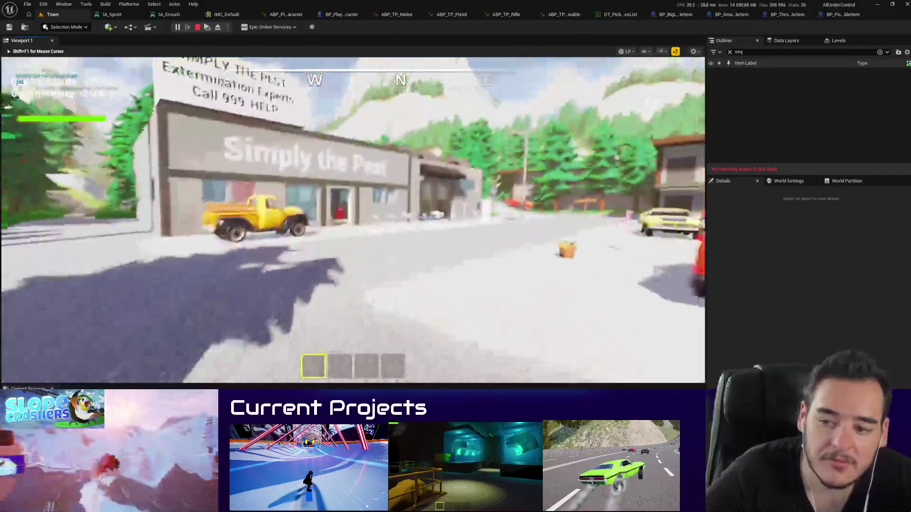
key(w)
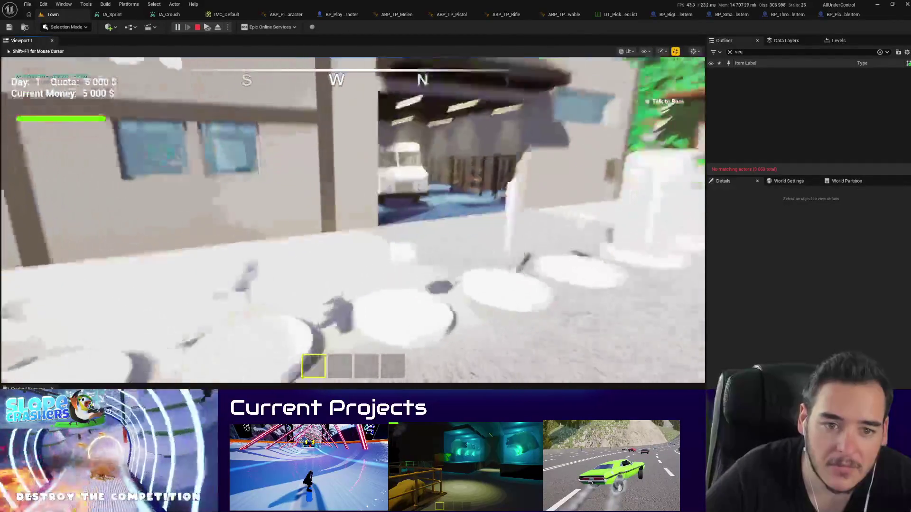
key(e)
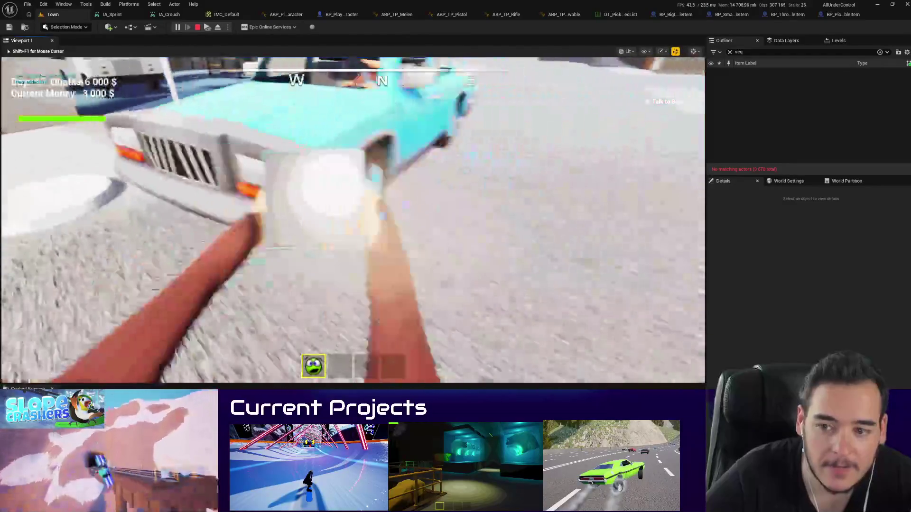
key(s)
key(w)
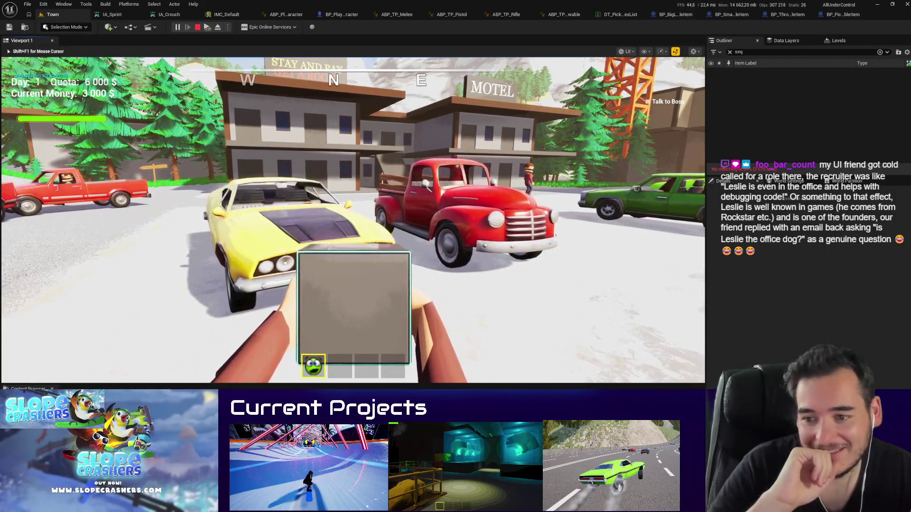
key(s)
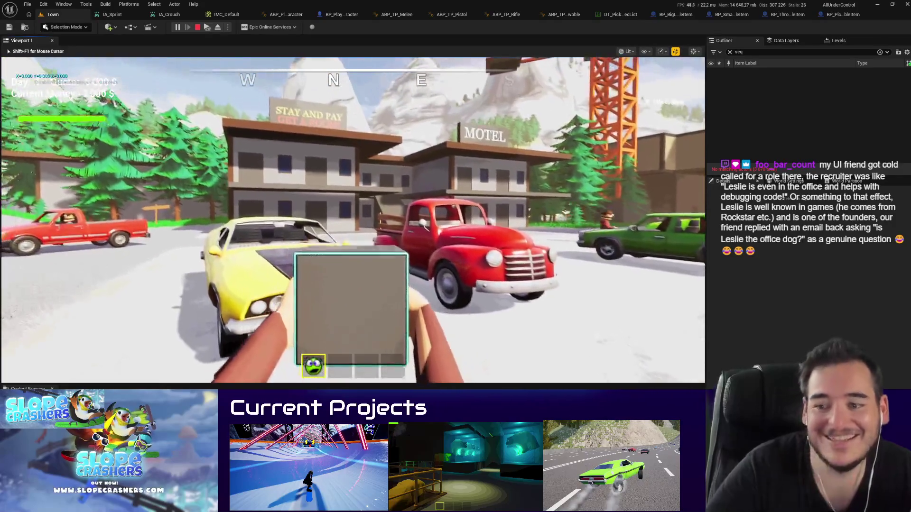
Step: Drop the tablet, re-pick and hold the slot-1 item, throw it onto the snow, reopen BP_PickupableItem
key(g)
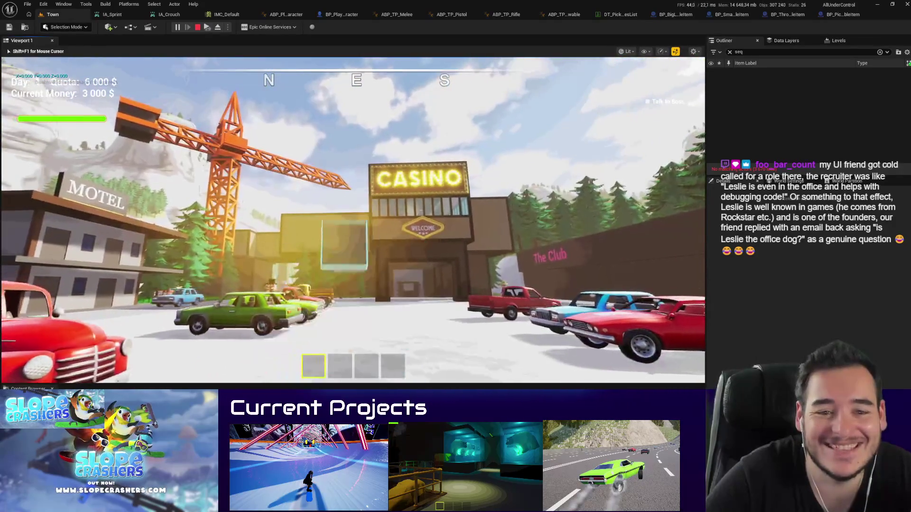
key(e)
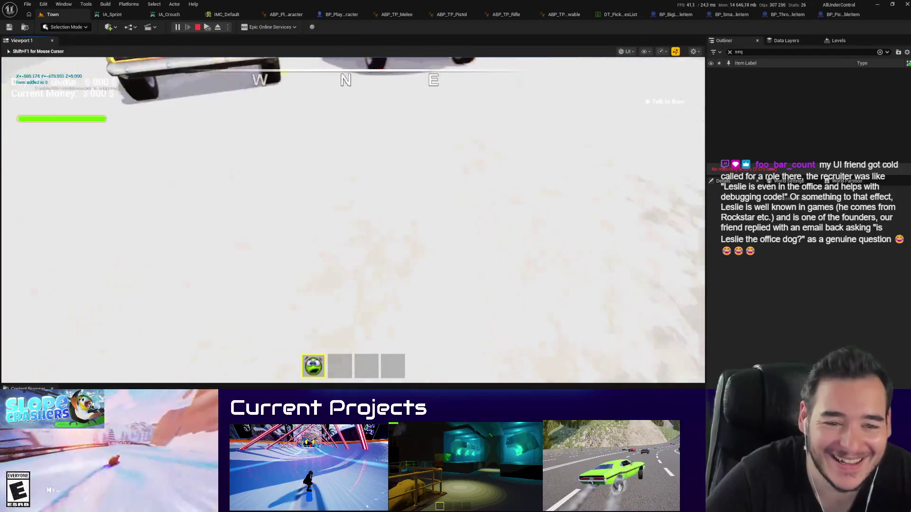
key(1)
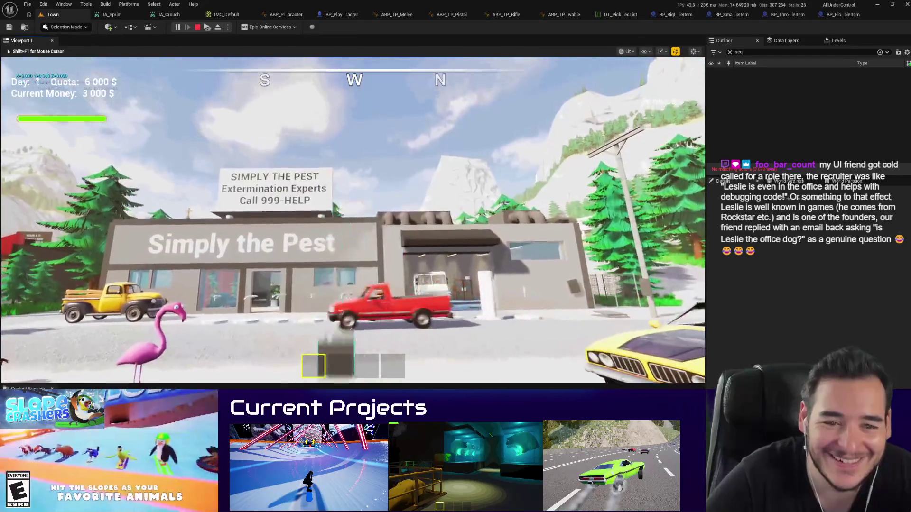
key(e)
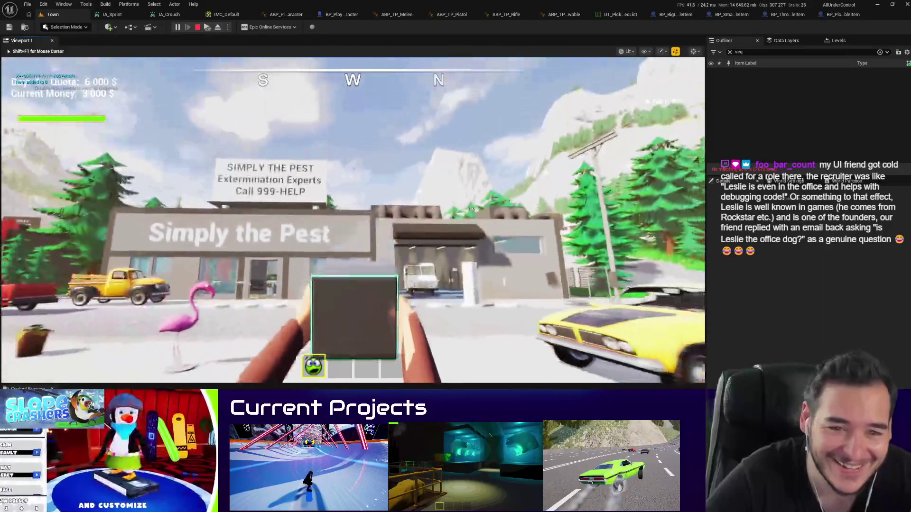
key(q)
key(s)
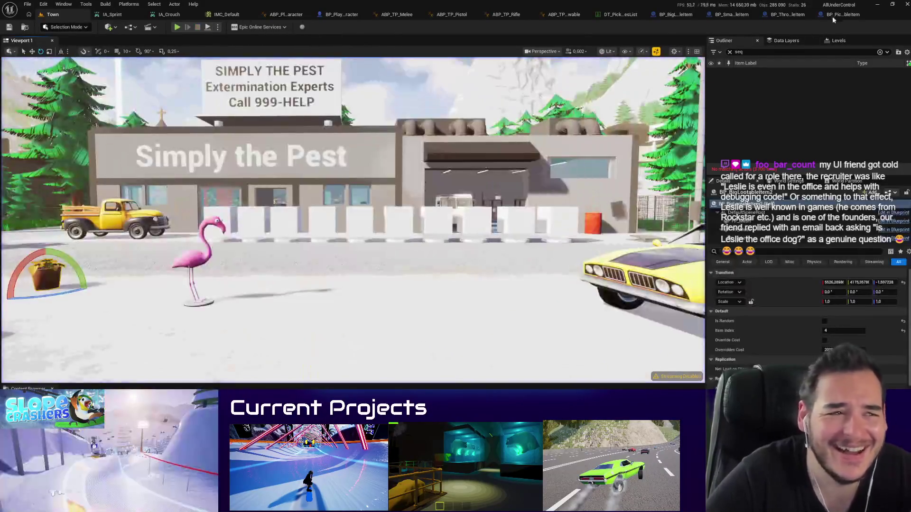
click(832, 15)
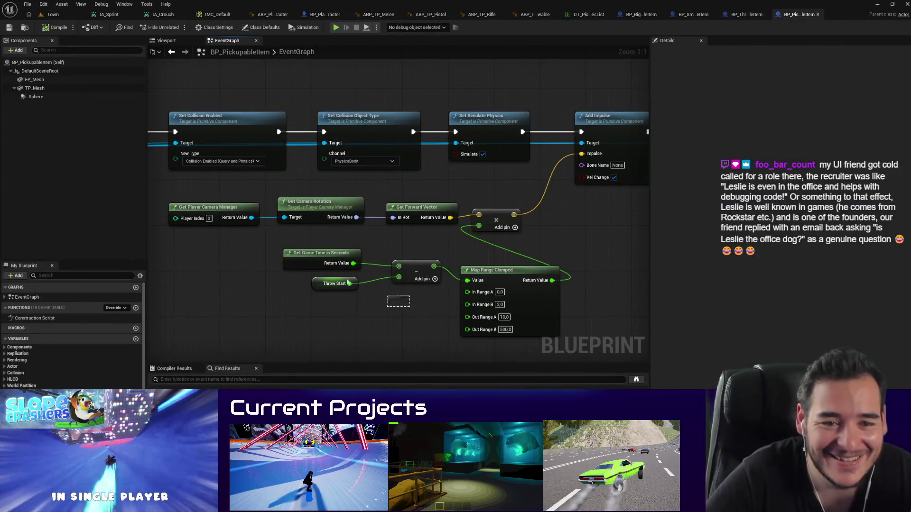
Step: Select the Get Game Time, subtract and ThrowStart nodes, then return to the Town level
drag(349, 283, 342, 266)
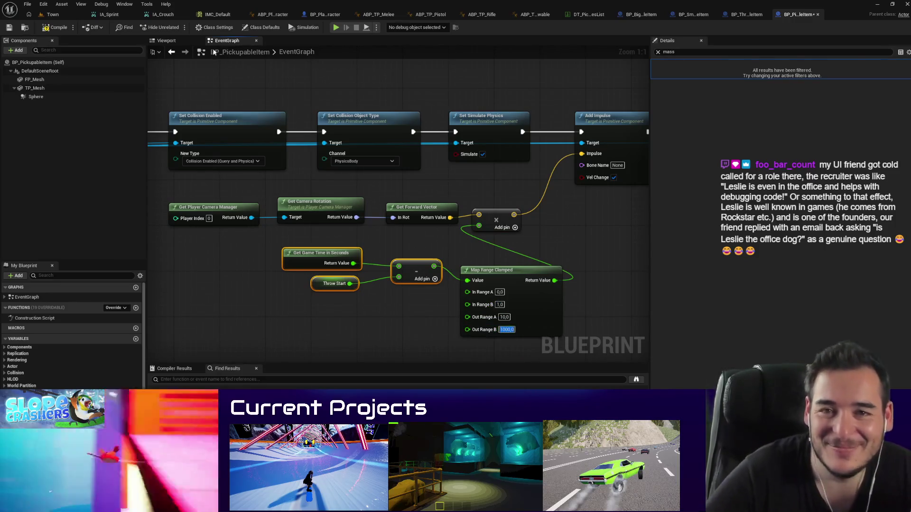
click(68, 15)
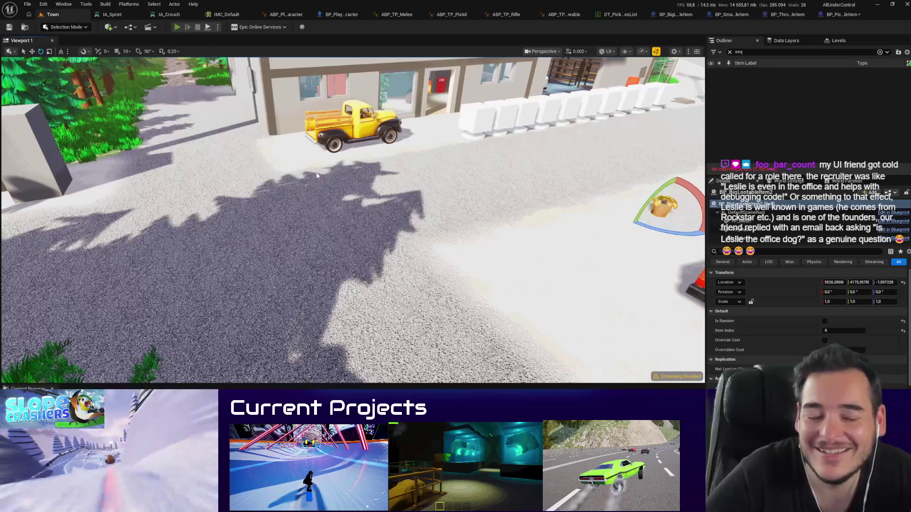
Step: Start a play test and pick up and throw the paper bag twice
key(alt+p)
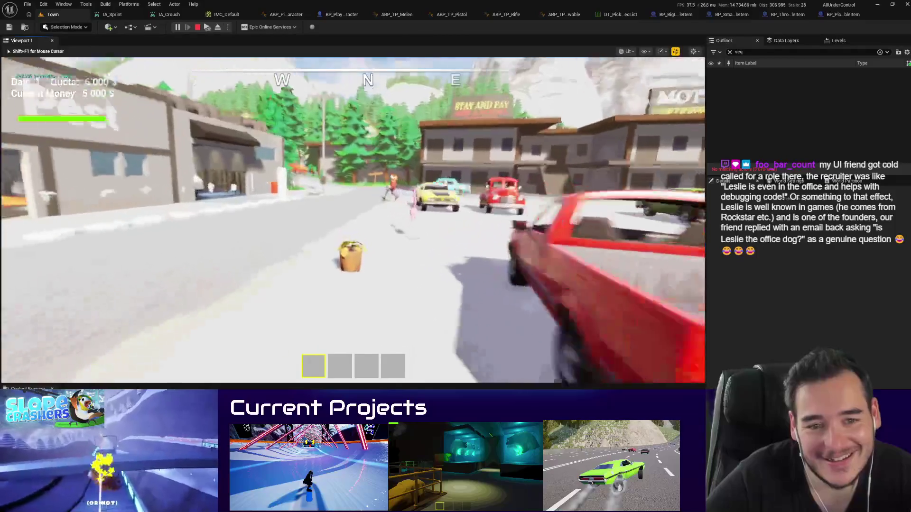
key(e)
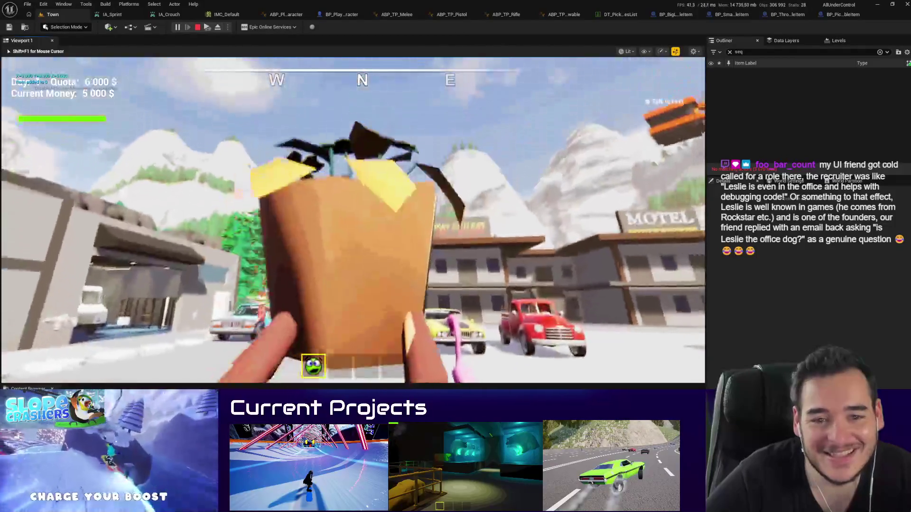
key(q)
key(e)
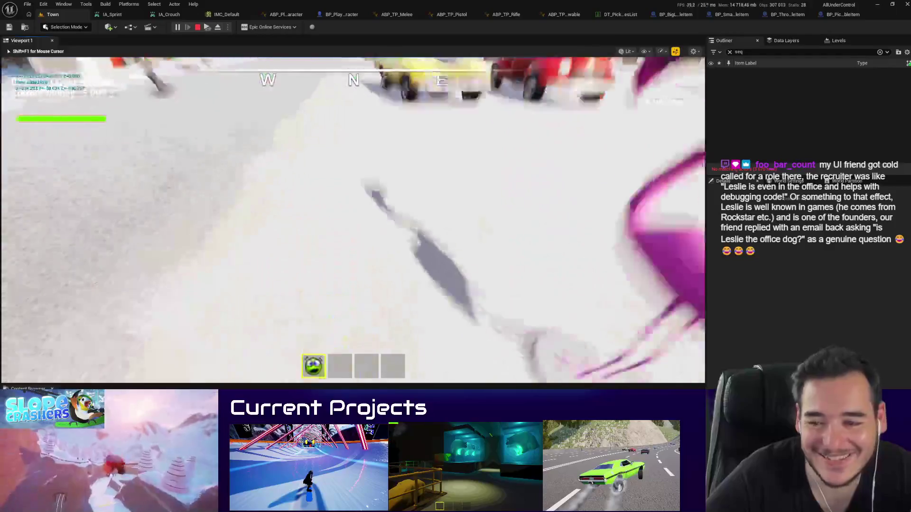
key(q)
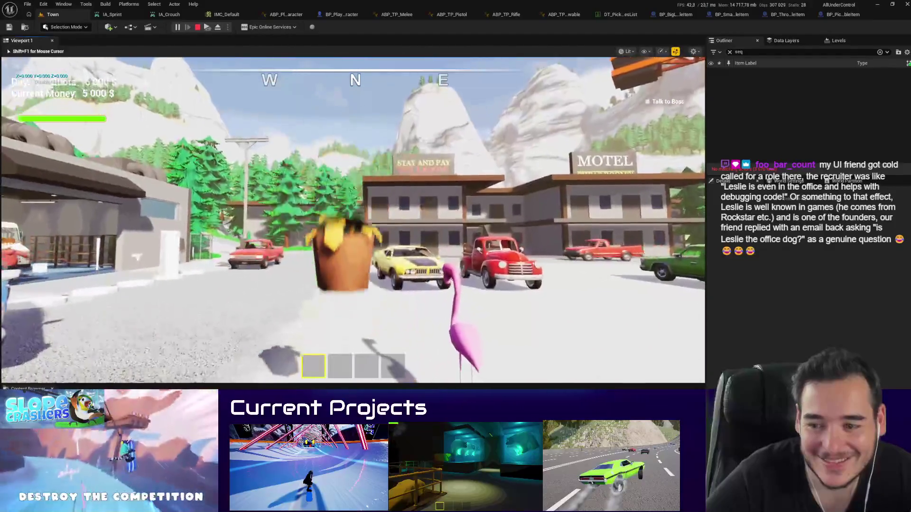
Step: Pick up and throw the pink flamingo, then toss the flower pot into the air
key(w)
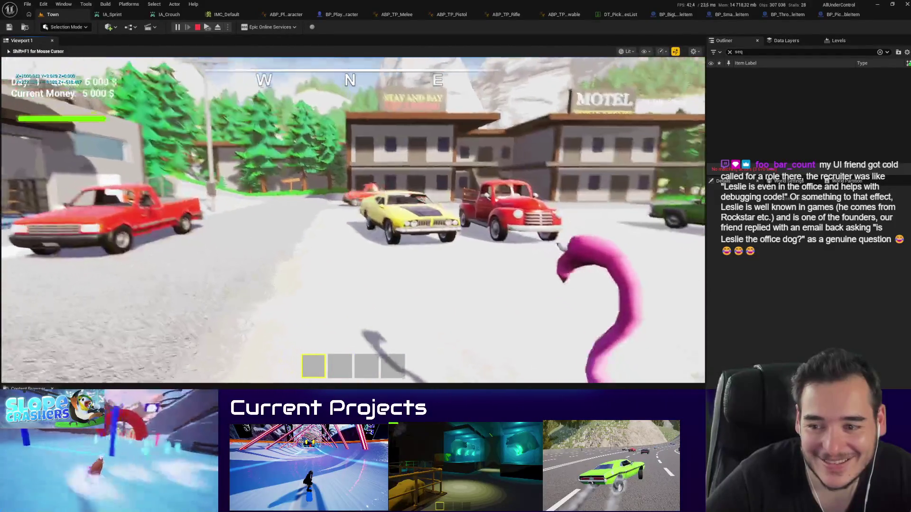
key(w)
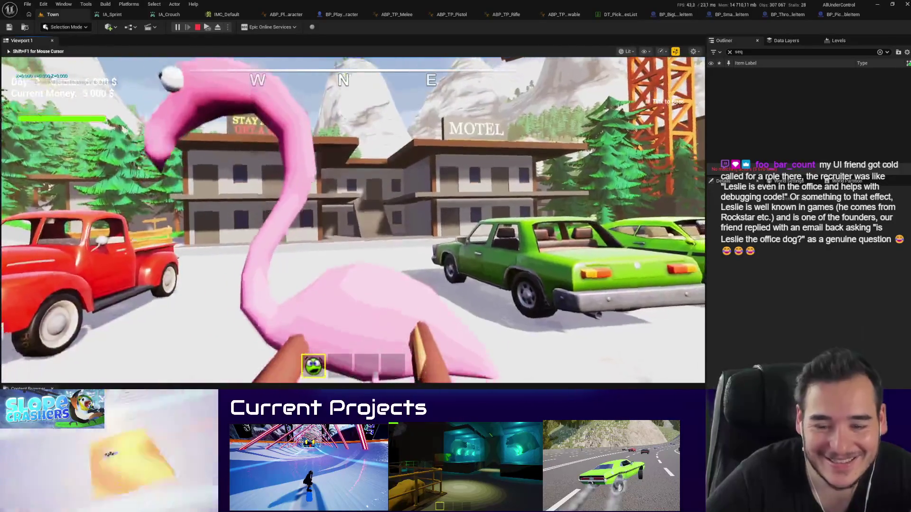
key(g)
key(w)
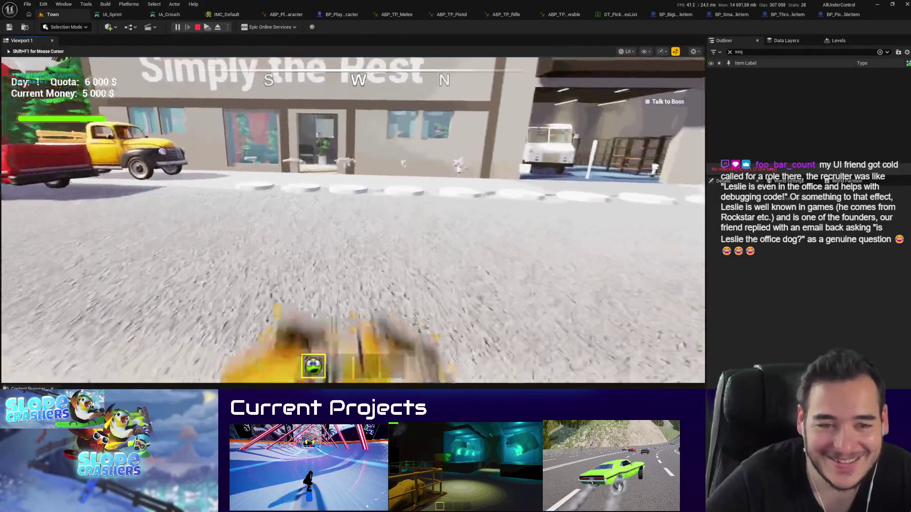
key(e)
key(g)
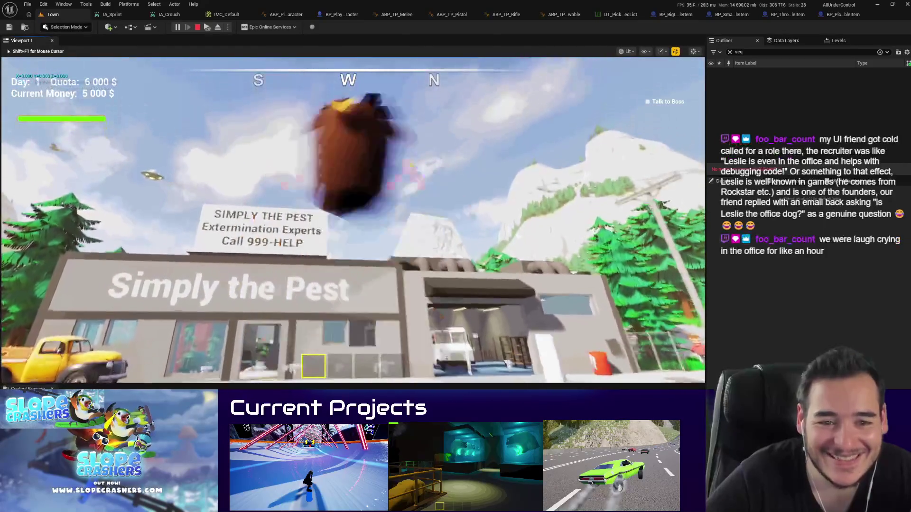
Step: Grab and fire the stun gun, pick up the green frog, drop it, and stop the session
key(w)
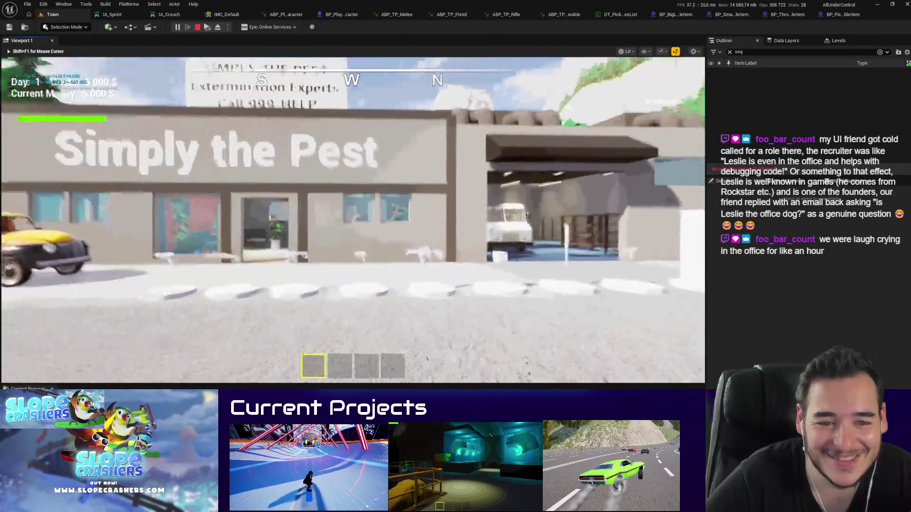
key(e)
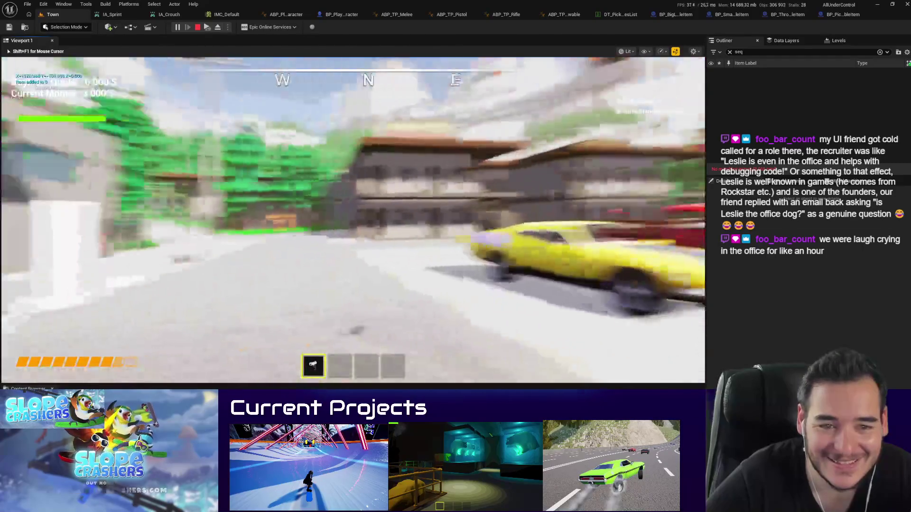
click(353, 220)
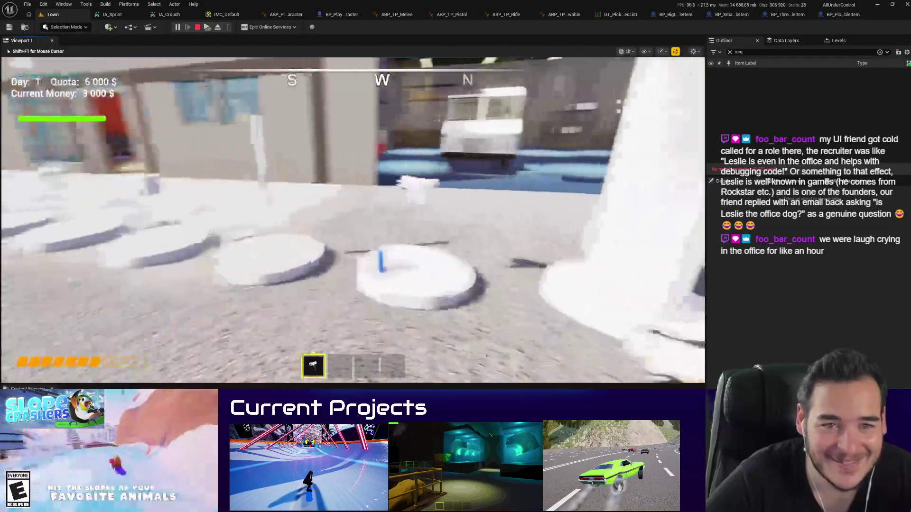
key(e)
key(w)
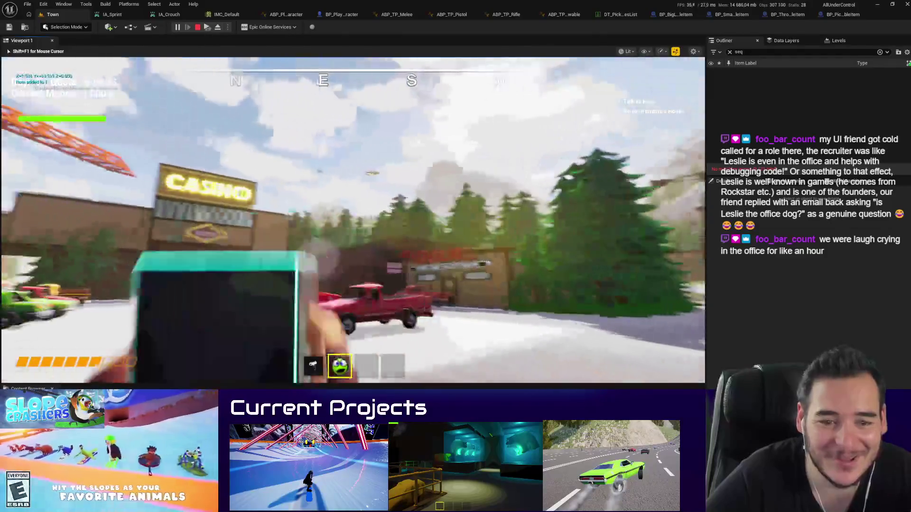
key(g)
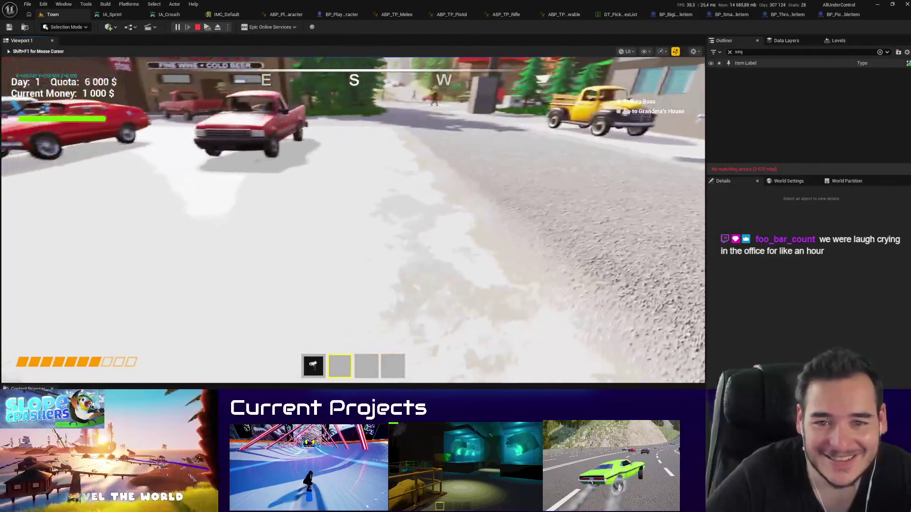
click(198, 27)
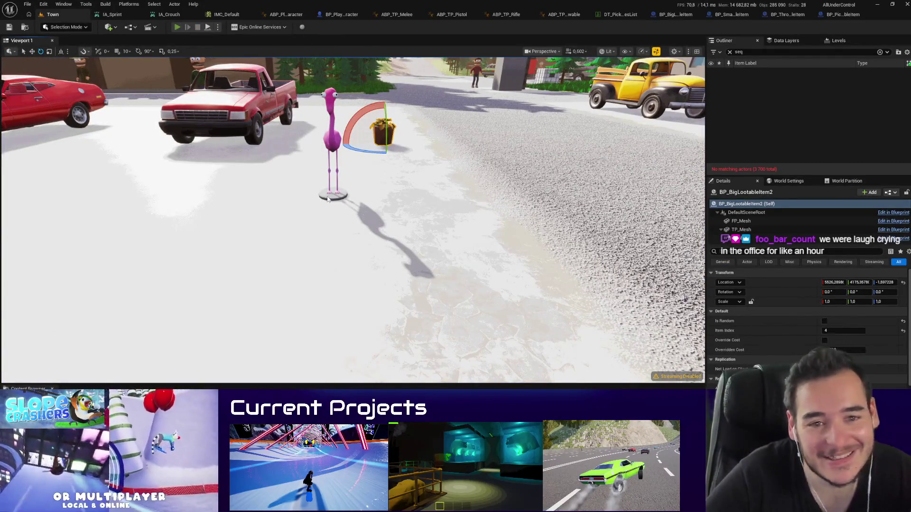
Step: Start another play test, throw the flamingo, grab the potted plant and throw the box forward
key(alt+p)
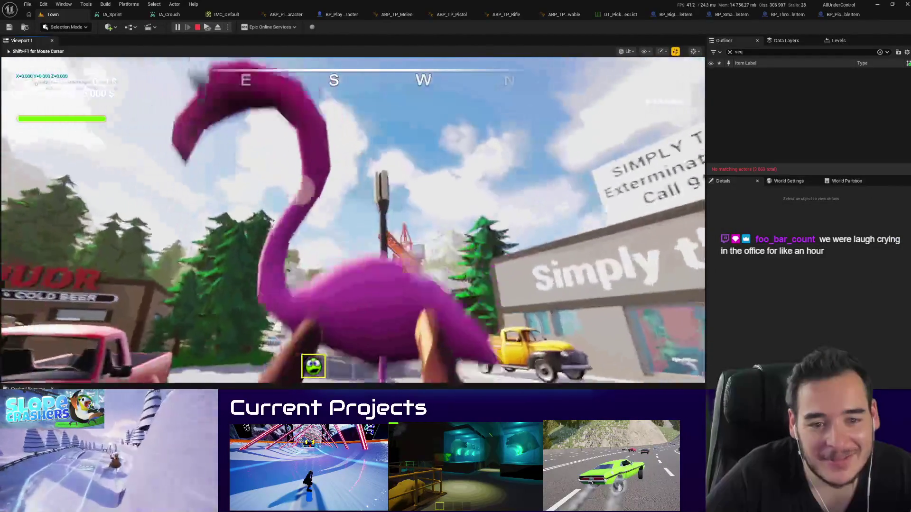
click(352, 219)
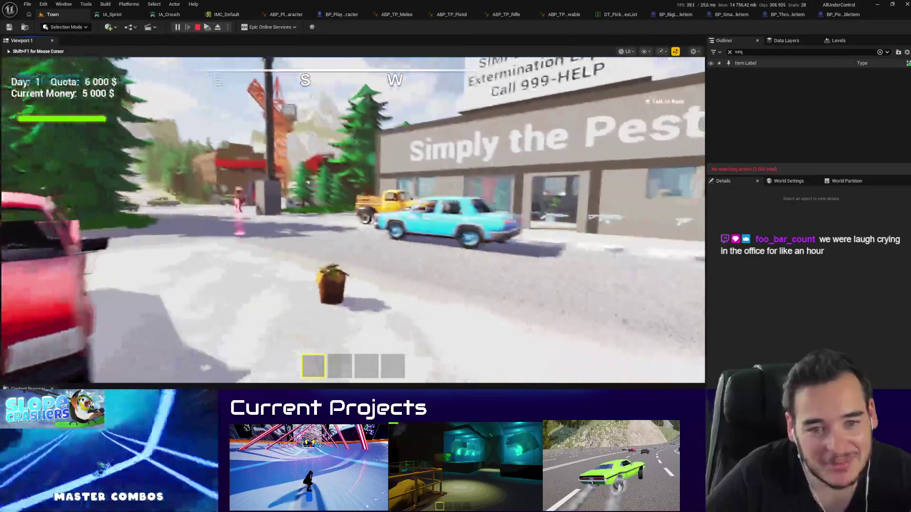
key(e)
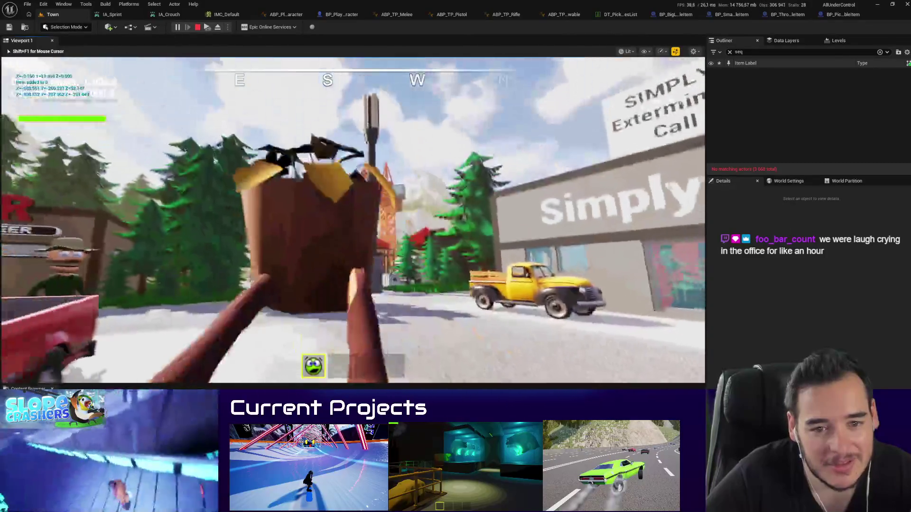
key(w)
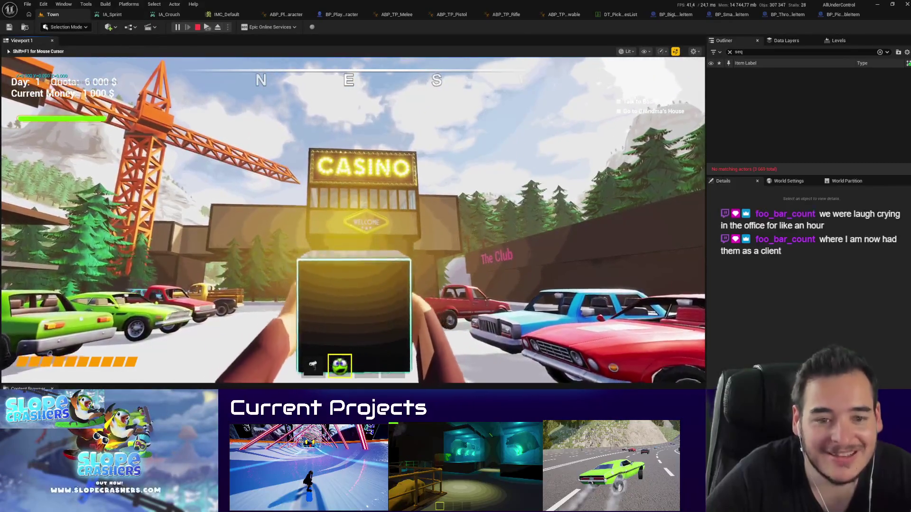
click(353, 221)
key(w)
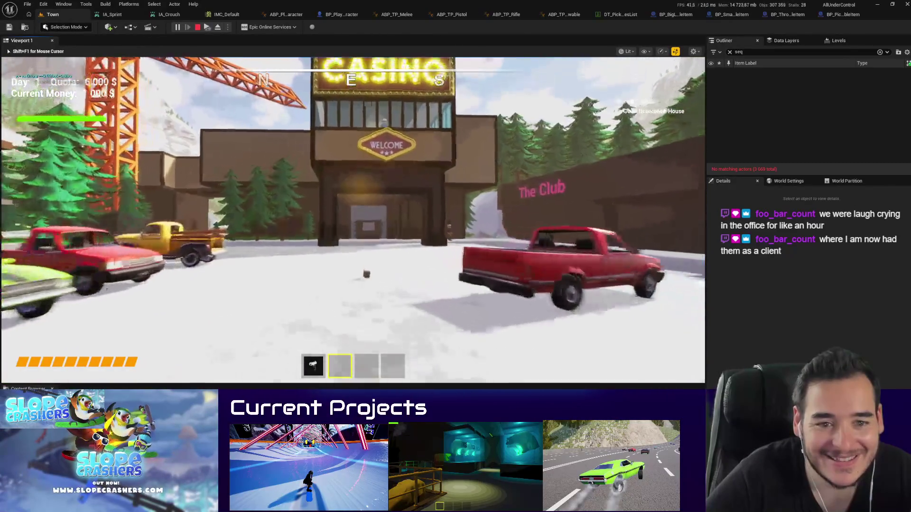
Step: Repeatedly throw the box high into the sky and catch it as it falls
key(e)
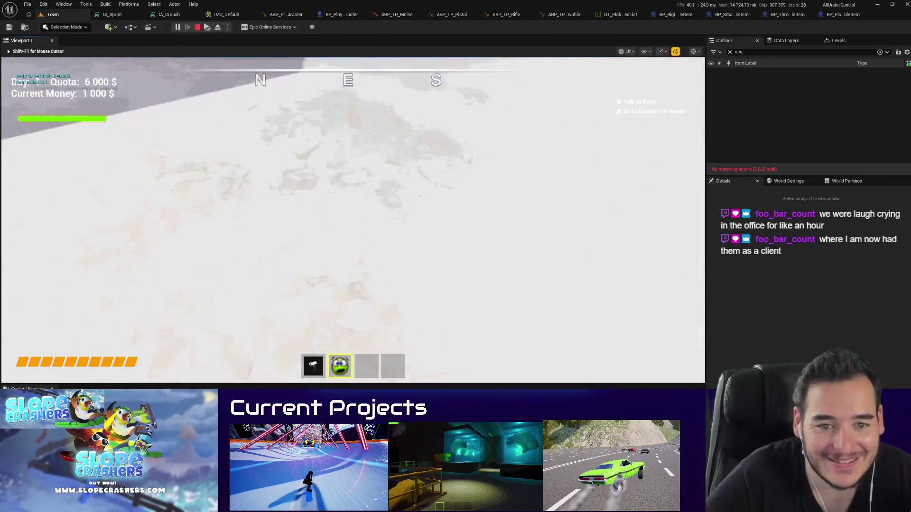
click(353, 221)
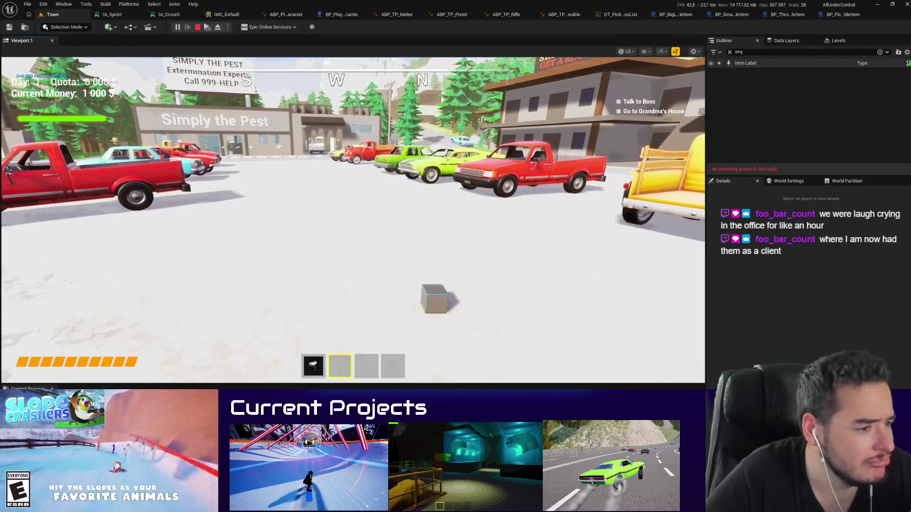
click(419, 264)
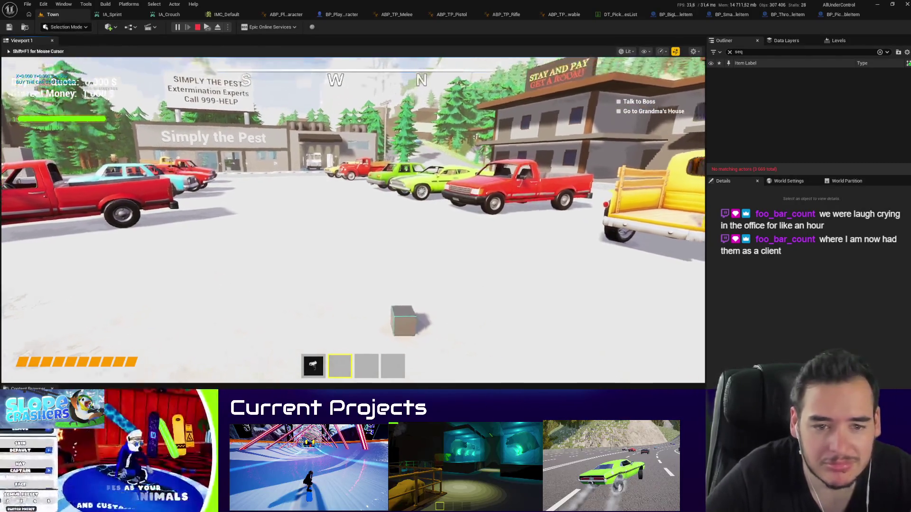
key(e)
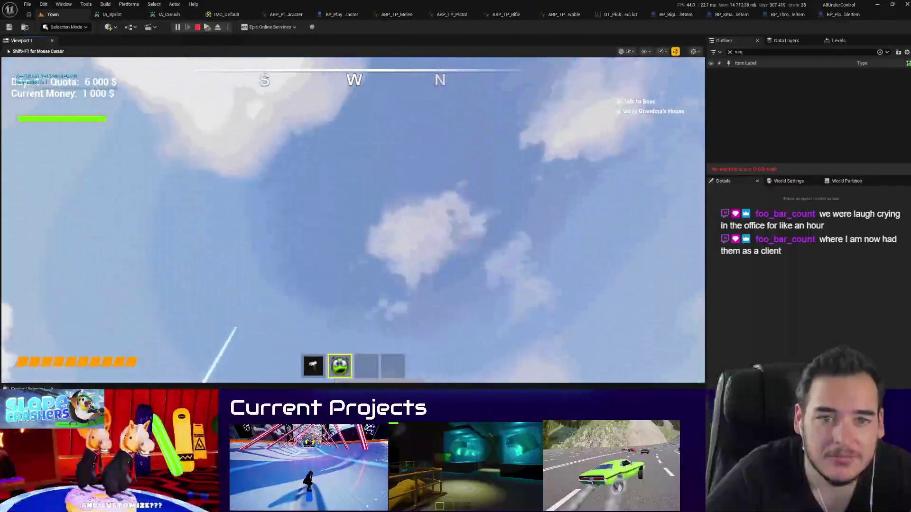
click(353, 220)
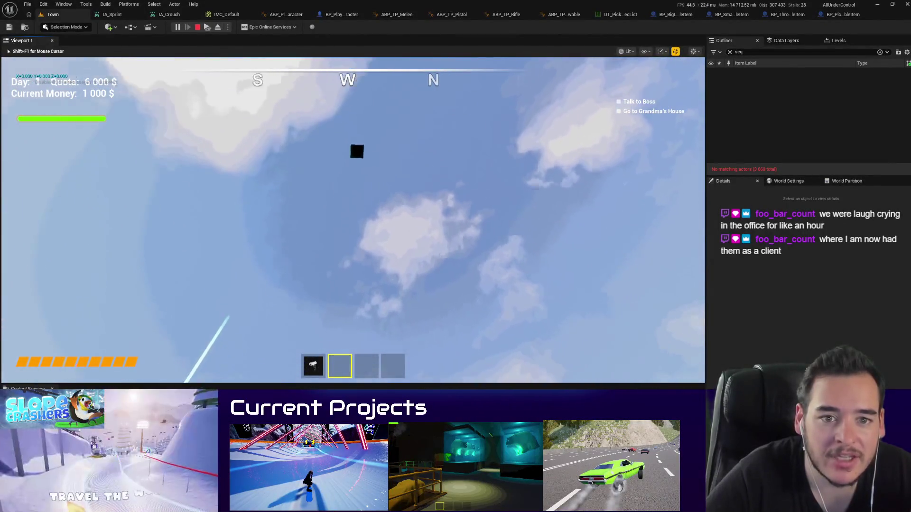
key(f)
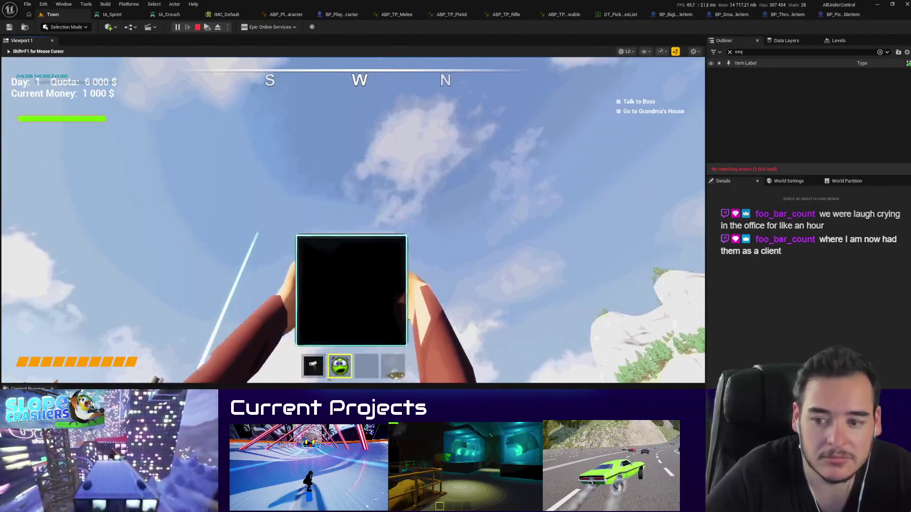
click(353, 220)
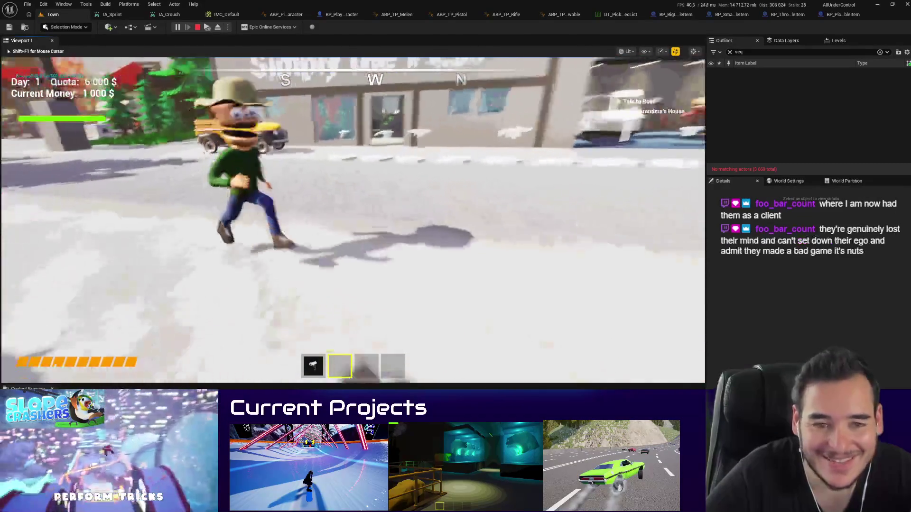
key(e)
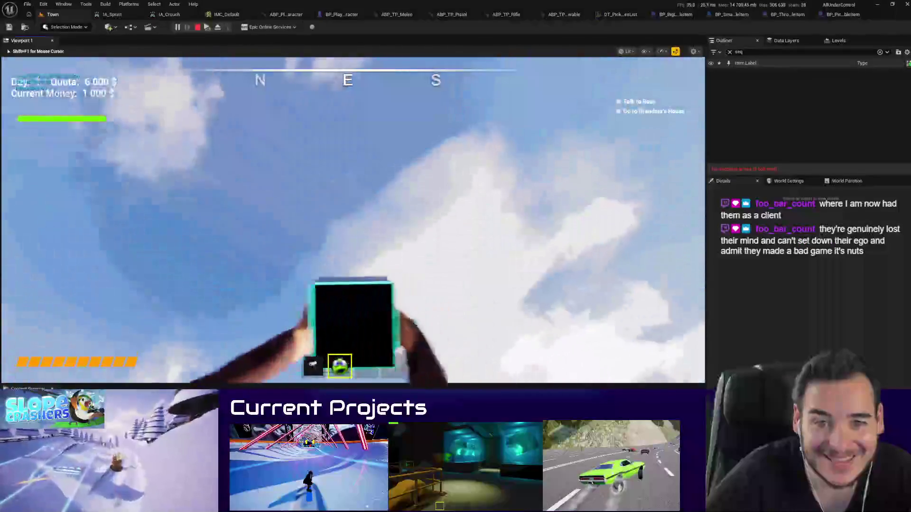
click(353, 221)
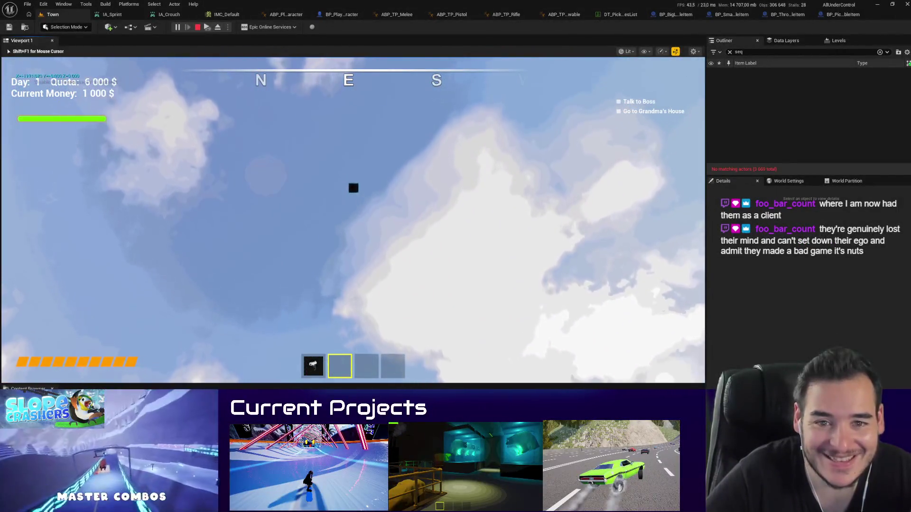
key(f)
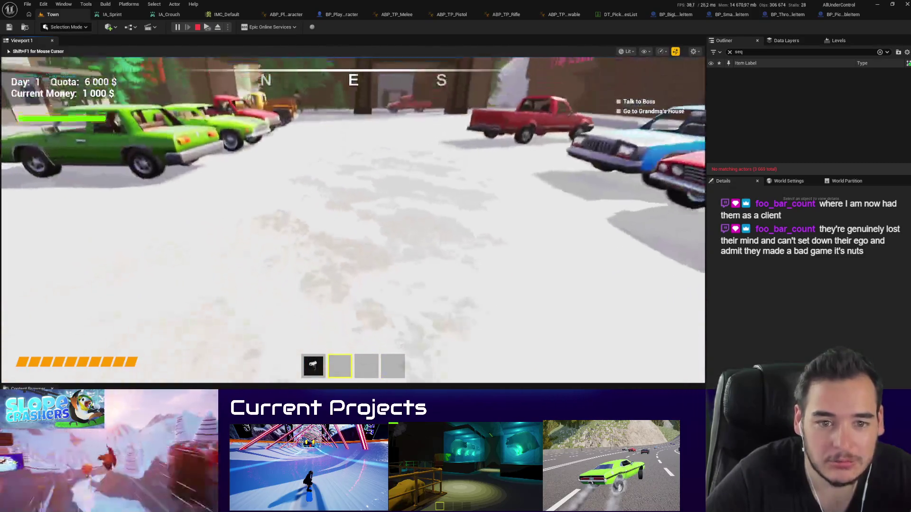
Step: Walk around the shop front, fire a shot toward the bar, and stop the session
key(w)
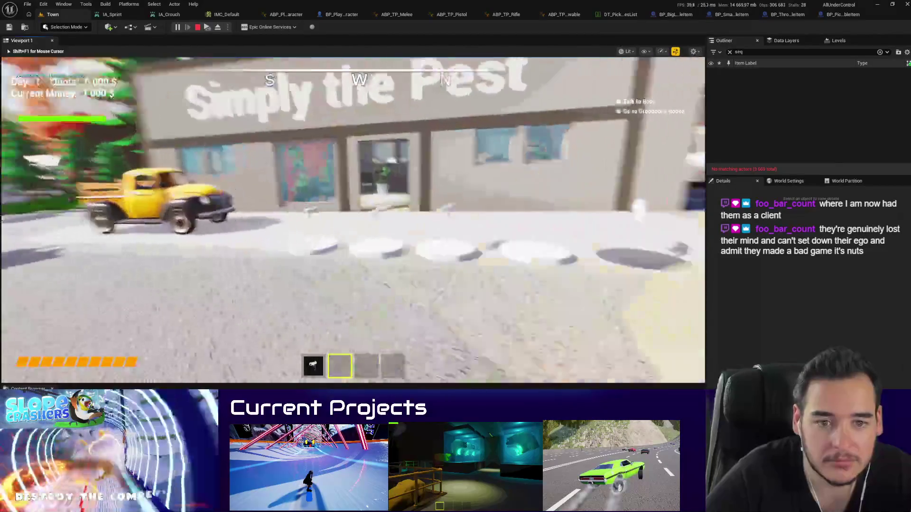
key(s)
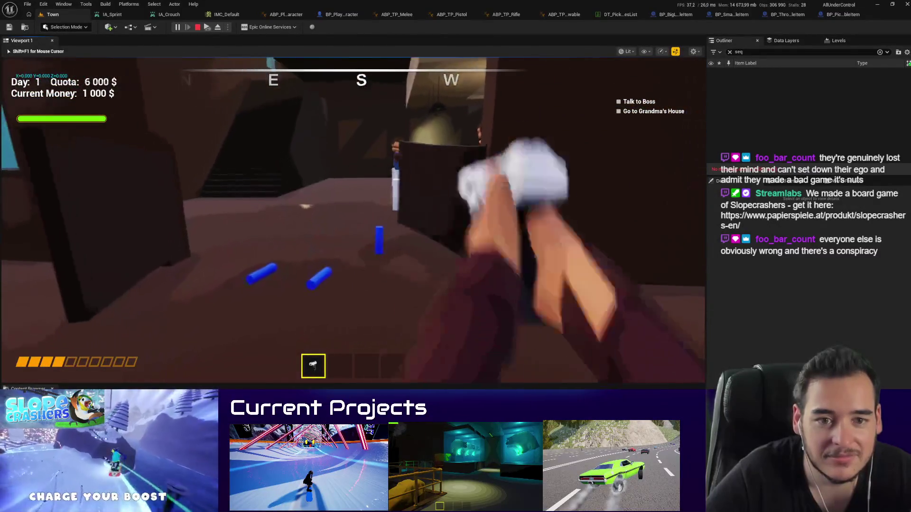
click(353, 221)
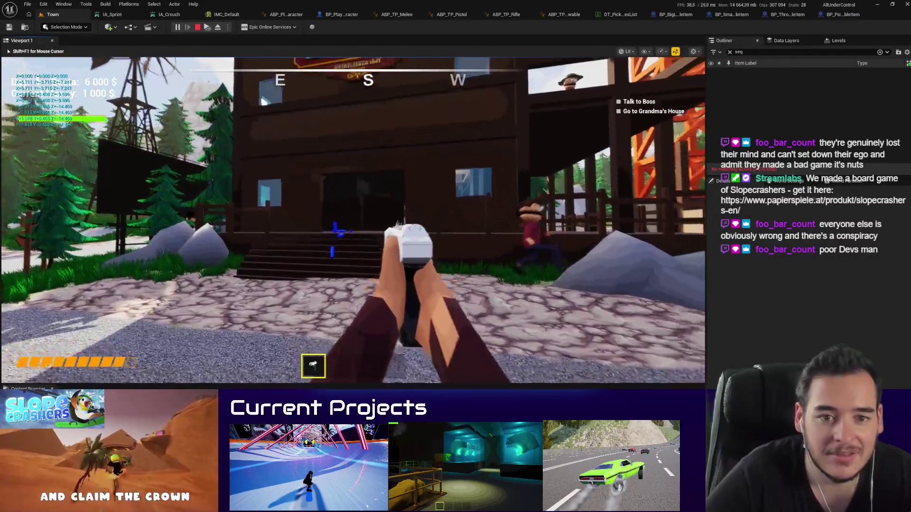
key(Escape)
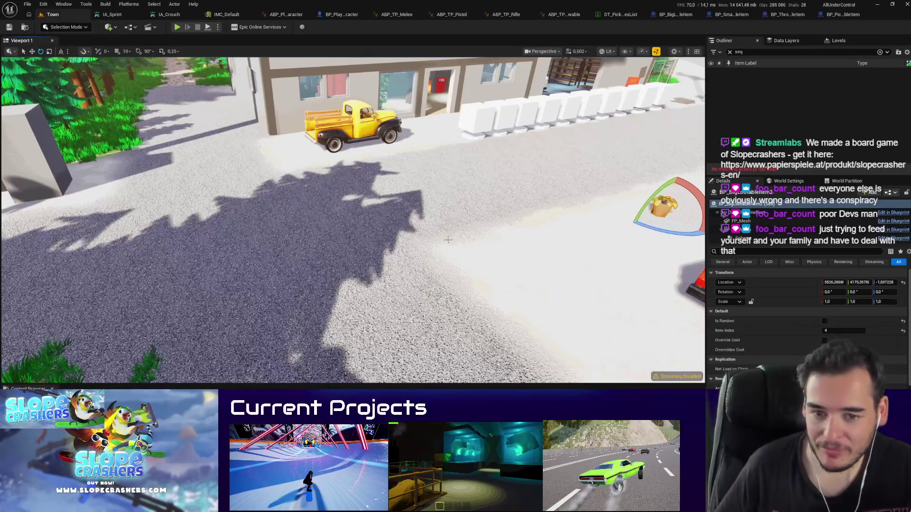
Step: Fly to the loot, start play, launch it high, catch it, then toss it a short way
mouse_move(448, 240)
mouse_down()
mouse_move(472, 223)
mouse_move(429, 286)
mouse_up()
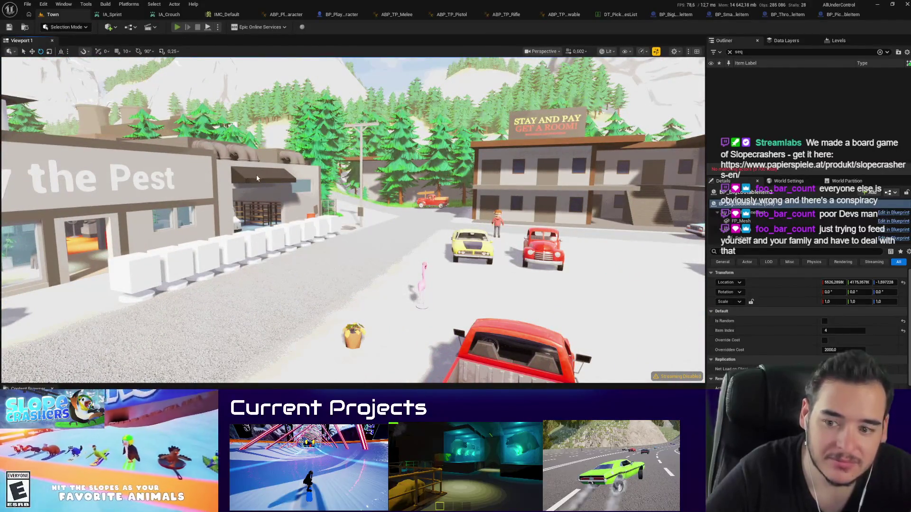
key(alt+p)
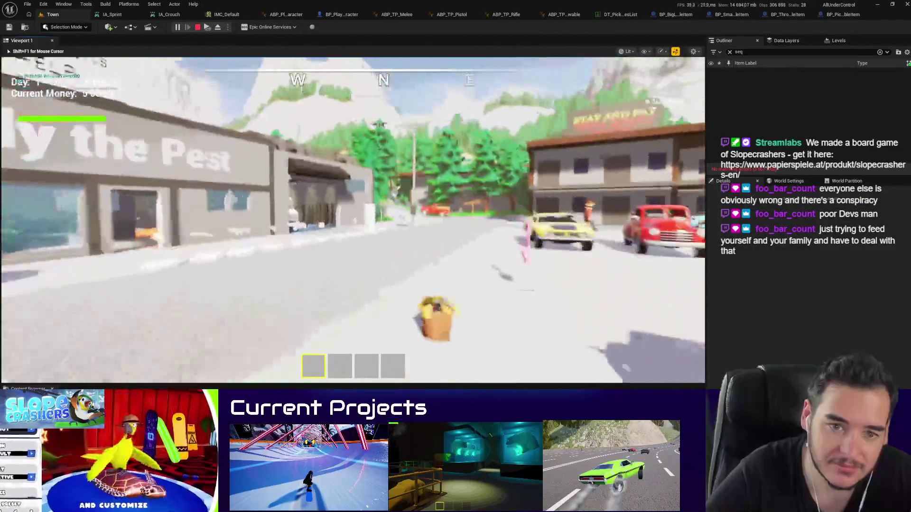
key(g)
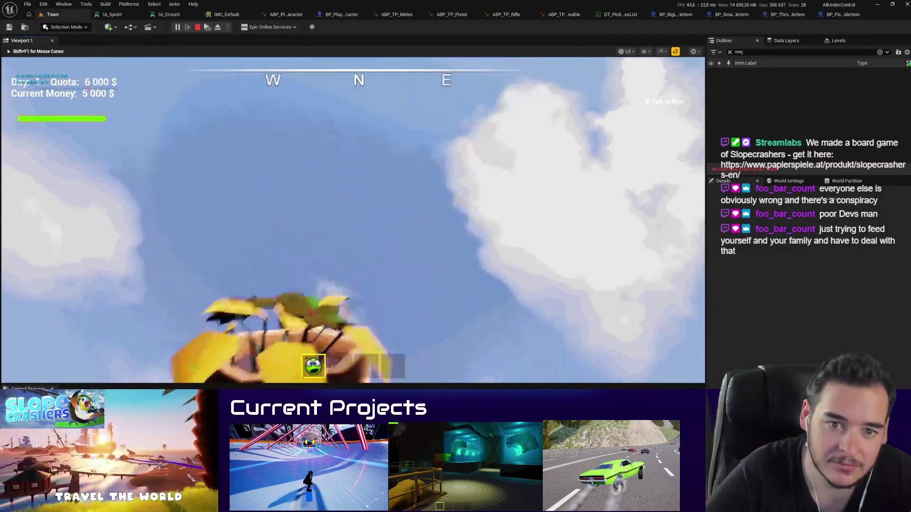
key(g)
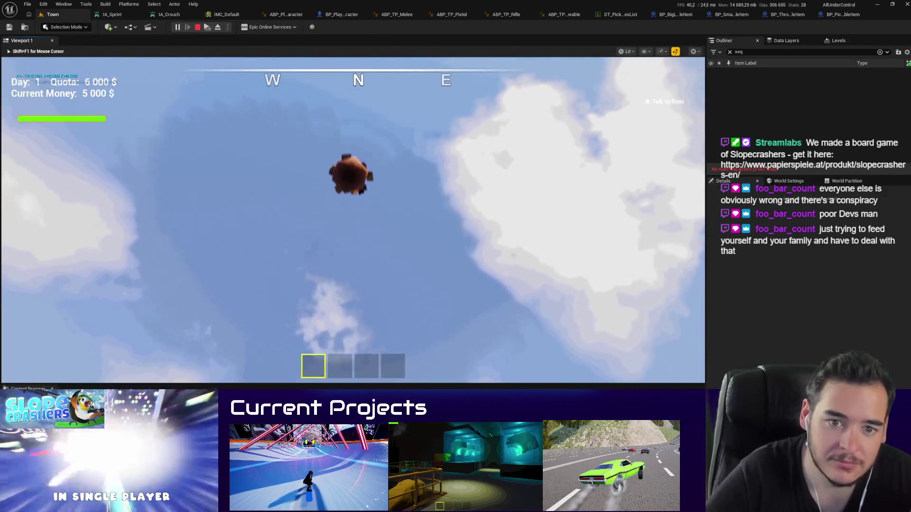
key(f)
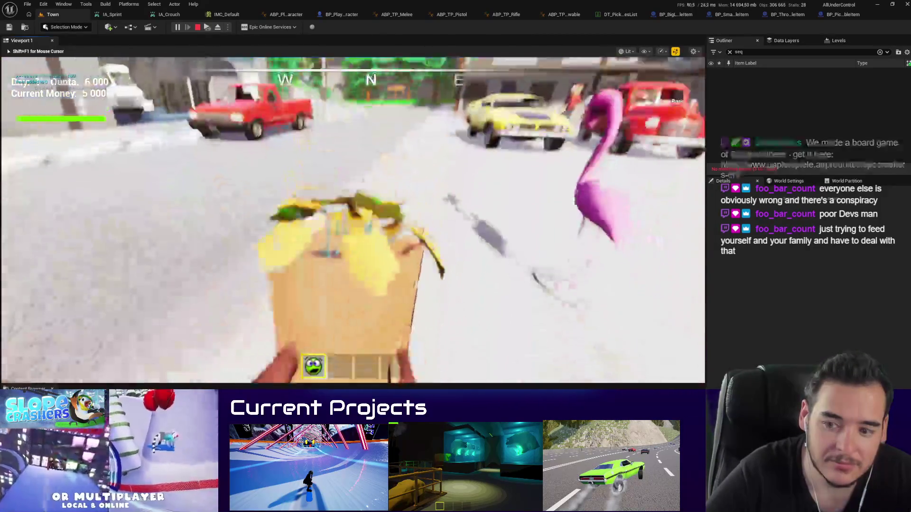
key(g)
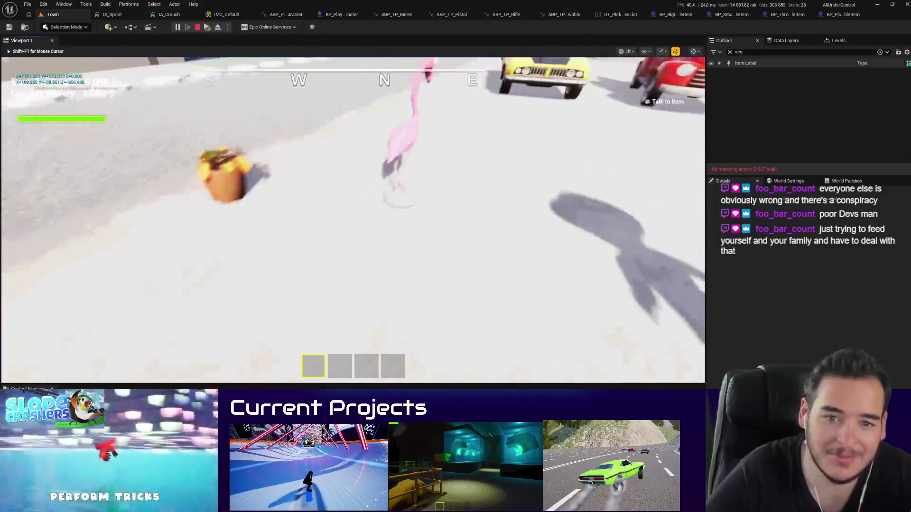
Step: Roam past the garage and liquor store, knock down the red-shirted townsperson, then stop
key(w)
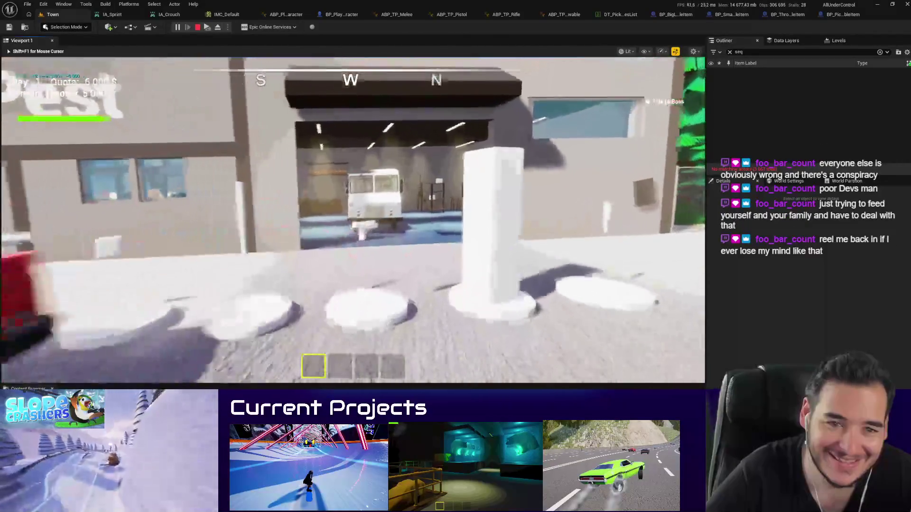
key(w)
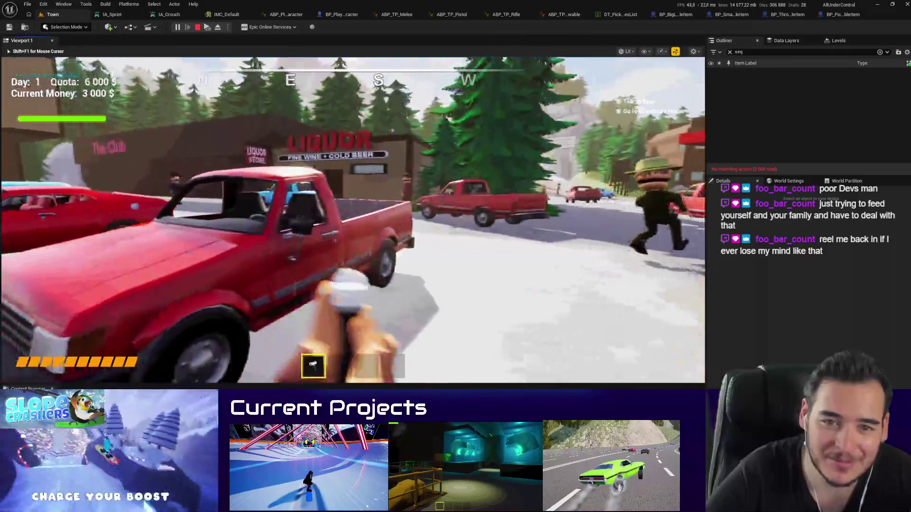
key(w)
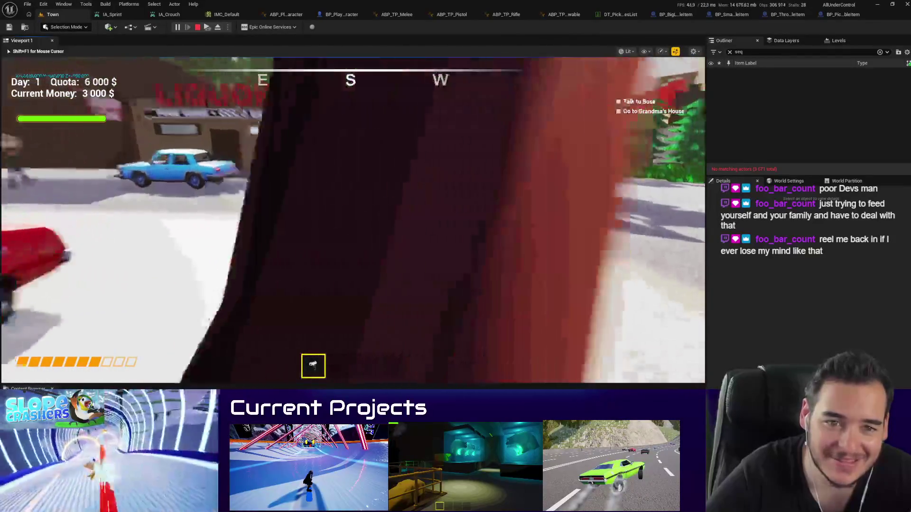
key(s)
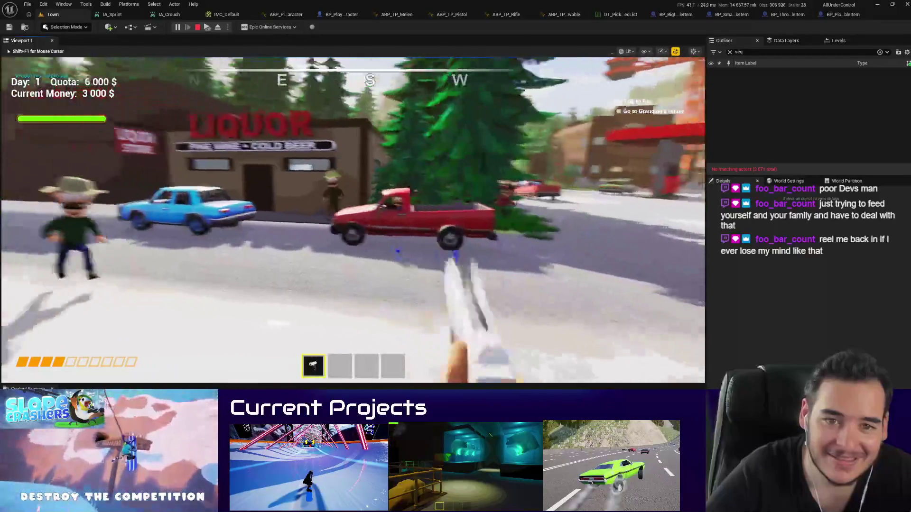
key(shift+w)
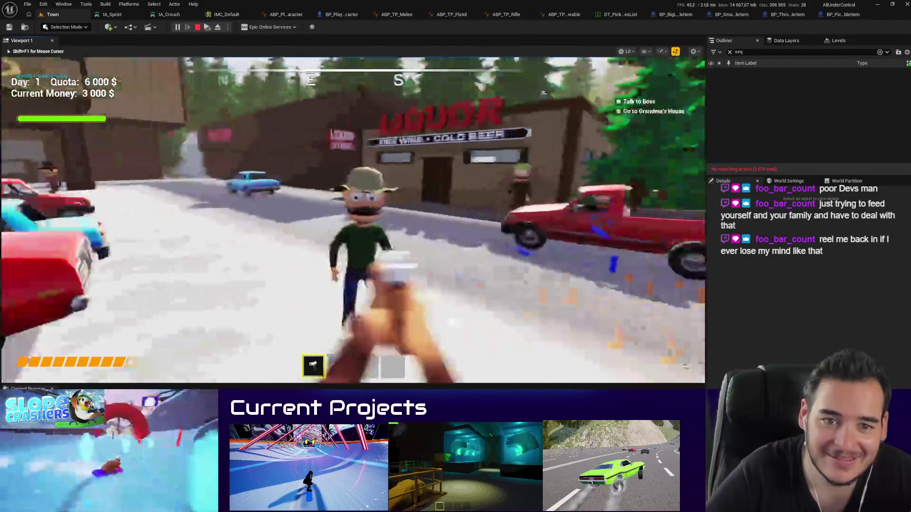
key(shift+w)
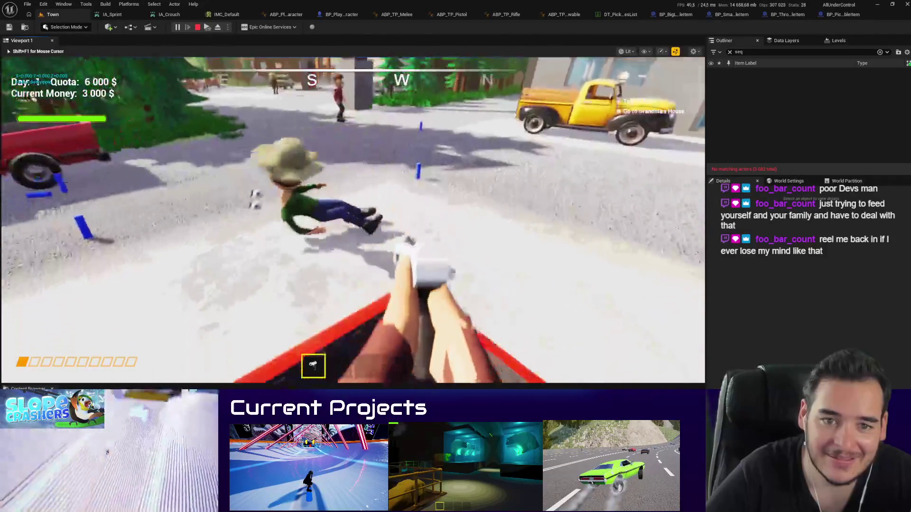
key(w)
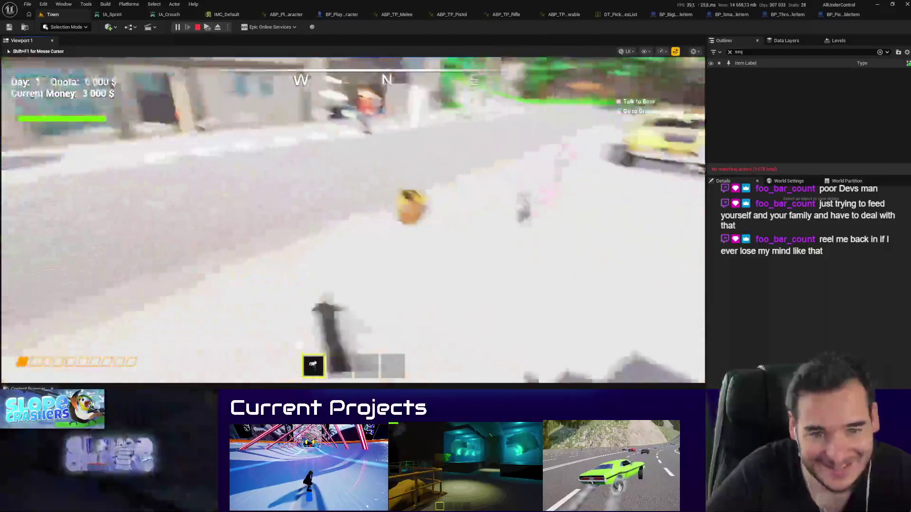
key(shift+w)
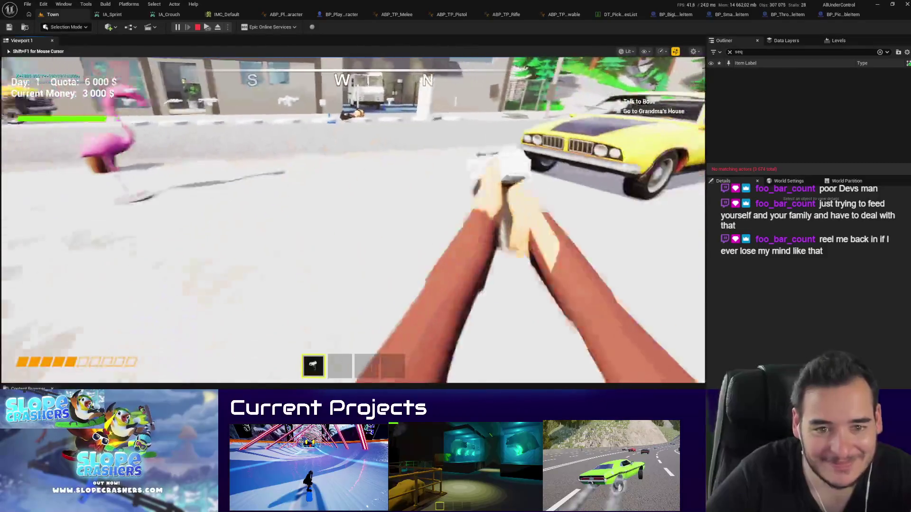
key(Escape)
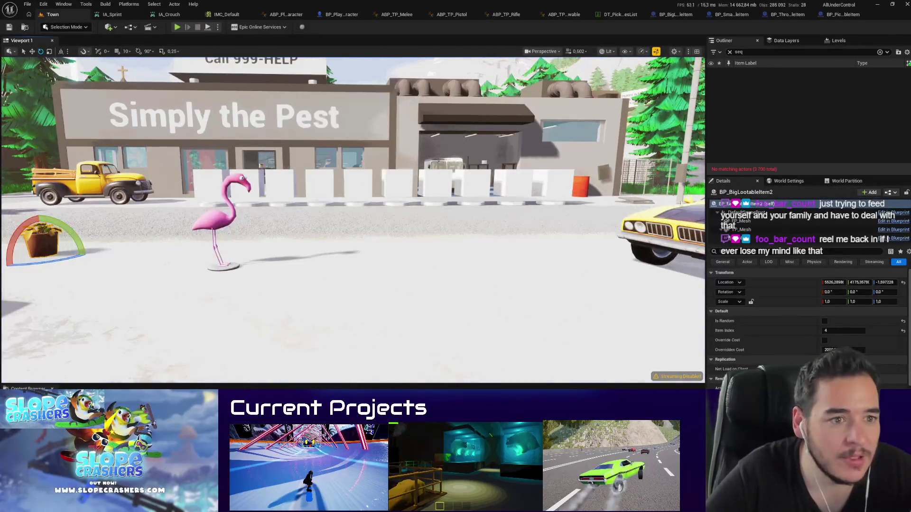
Step: Close the extra item blueprint and data table tabs
scroll(498, 224, down, 3)
scroll(498, 224, up, 6)
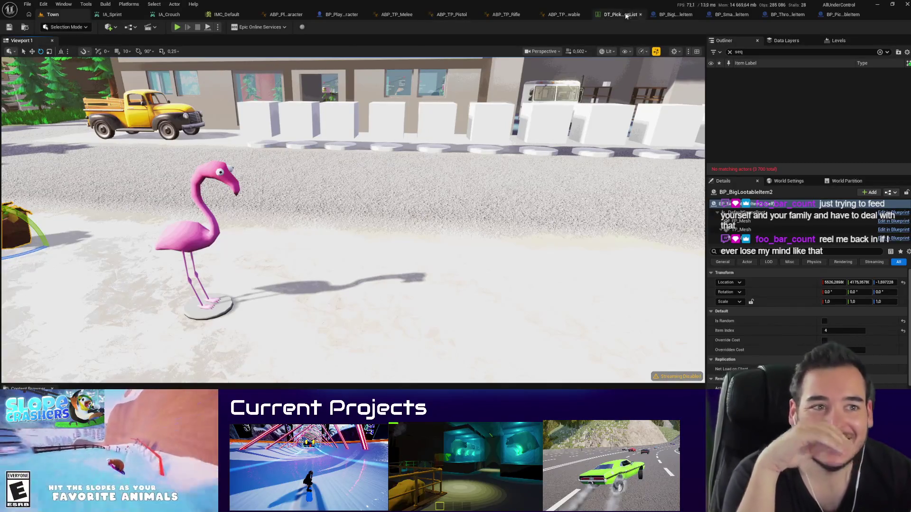
middle_click(674, 16)
middle_click(679, 16)
middle_click(712, 16)
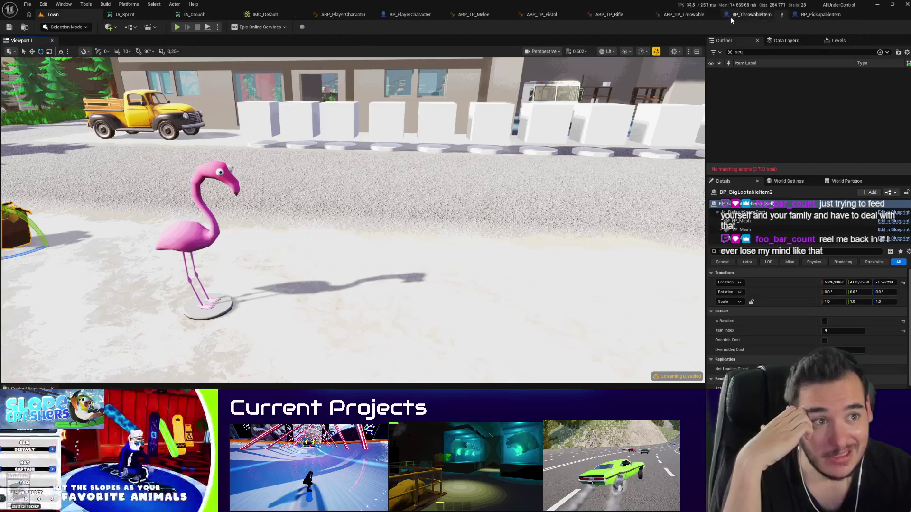
middle_click(733, 15)
middle_click(791, 16)
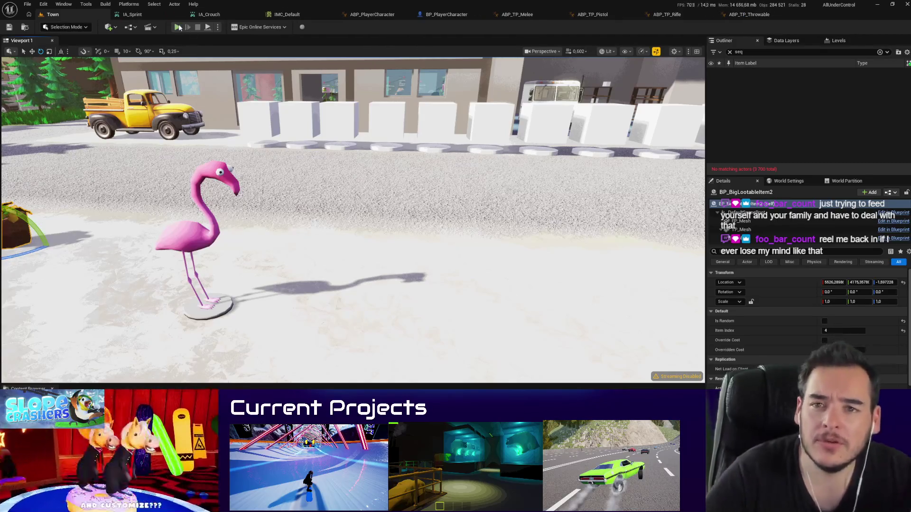
Step: Start a play test, pick up and set down the flamingo, then throw the potted plant
key(alt+p)
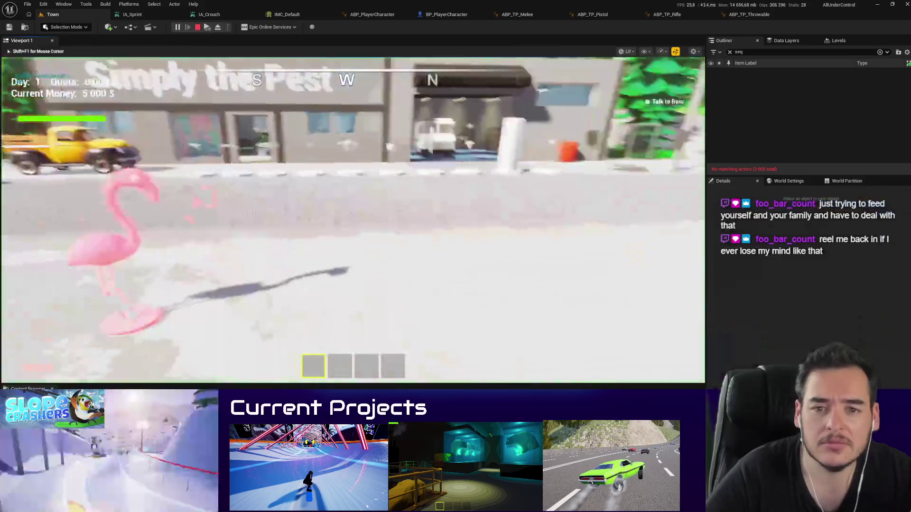
key(e)
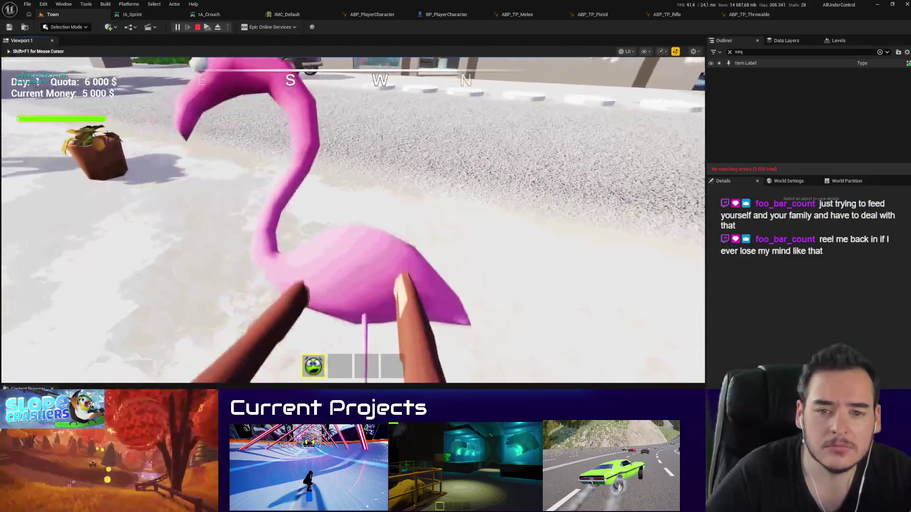
key(e)
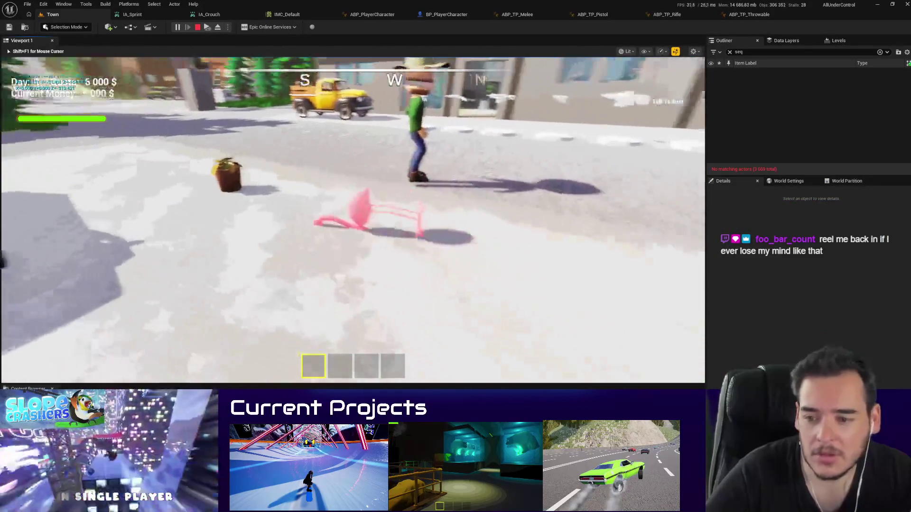
key(w)
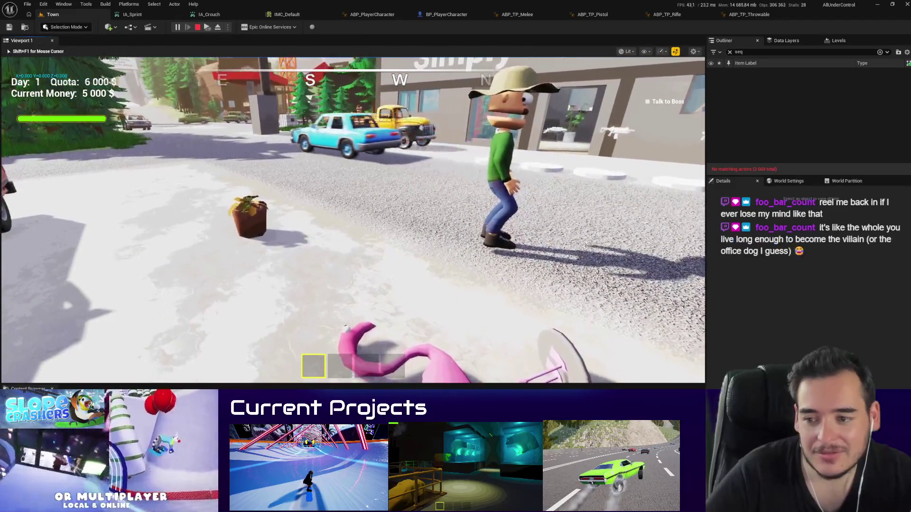
key(w)
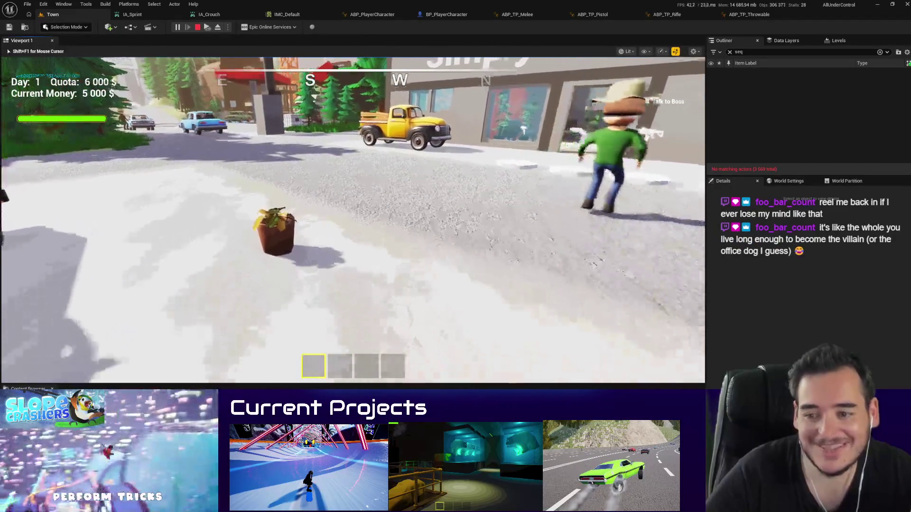
key(e)
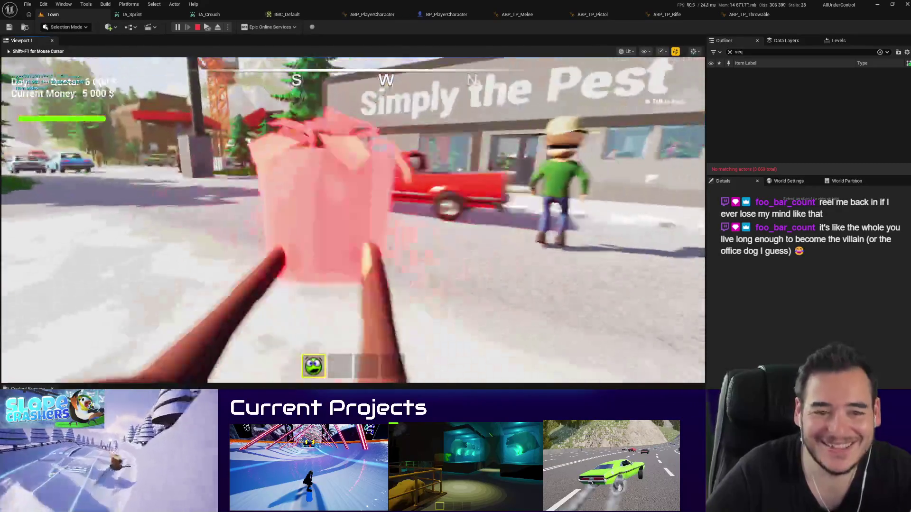
key(q)
Step: Throw the pink flamingo and the green item, then stop the play test
key(w)
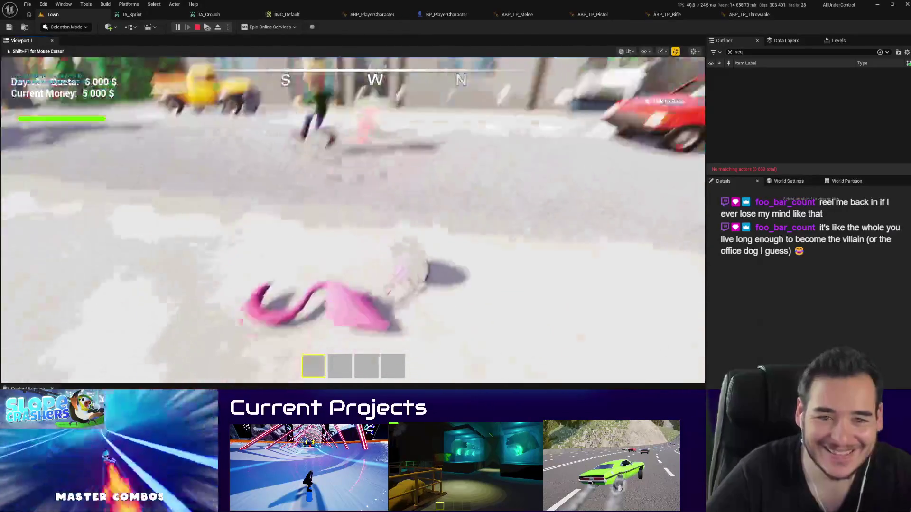
key(e)
key(q)
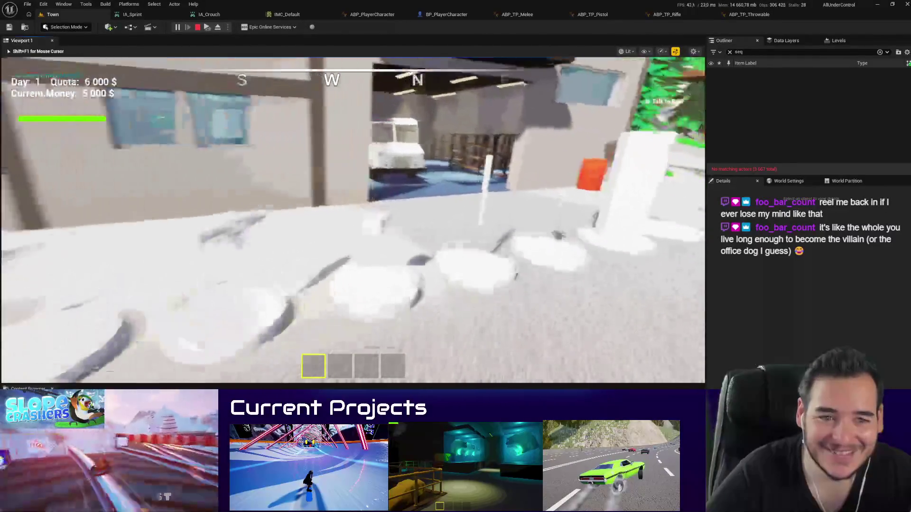
key(e)
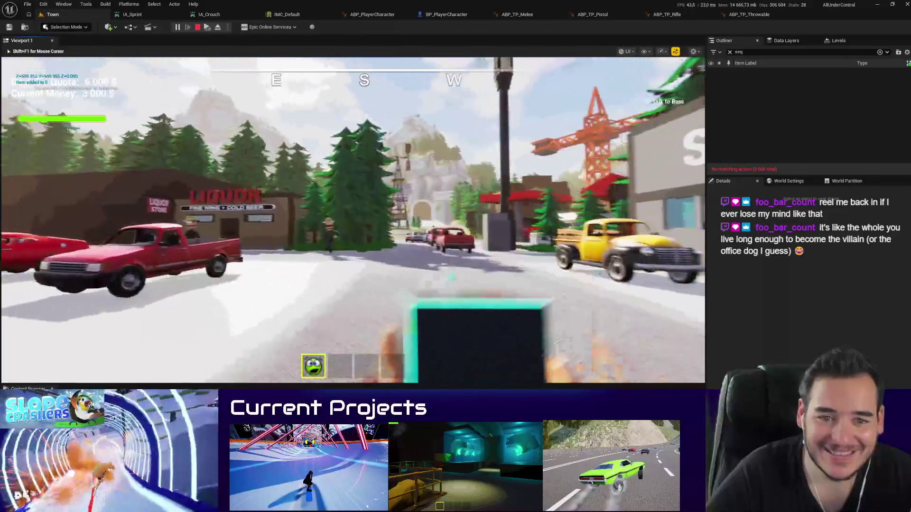
key(q)
key(Escape)
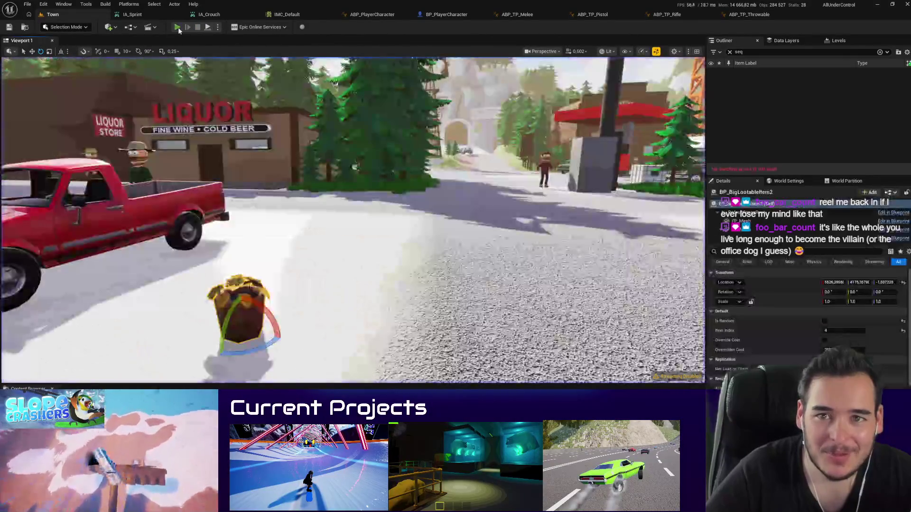
key(alt+p)
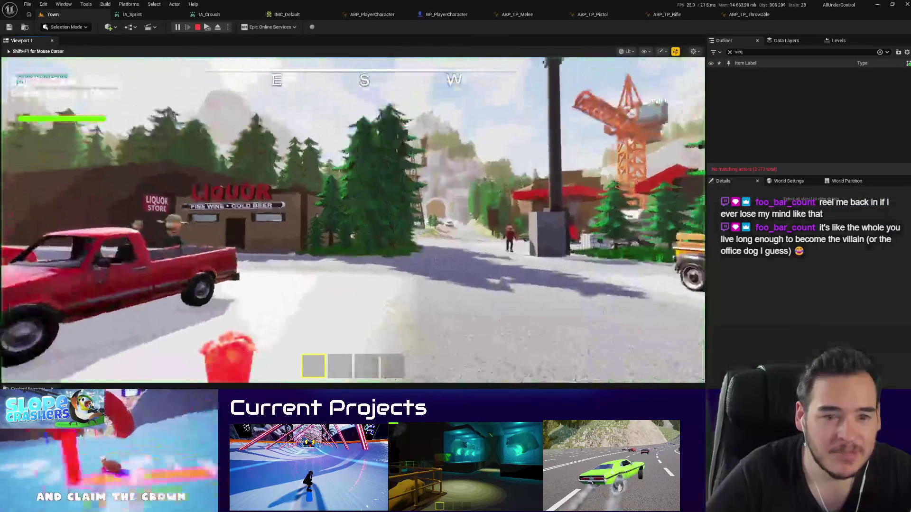
key(w)
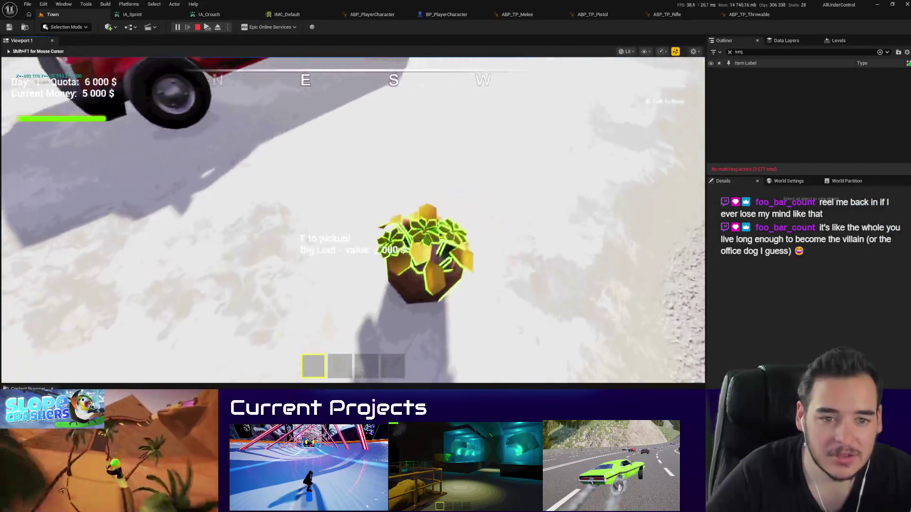
key(e)
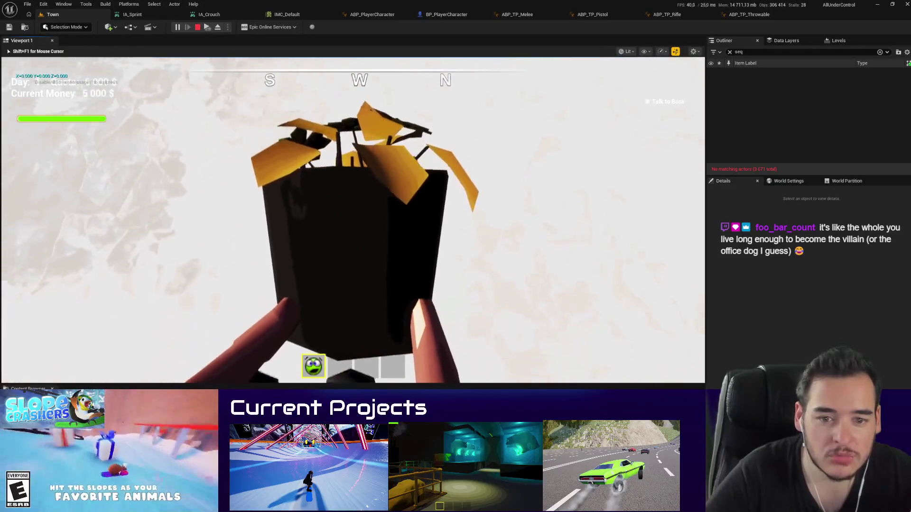
key(g)
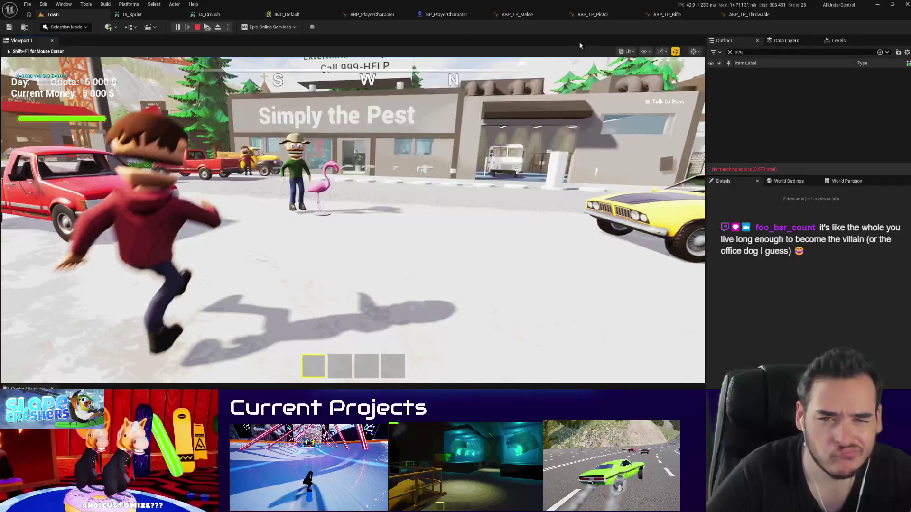
key(Escape)
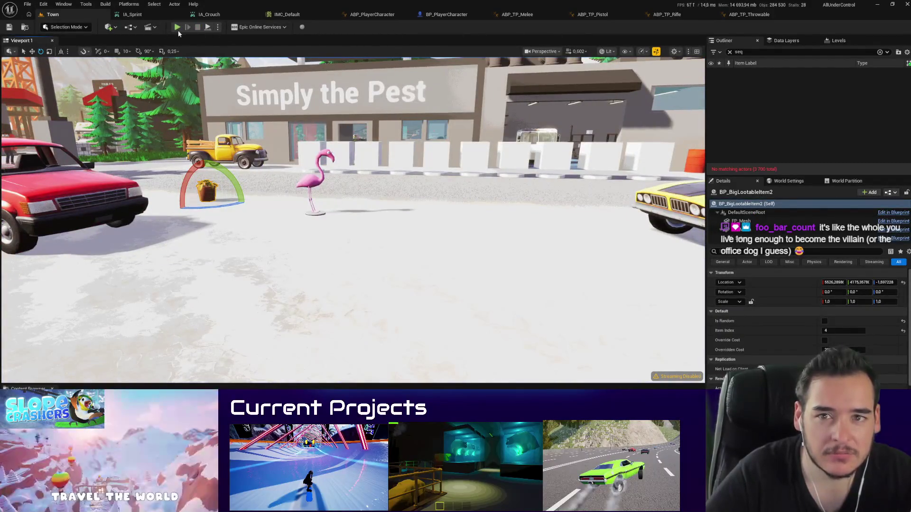
click(446, 15)
Step: Open BP_BaseballBat from the Content Browser in the full blueprint editor
click(166, 40)
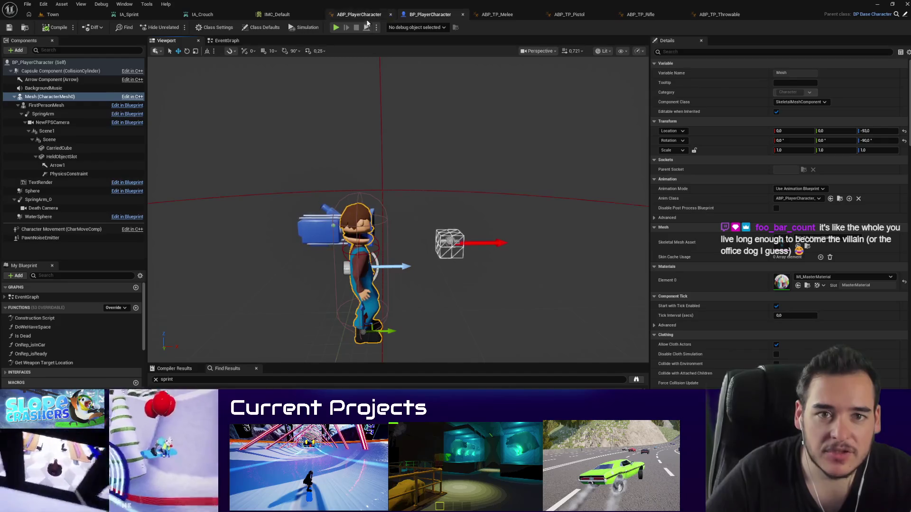
click(63, 18)
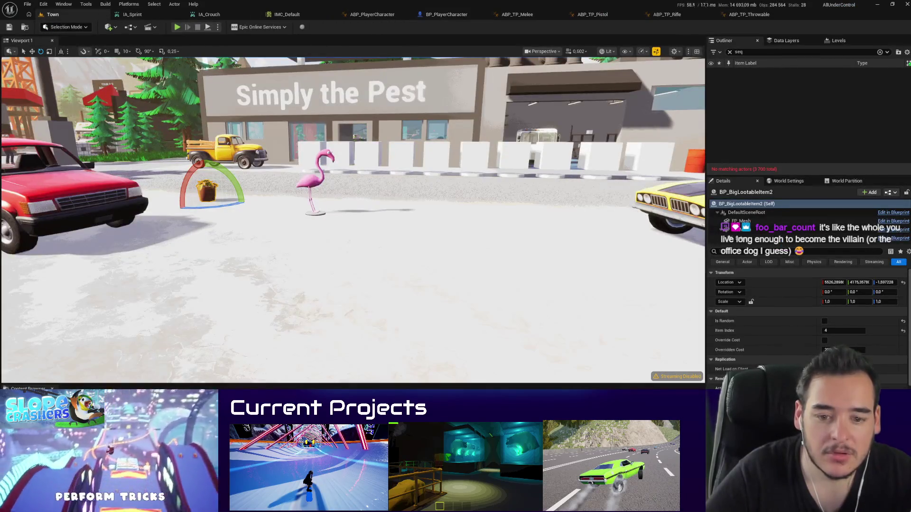
double_click(236, 393)
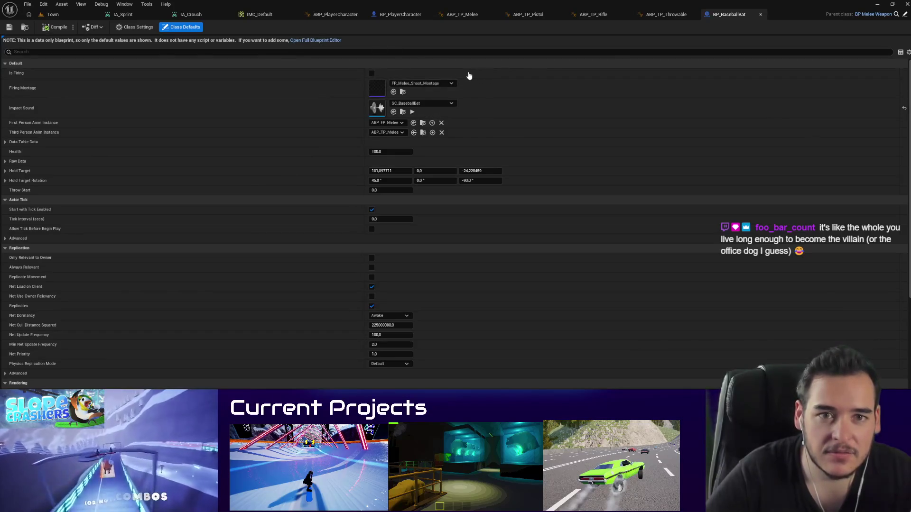
click(316, 40)
click(64, 13)
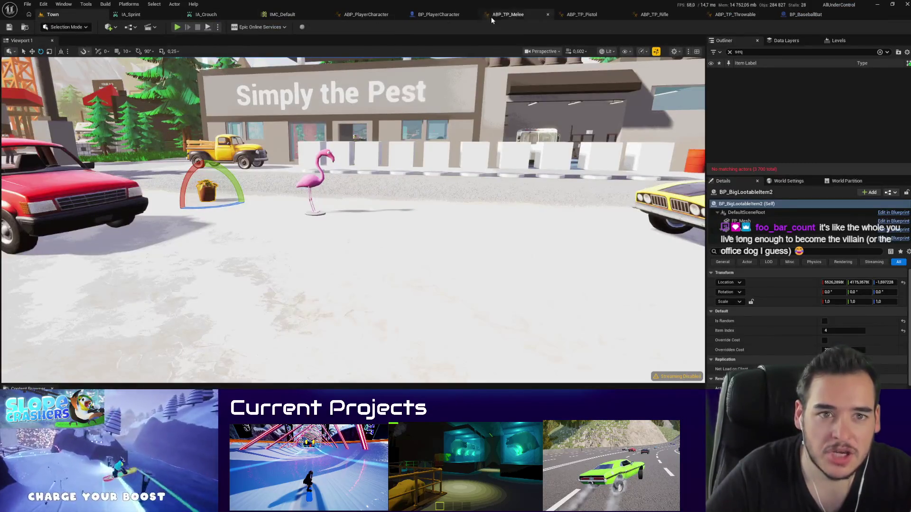
Step: In BP_PlayerCharacter, filter the FirstPersonMesh details by 'first' to show First Person Primitive Type
click(453, 16)
click(48, 105)
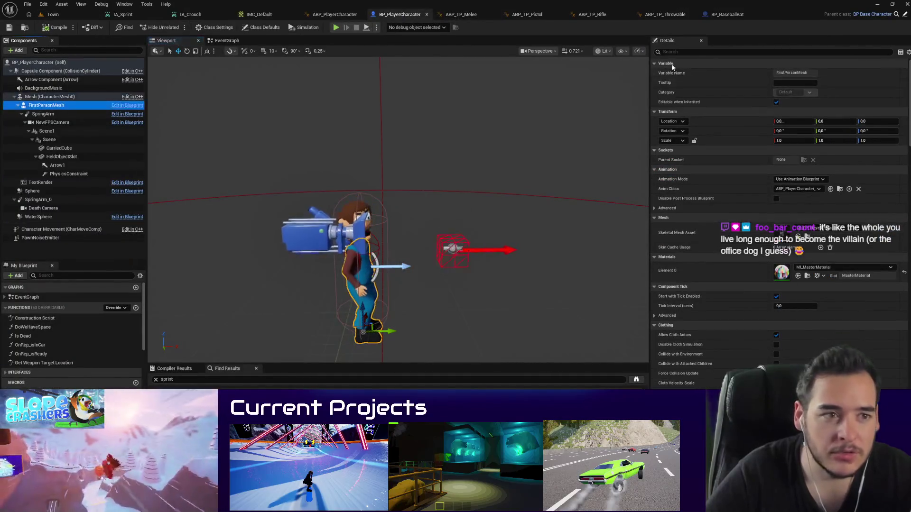
click(667, 51)
text(first)
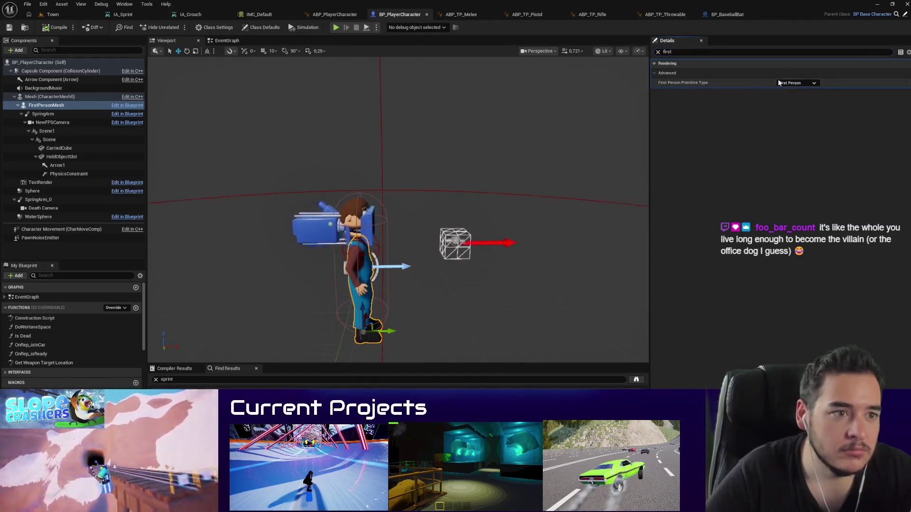
mouse_move(666, 83)
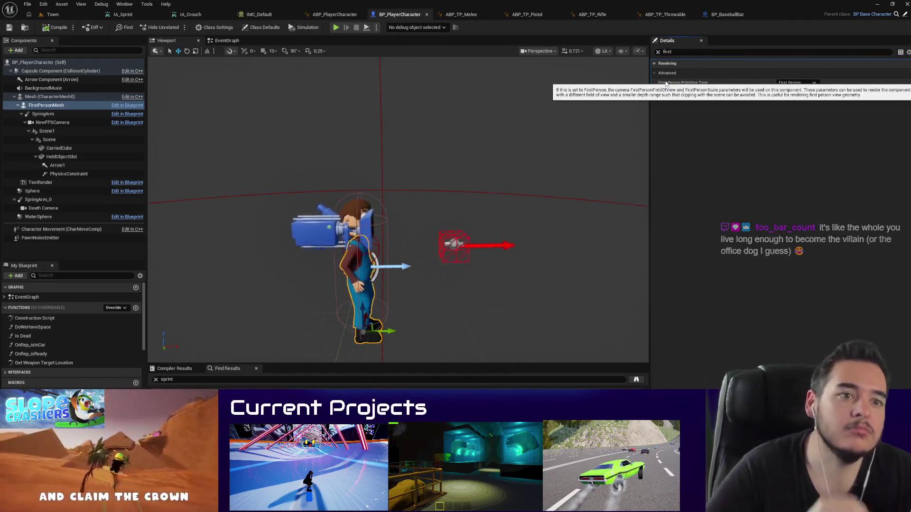
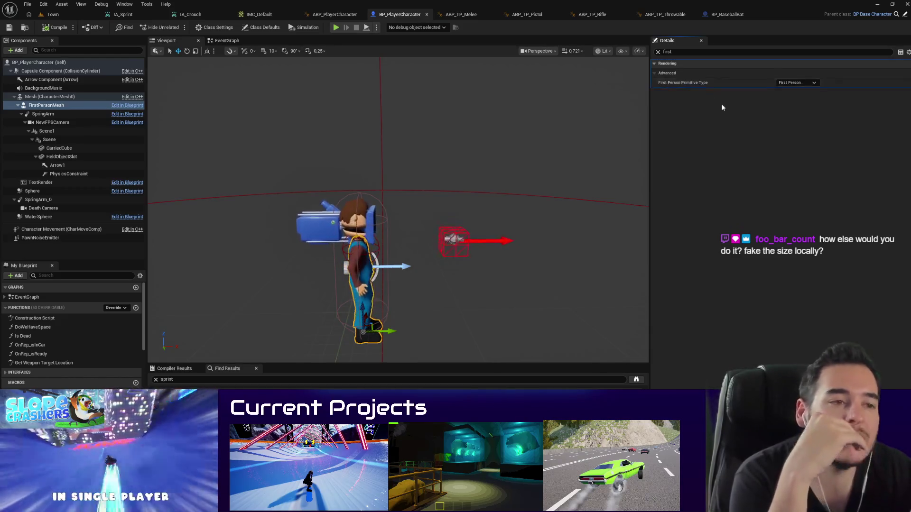
Step: Set the player's FirstPersonMesh First Person Primitive Type to None
click(804, 82)
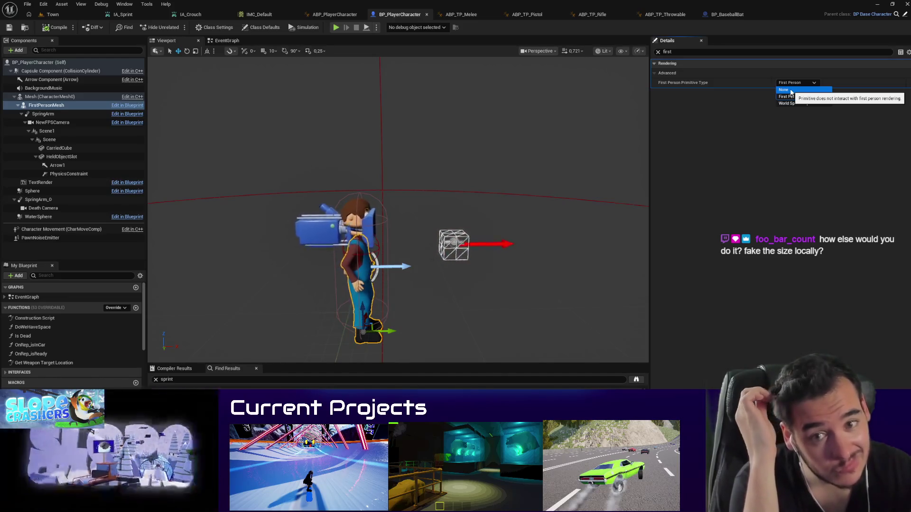
click(791, 90)
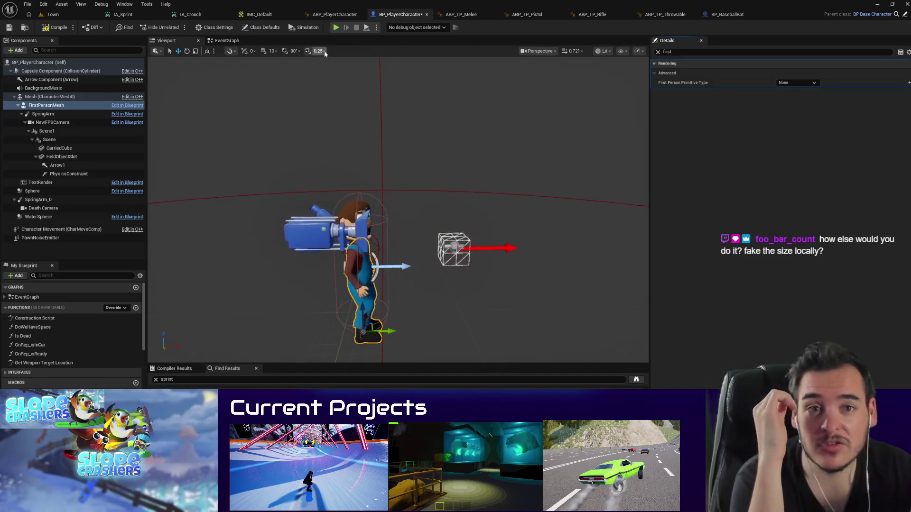
click(721, 15)
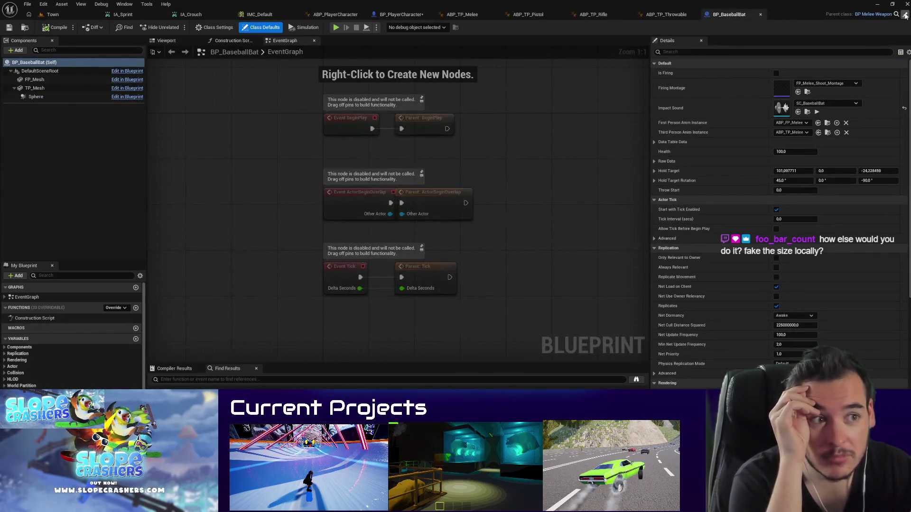
Step: In BP_PickupableItem, set FP_Mesh's First Person Primitive Type to None and return to Town
click(905, 14)
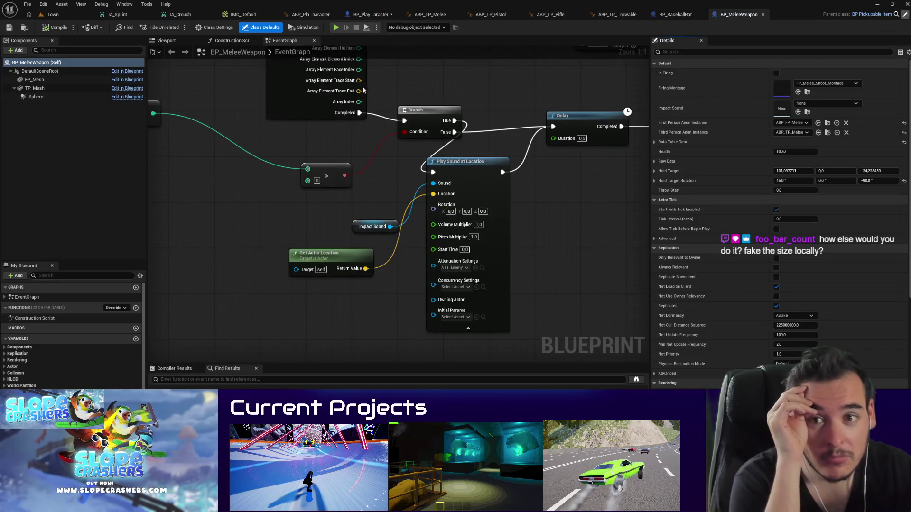
click(47, 80)
scroll(757, 338, down, 5)
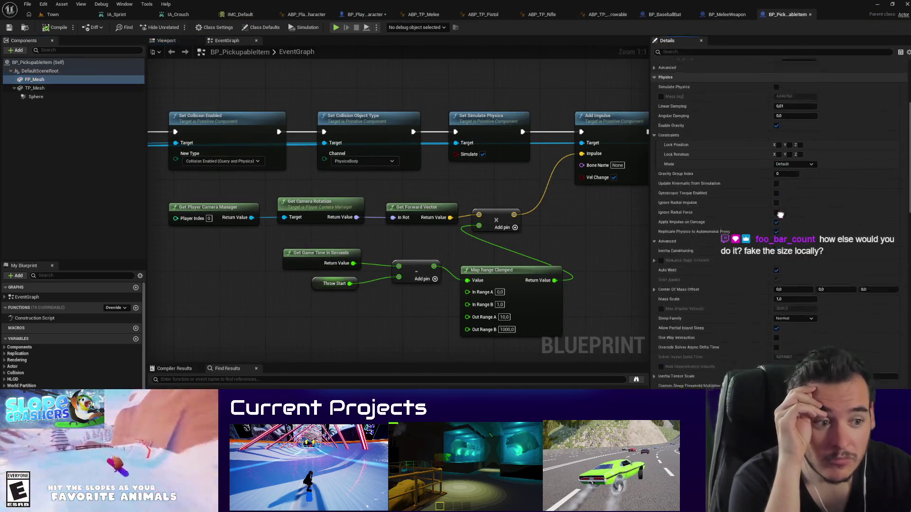
click(715, 52)
text(irst)
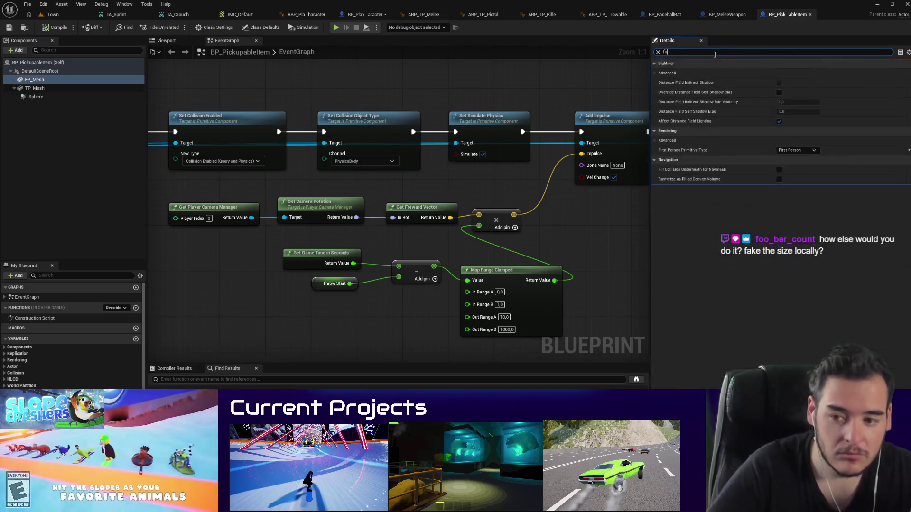
click(791, 83)
click(785, 90)
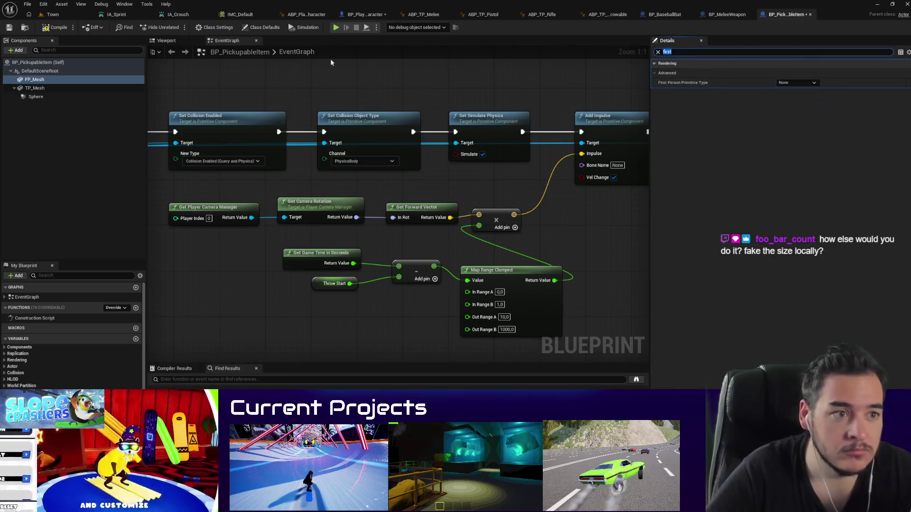
click(73, 18)
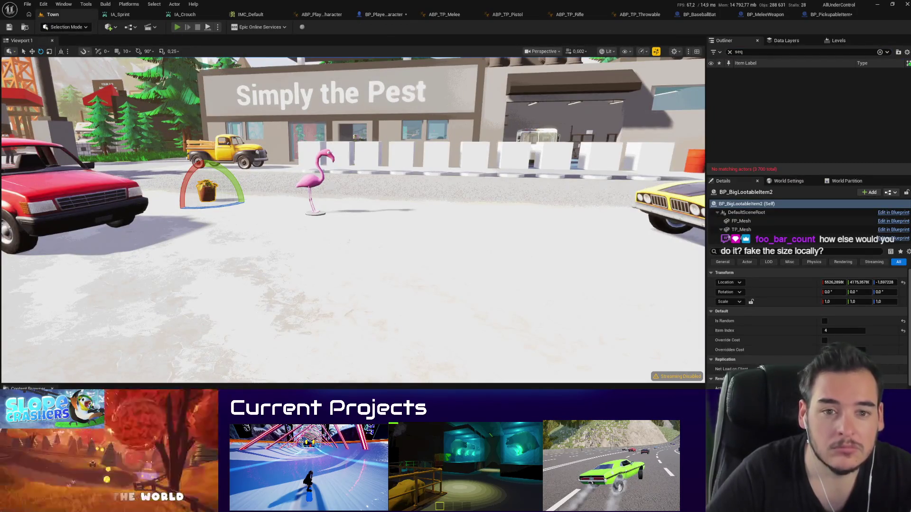
key(alt+p)
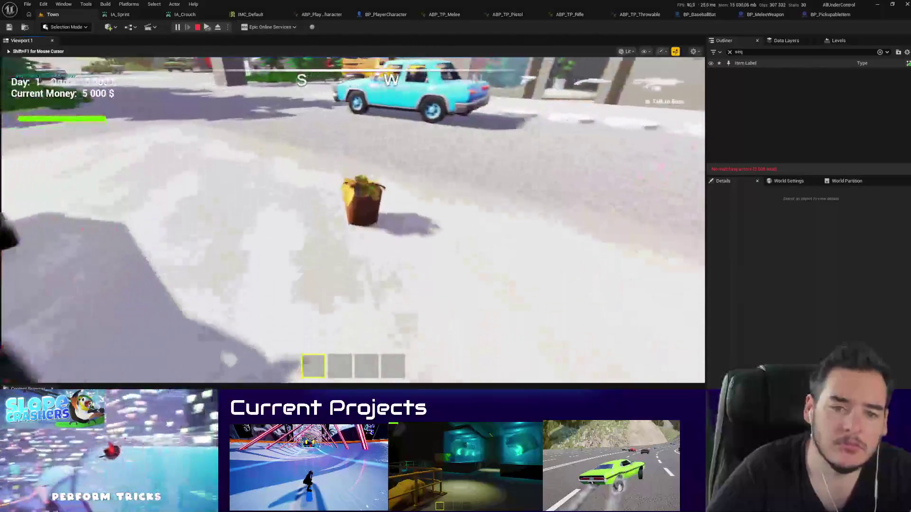
key(e)
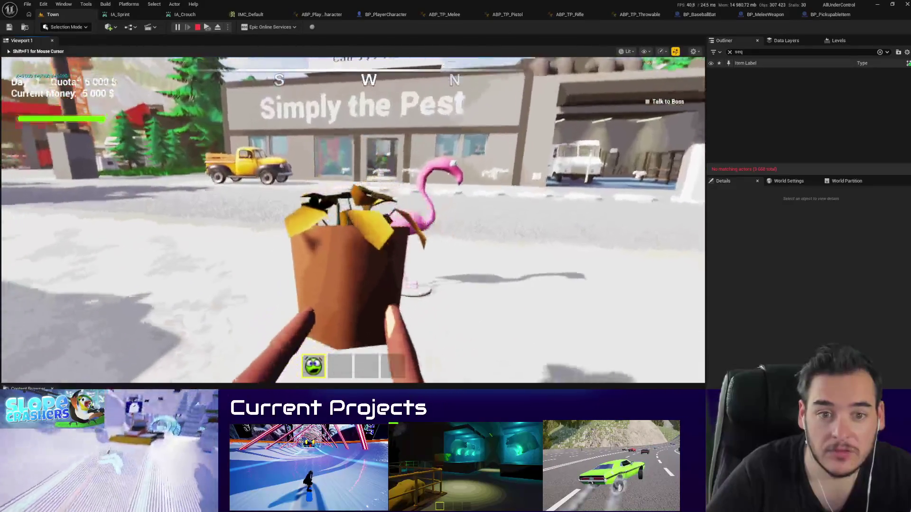
key(shift+F1)
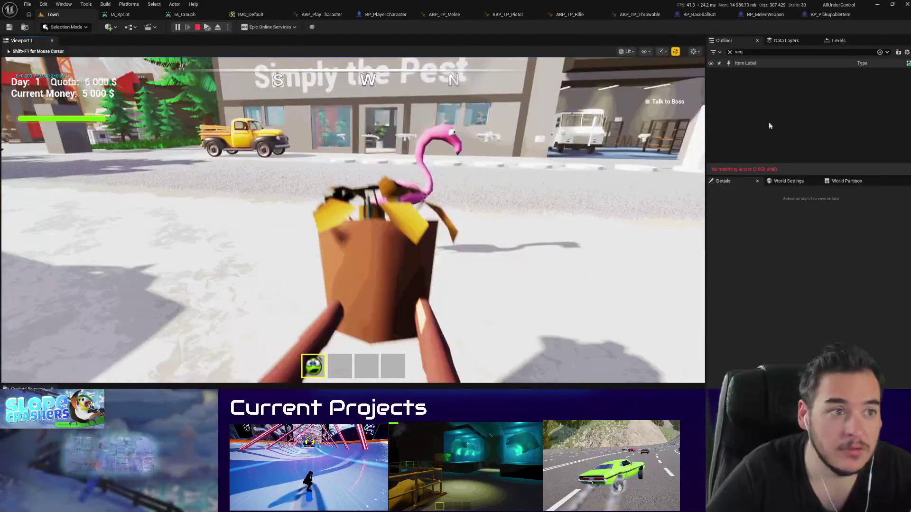
key(Escape)
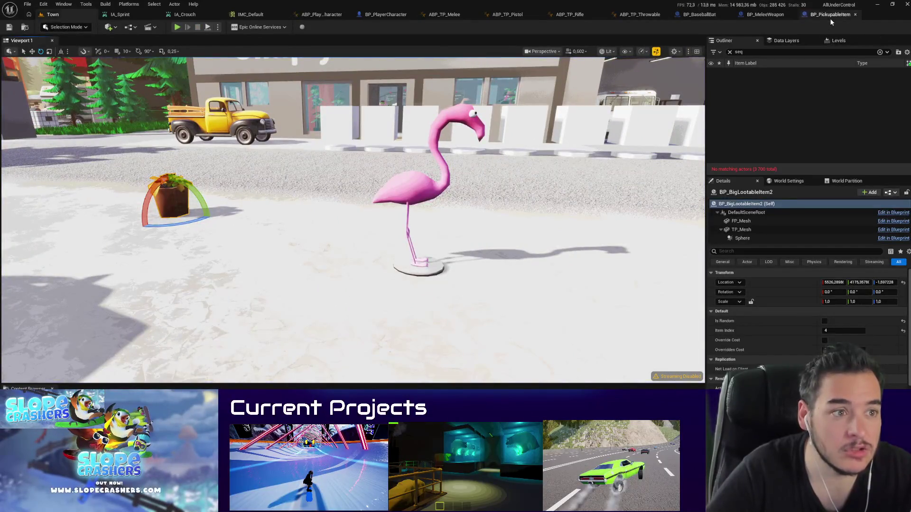
Step: Set First Person Primitive Type back to First Person on BP_PickupableItem and the player mesh
click(830, 14)
click(796, 83)
click(789, 96)
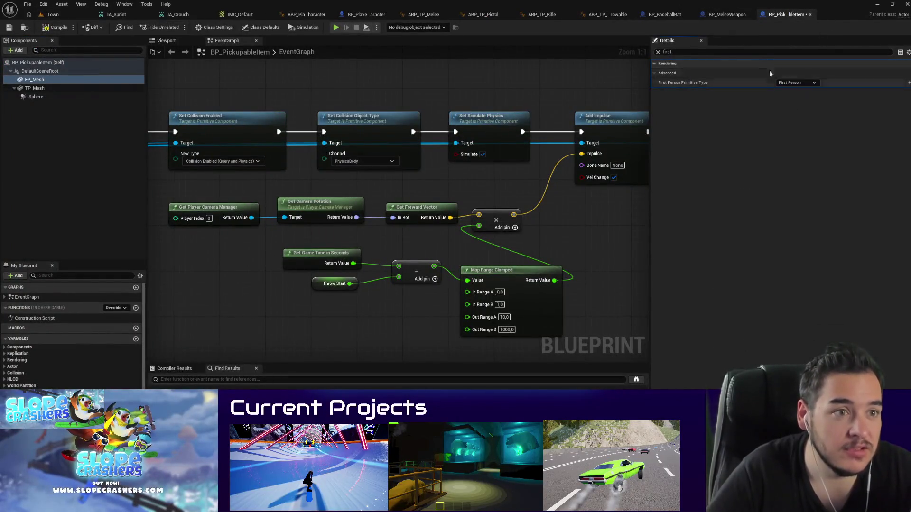
click(365, 14)
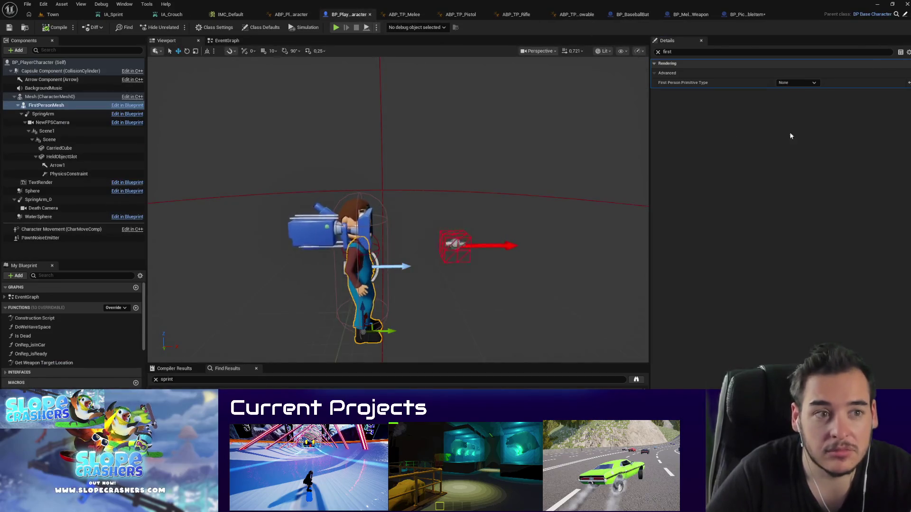
click(800, 83)
click(789, 96)
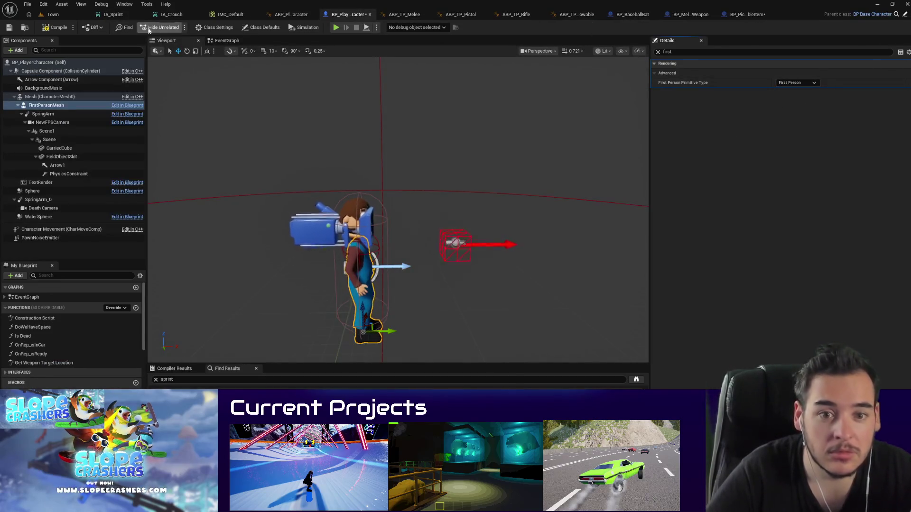
Step: Compile BP_PlayerCharacter, then run and stop a play test in Town
click(54, 29)
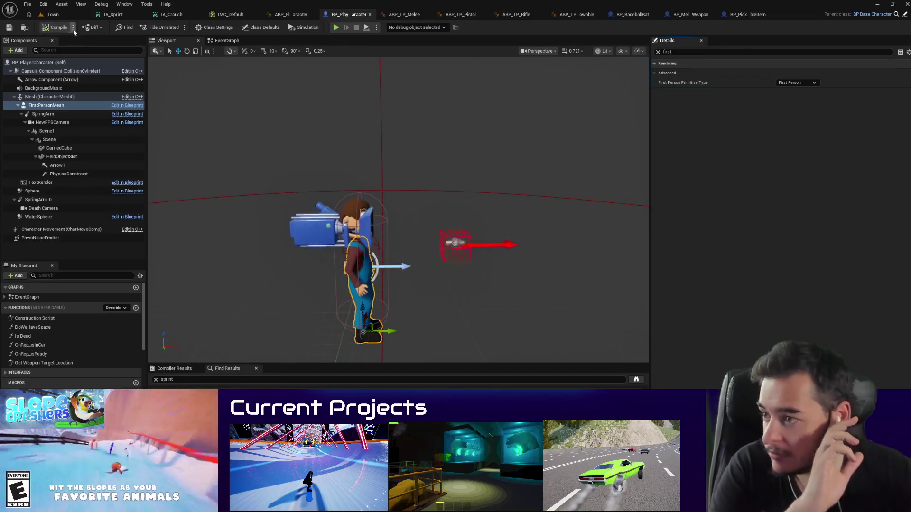
click(71, 15)
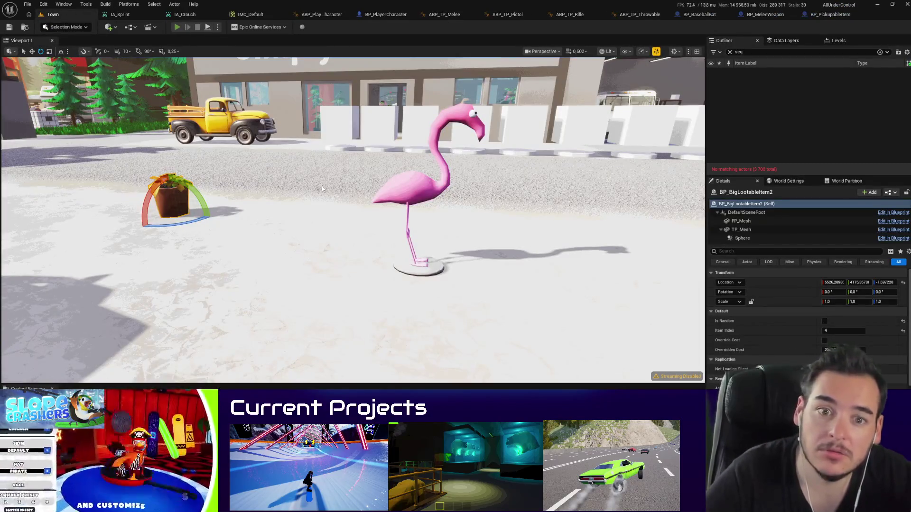
key(alt+p)
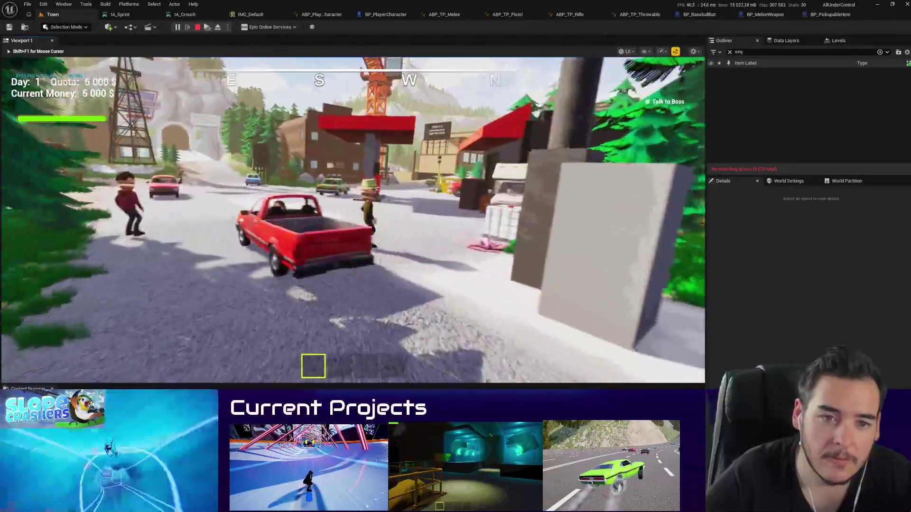
key(Escape)
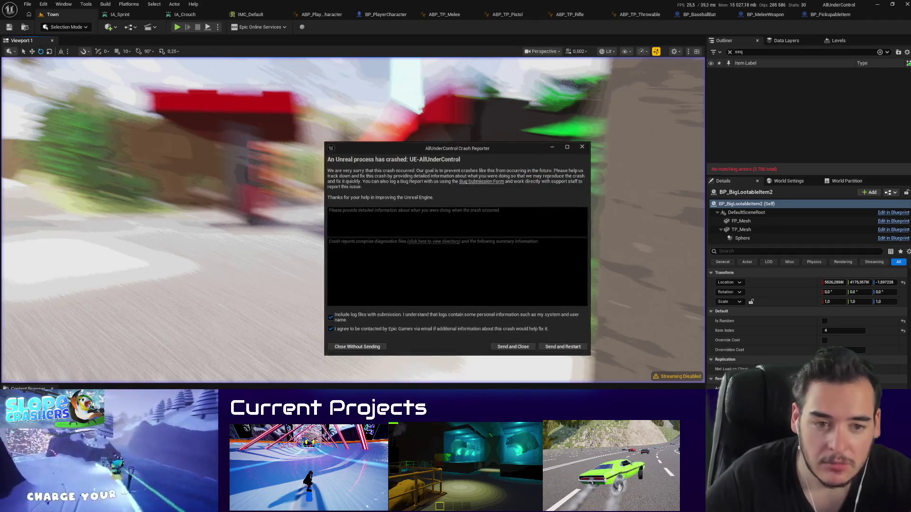
Step: Send the crash report, restart the editor, and skip restoring autosaved packages
click(572, 346)
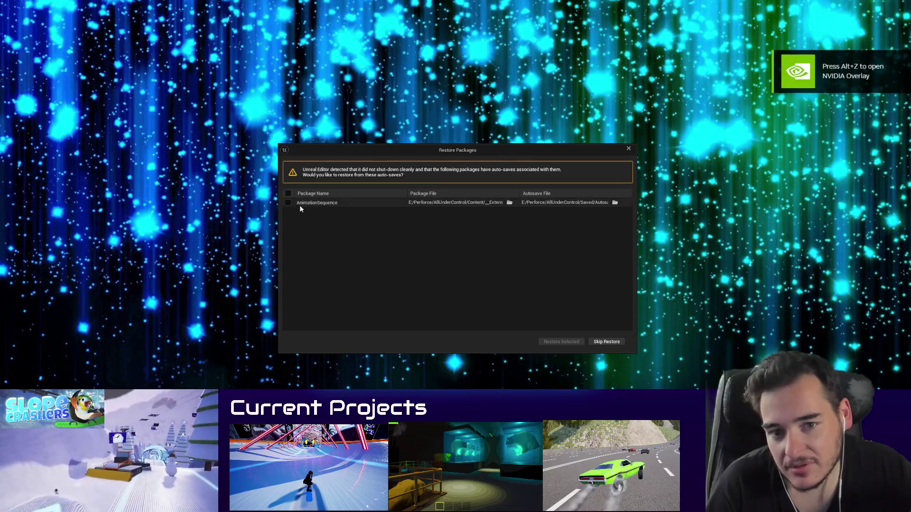
click(607, 342)
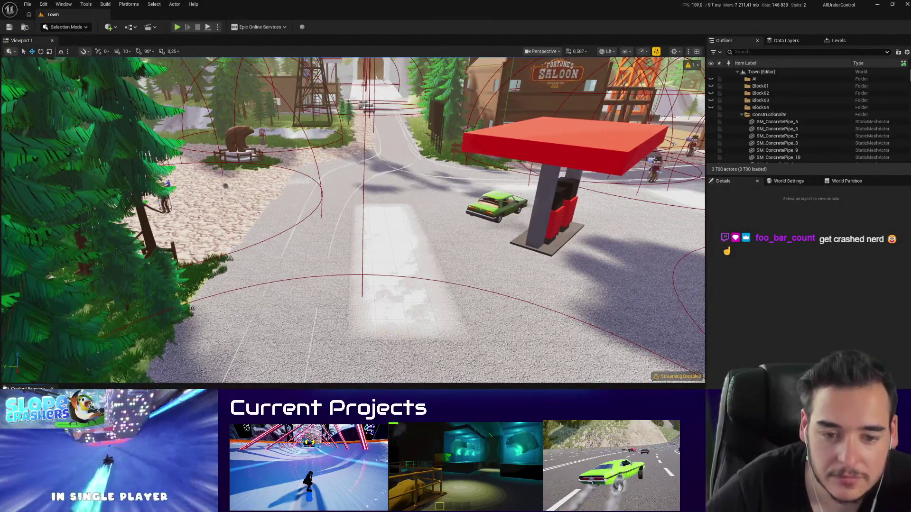
Step: Open the Job_Cottage level
text(c)
key(Escape)
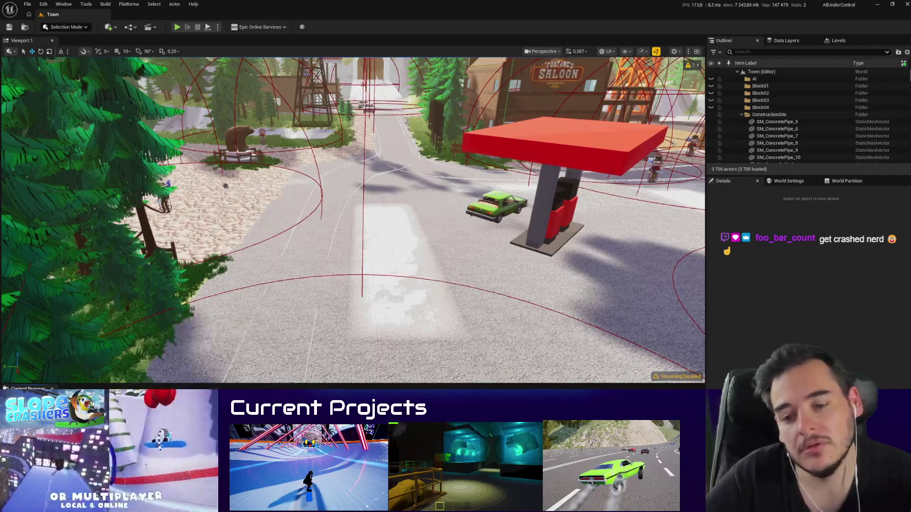
key(Return)
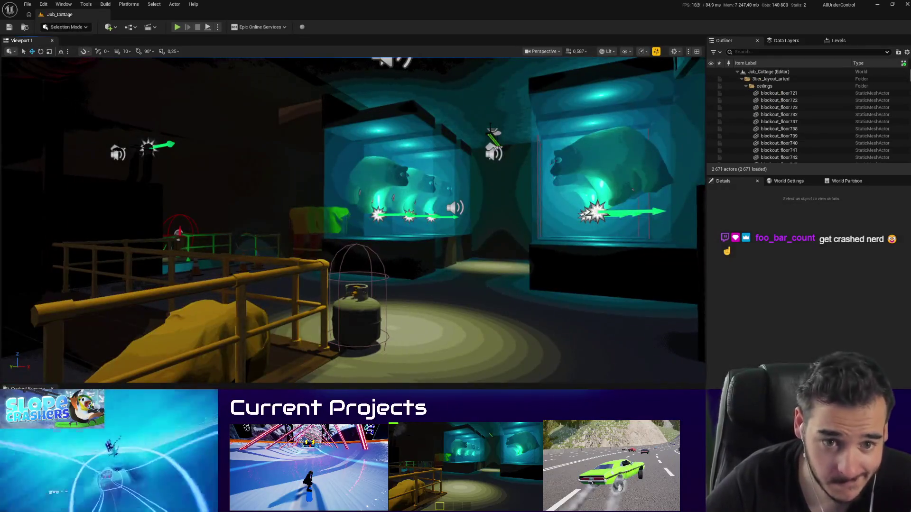
Step: Filter the Outliner for 'job', select BP_Job1 and edit its BP_Job blueprint
drag(631, 223, 591, 222)
click(744, 52)
text(job)
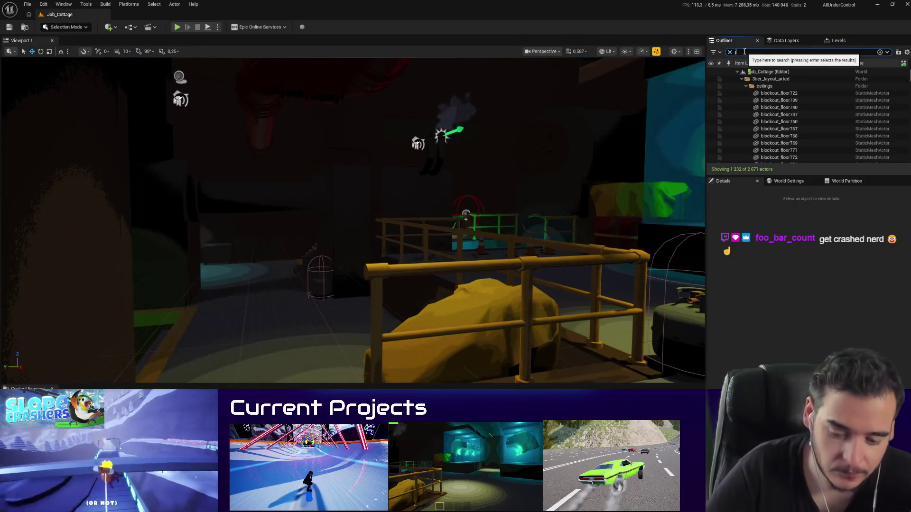
click(778, 79)
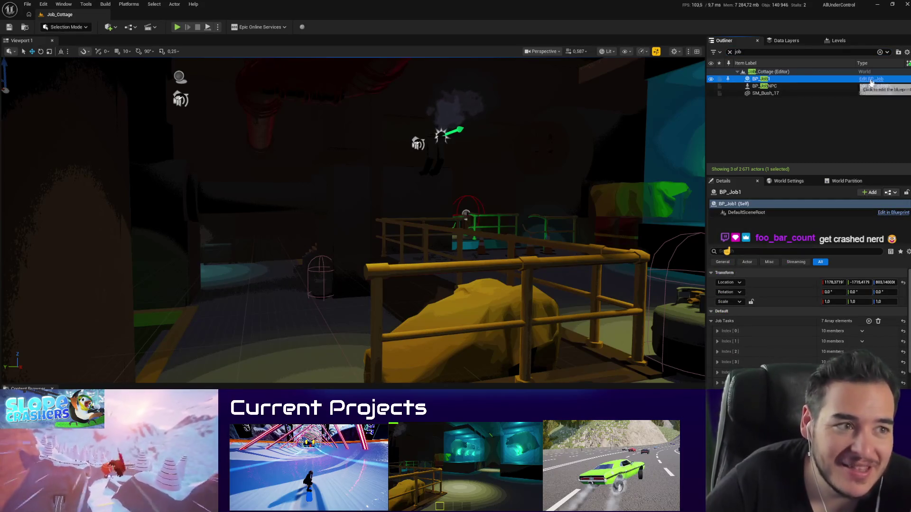
key(ctrl+e)
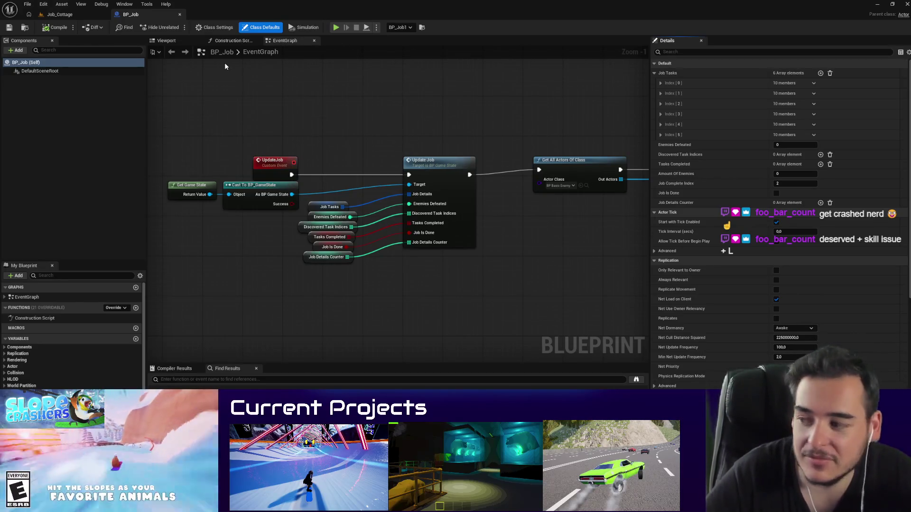
Step: Look over the BP_Job EventGraph and try saving, cancelling the checkout prompt
double_click(249, 55)
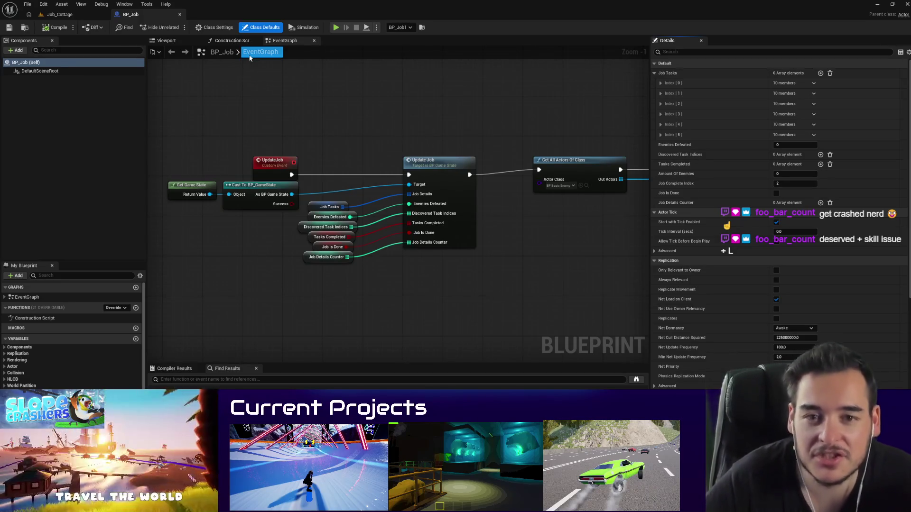
click(243, 70)
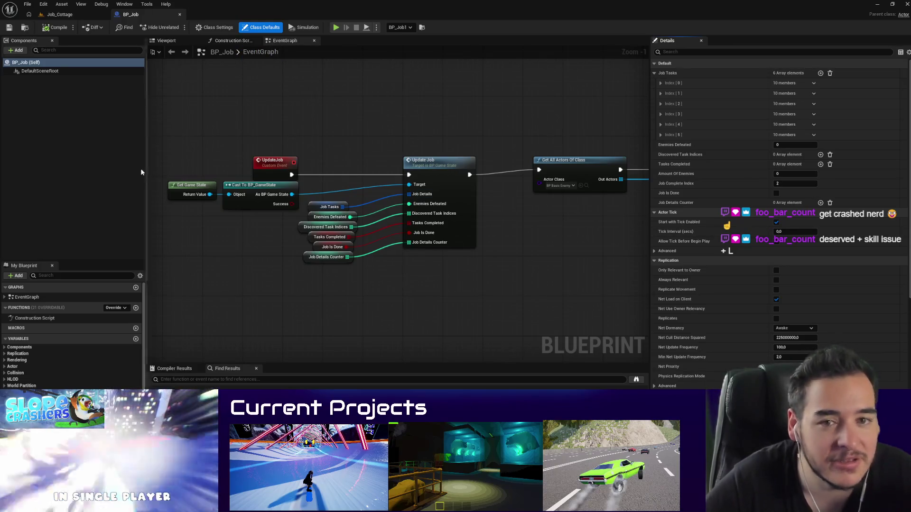
scroll(246, 93, down, 1)
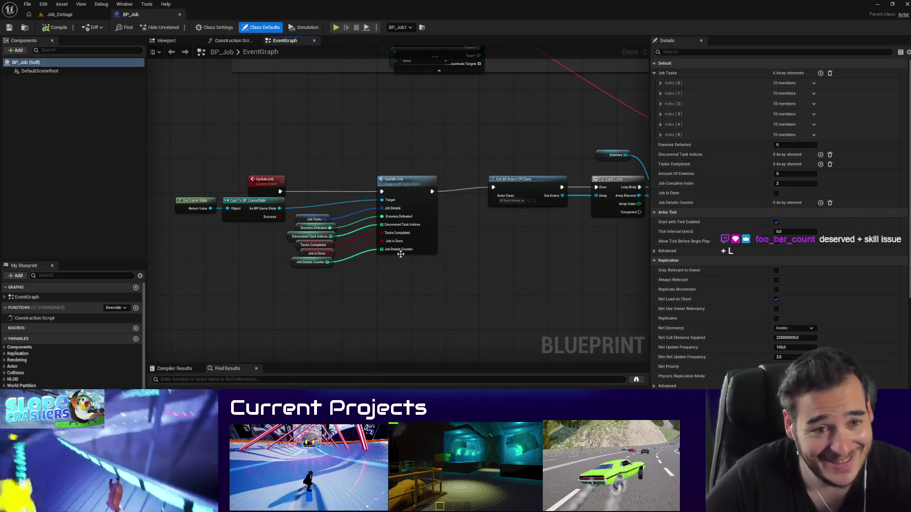
drag(400, 254, 404, 274)
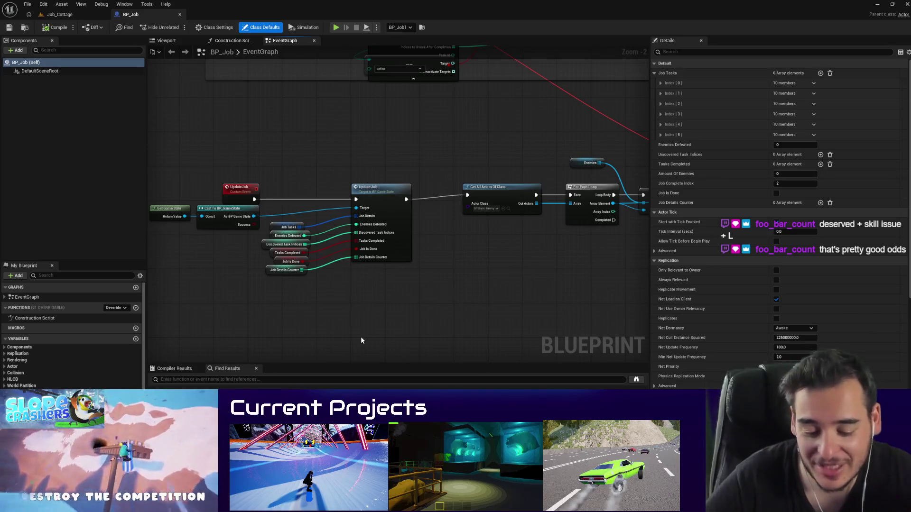
scroll(368, 344, down, 2)
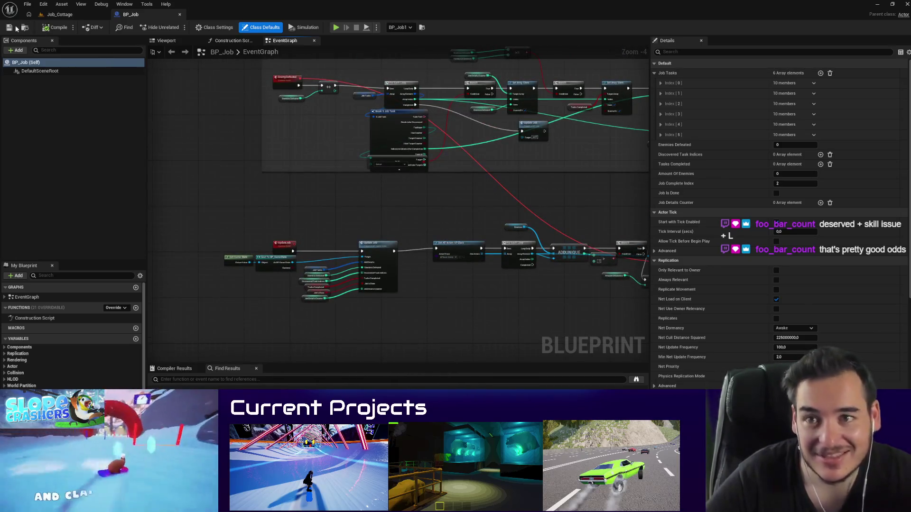
click(9, 28)
click(576, 333)
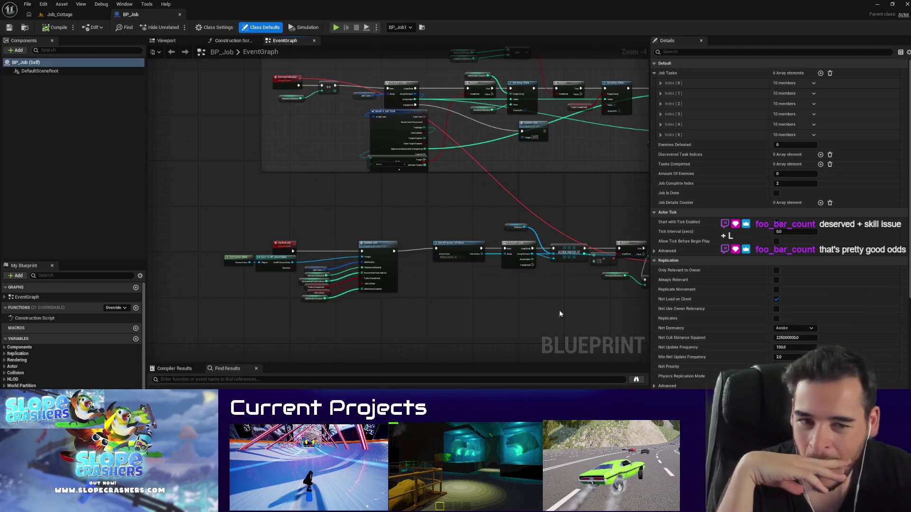
scroll(255, 237, up, 2)
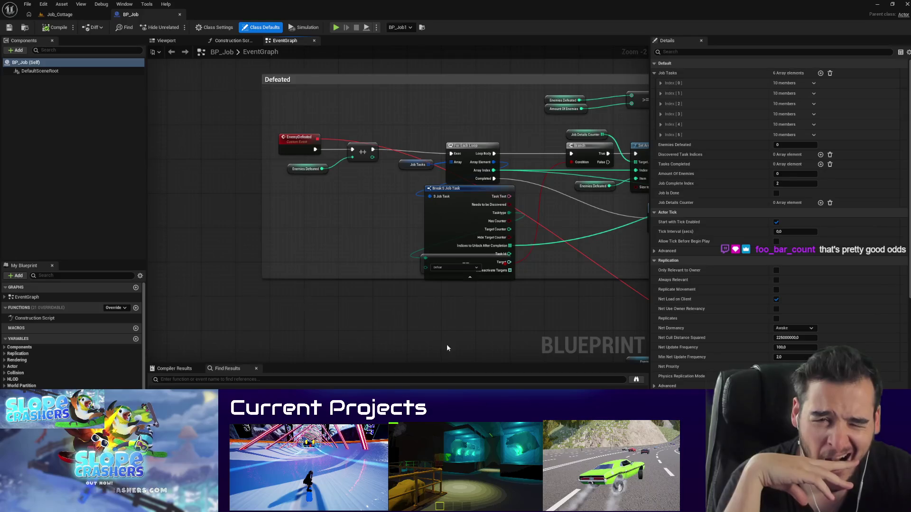
scroll(394, 337, down, 3)
scroll(410, 315, up, 3)
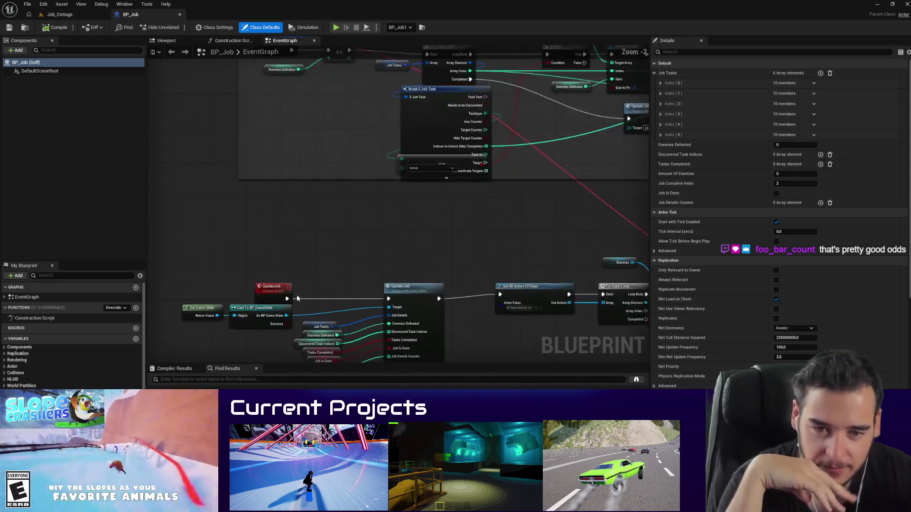
scroll(71, 332, down, 2)
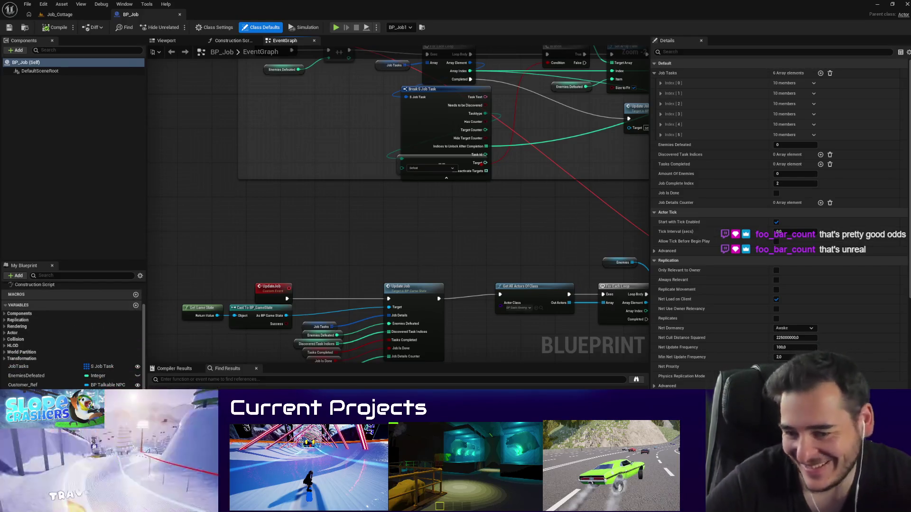
Step: Duplicate JobIsDone as 'debug', save with checkout, and make it Instance Editable
click(199, 317)
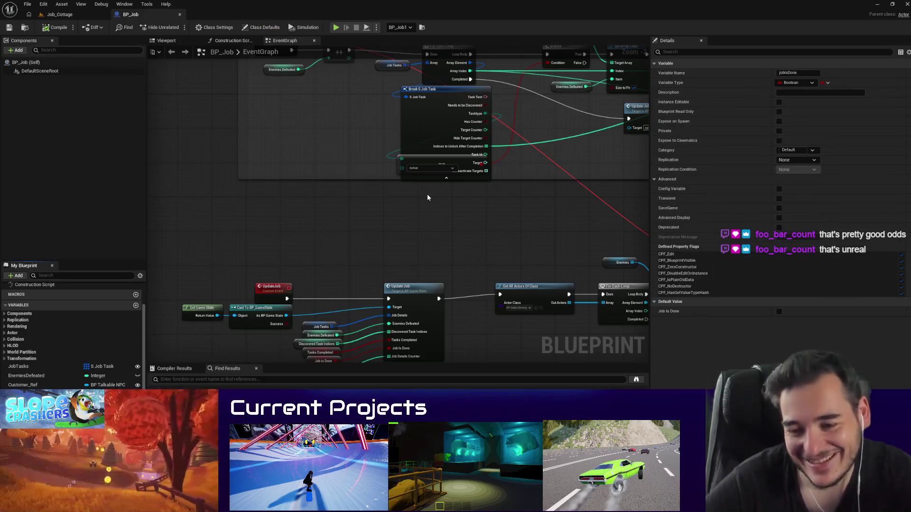
key(ctrl+d)
text(debug)
key(Return)
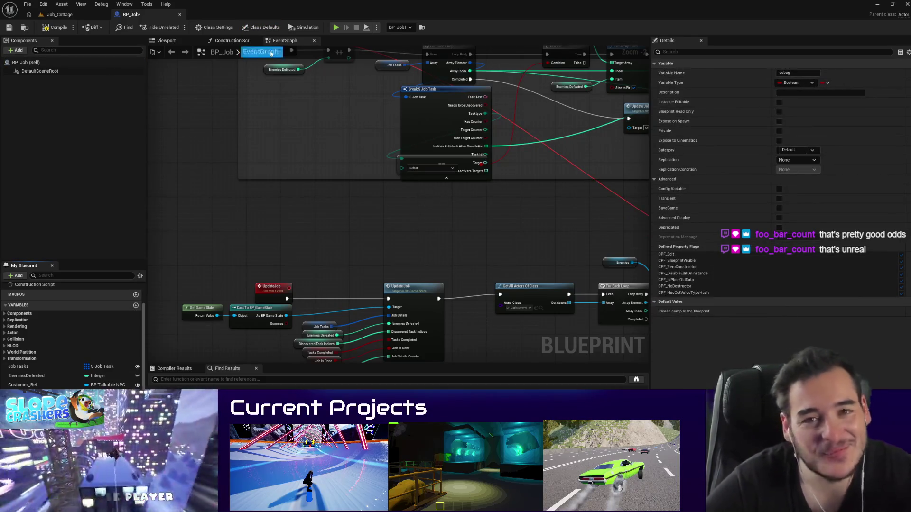
key(ctrl+s)
click(467, 333)
click(779, 102)
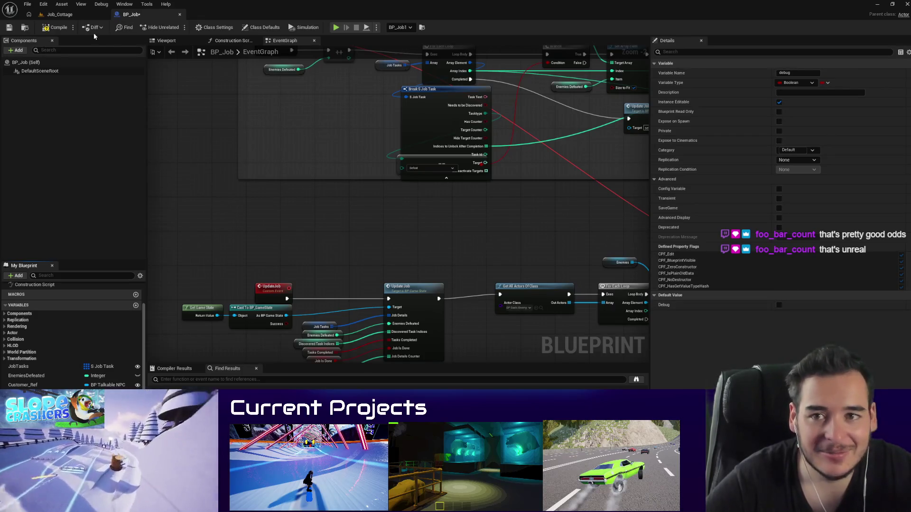
Step: Review the Tasks Completed and JobTasks variables around the UpdateJob and Break S Job Task nodes
scroll(305, 214, down, 5)
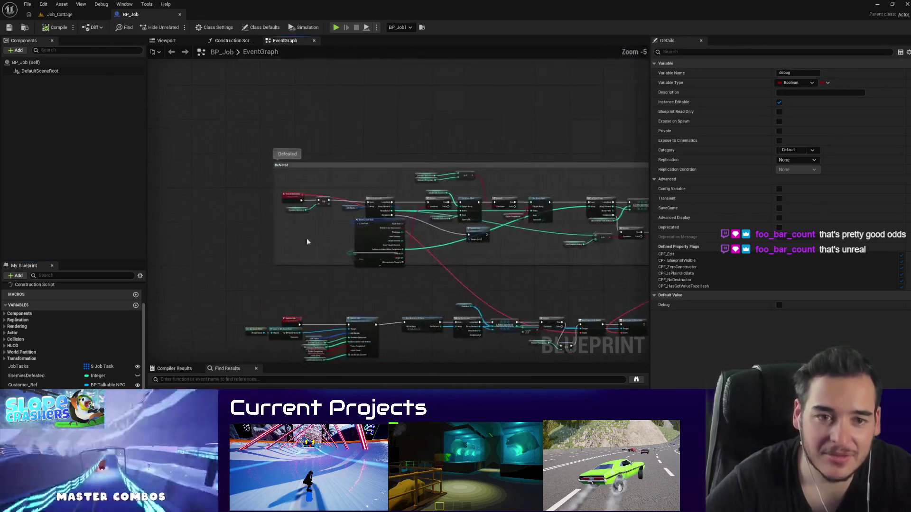
scroll(514, 196, down, 4)
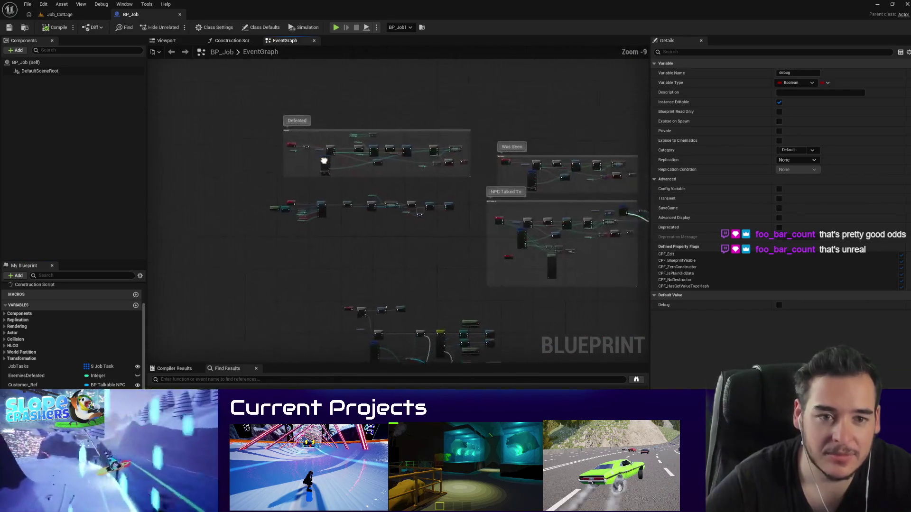
scroll(382, 308, up, 8)
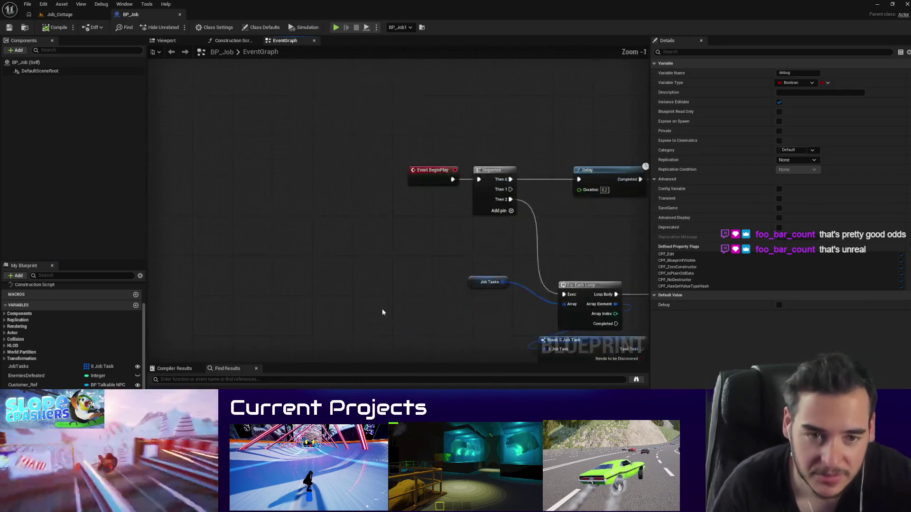
mouse_move(456, 227)
mouse_down()
mouse_move(389, 213)
mouse_move(357, 181)
mouse_move(311, 167)
mouse_move(205, 184)
mouse_up()
scroll(205, 185, down, 4)
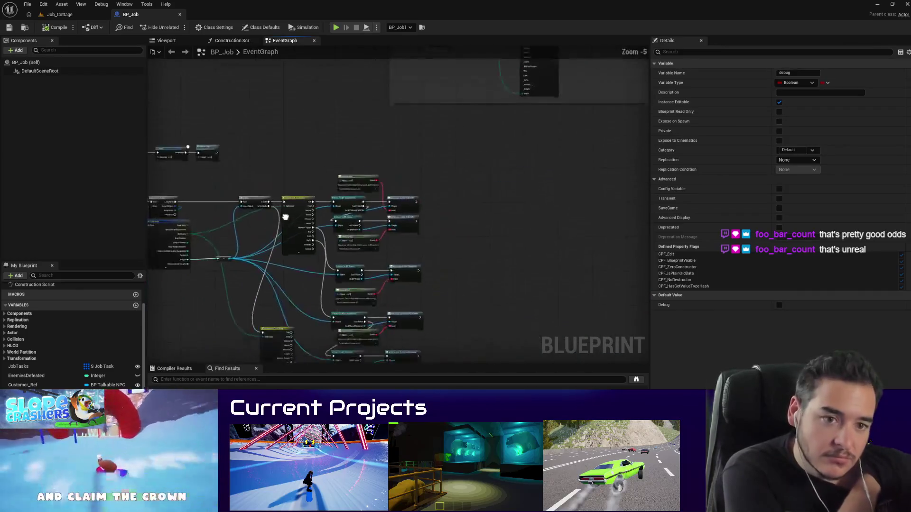
scroll(238, 167, up, 3)
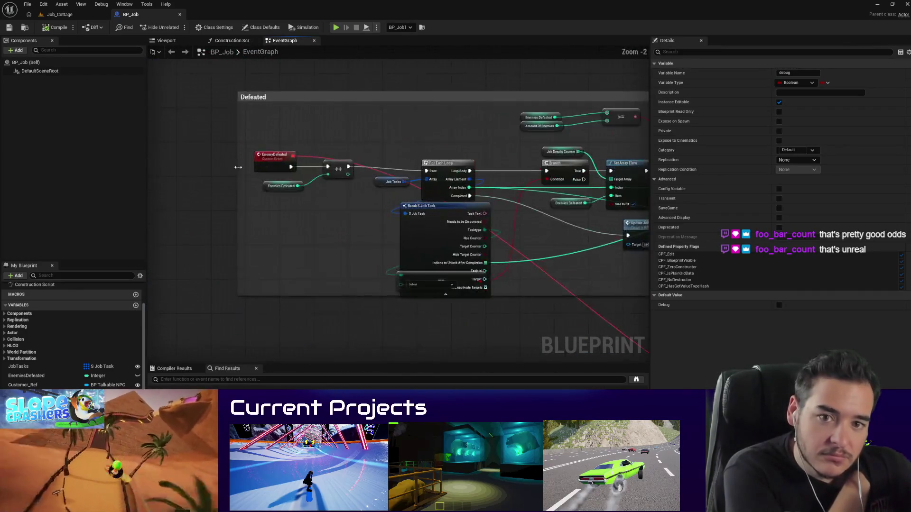
drag(389, 275, 379, 120)
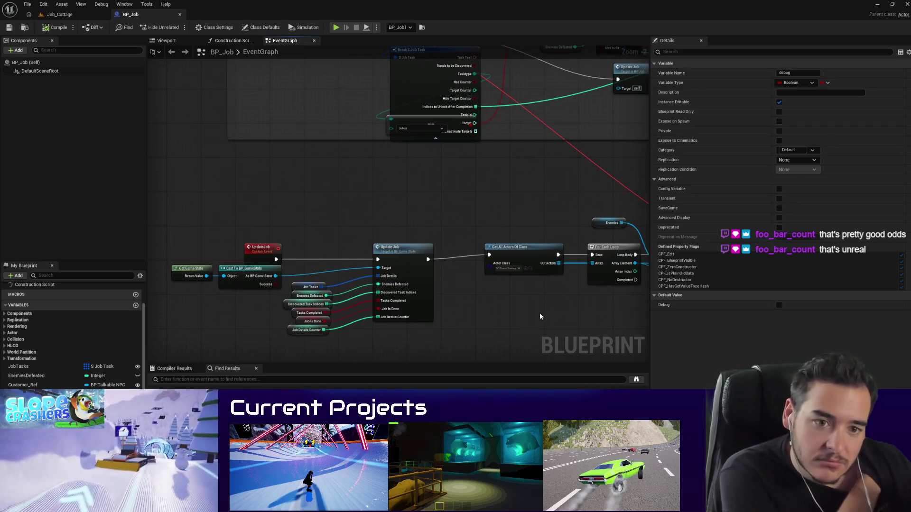
click(293, 313)
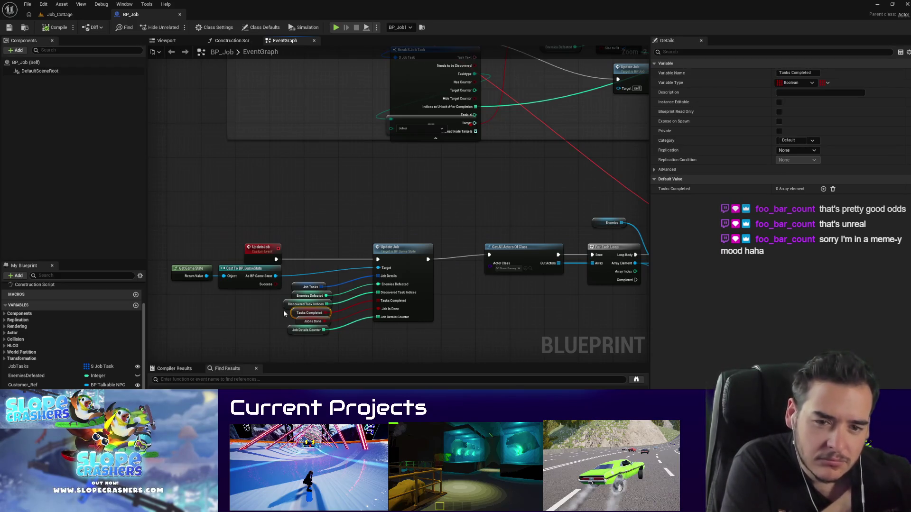
scroll(424, 279, down, 2)
scroll(424, 279, down, 1)
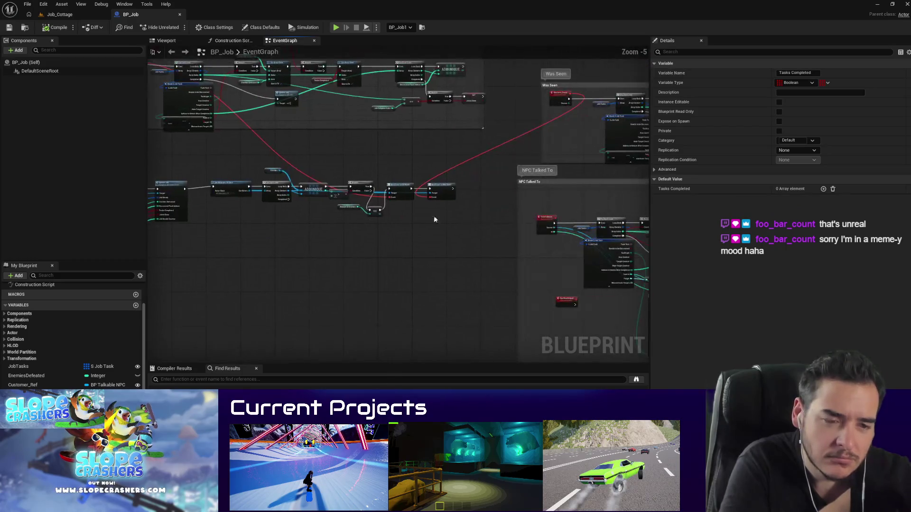
scroll(548, 231, up, 3)
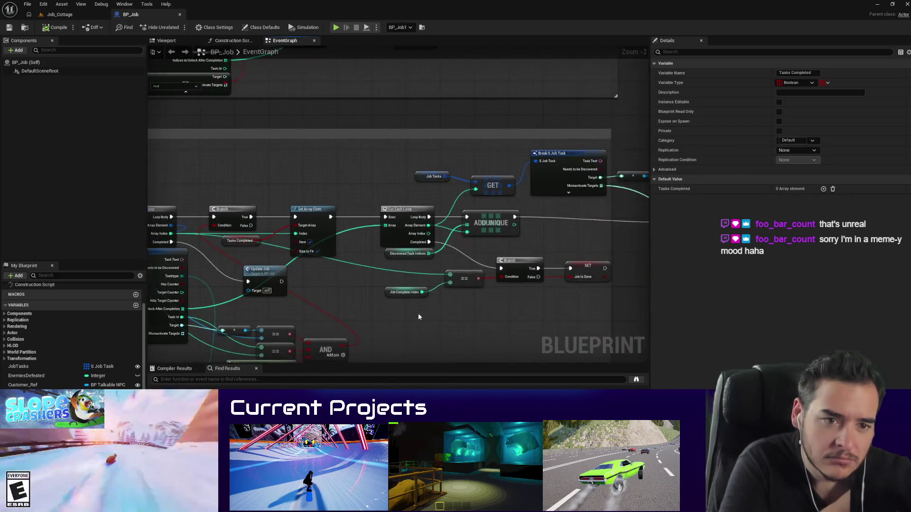
scroll(529, 309, down, 2)
scroll(340, 288, up, 2)
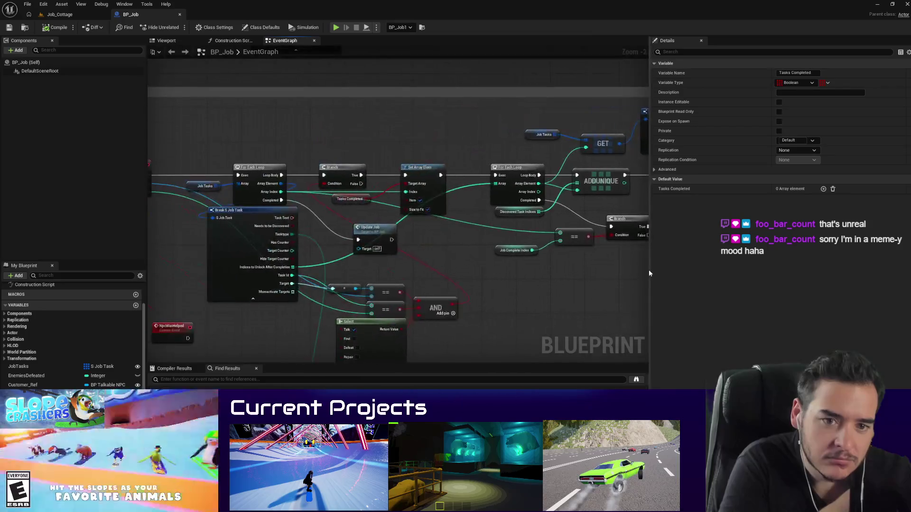
drag(505, 295, 485, 299)
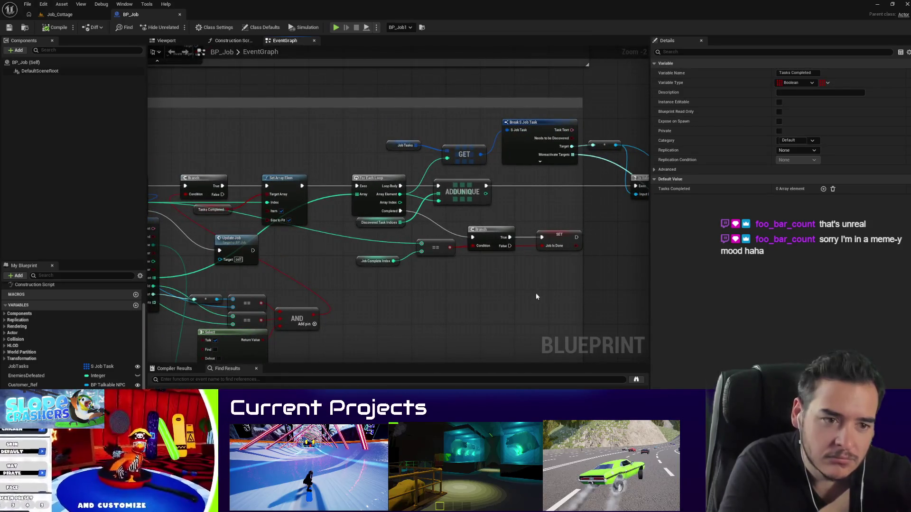
click(56, 367)
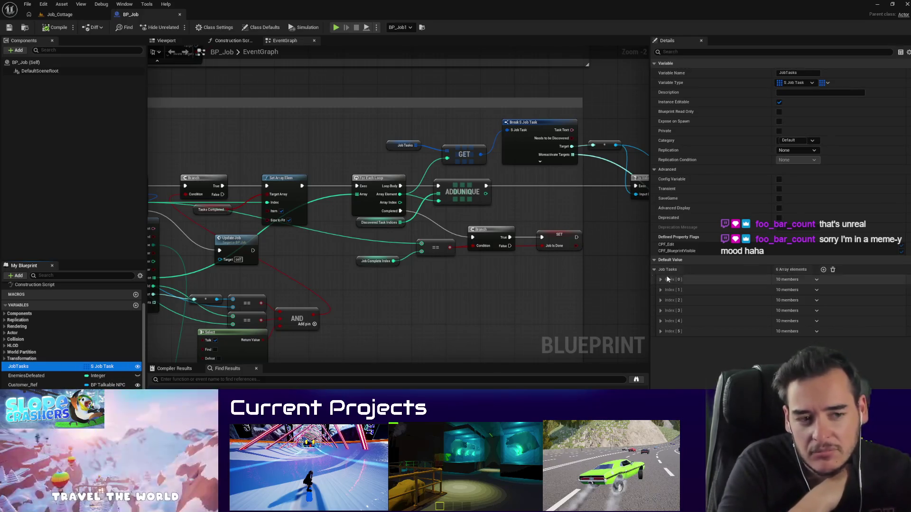
Step: Place a debug getter node beside Update Job in the graph
drag(506, 322, 354, 341)
mouse_move(469, 323)
mouse_down()
mouse_move(318, 346)
mouse_move(480, 346)
mouse_move(281, 278)
mouse_move(625, 276)
mouse_move(316, 149)
mouse_up()
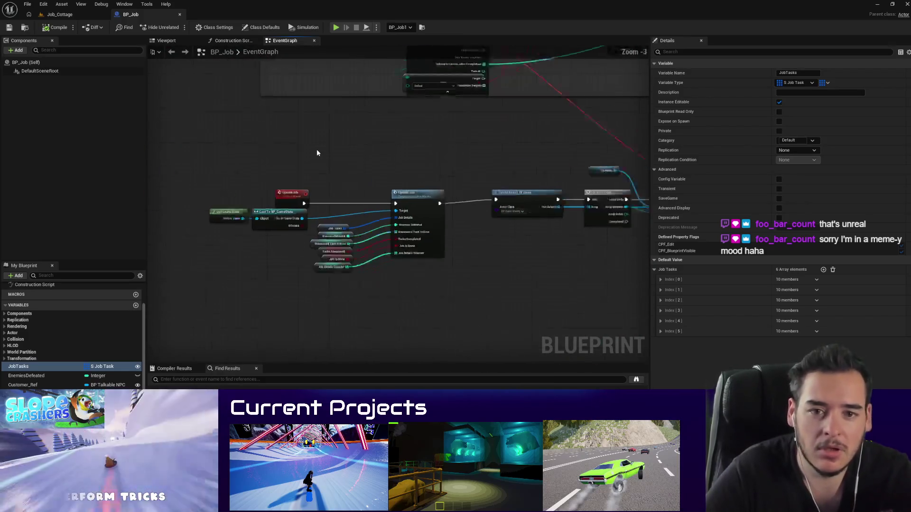
scroll(376, 206, down, 2)
drag(376, 205, 424, 195)
scroll(455, 204, up, 3)
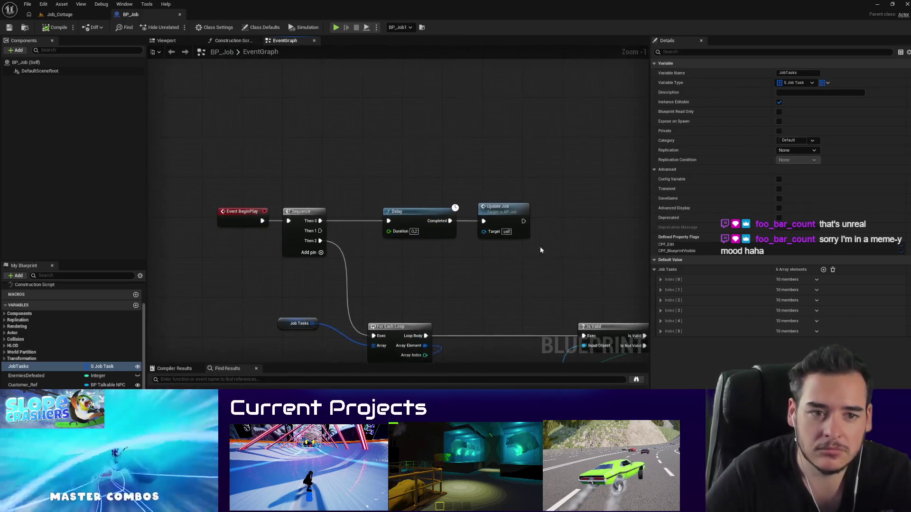
mouse_move(569, 130)
mouse_down()
mouse_move(514, 152)
mouse_move(363, 177)
mouse_move(383, 192)
mouse_up()
Step: Add a Branch conditioned on debug and place a Job Tasks getter
click(366, 178)
mouse_move(352, 250)
mouse_down()
mouse_move(383, 182)
mouse_move(355, 224)
mouse_up()
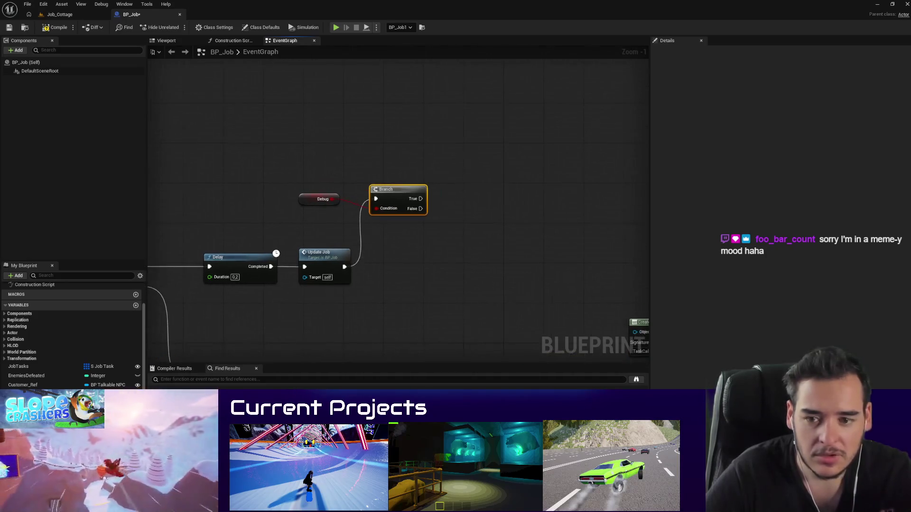
drag(18, 367, 398, 230)
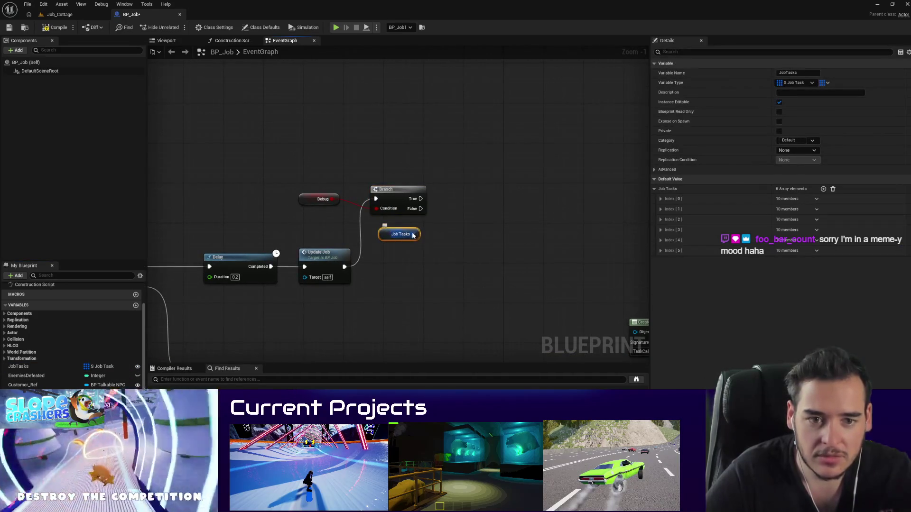
right_click(474, 251)
text(discover)
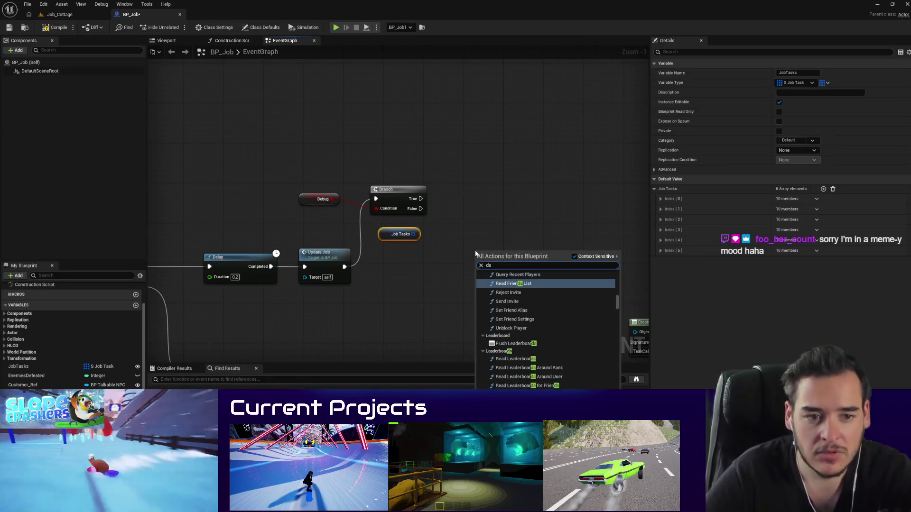
key(Escape)
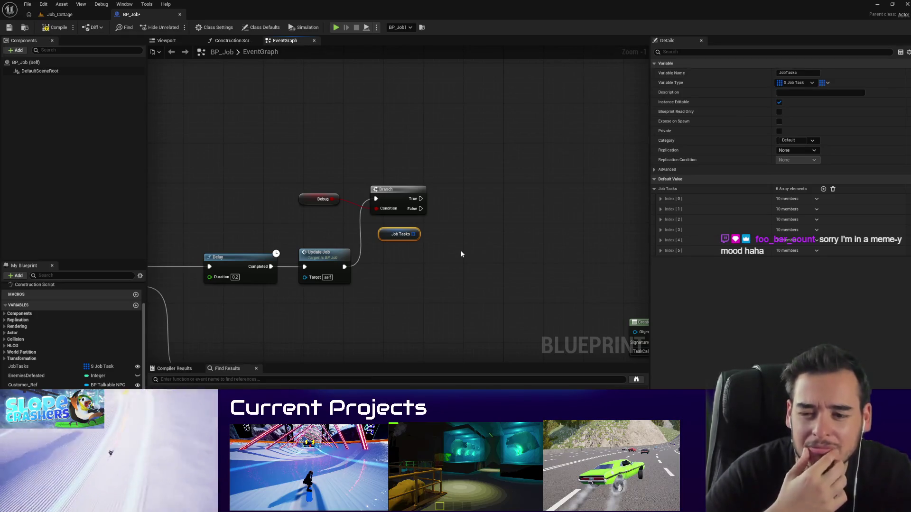
Step: Add a For Each Loop over Job Tasks run by the Branch's True, with a Break S Job Task node
drag(416, 234, 463, 225)
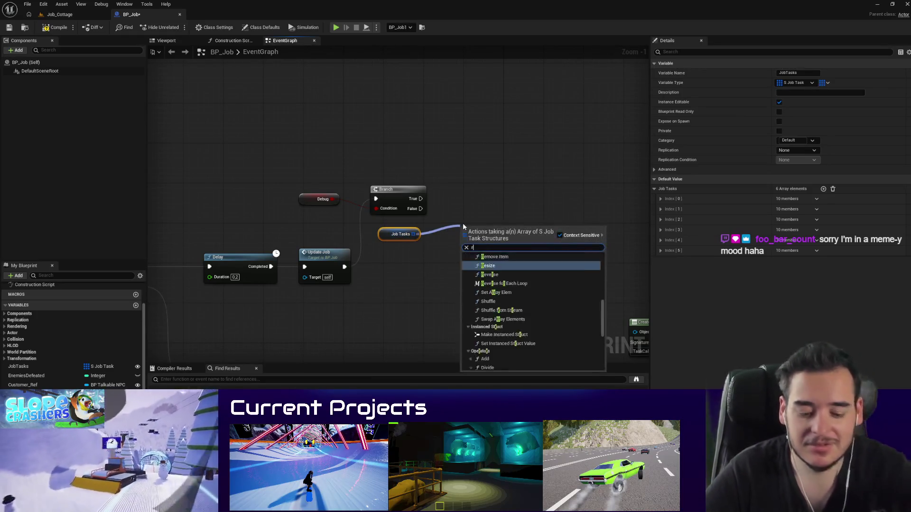
text(for each)
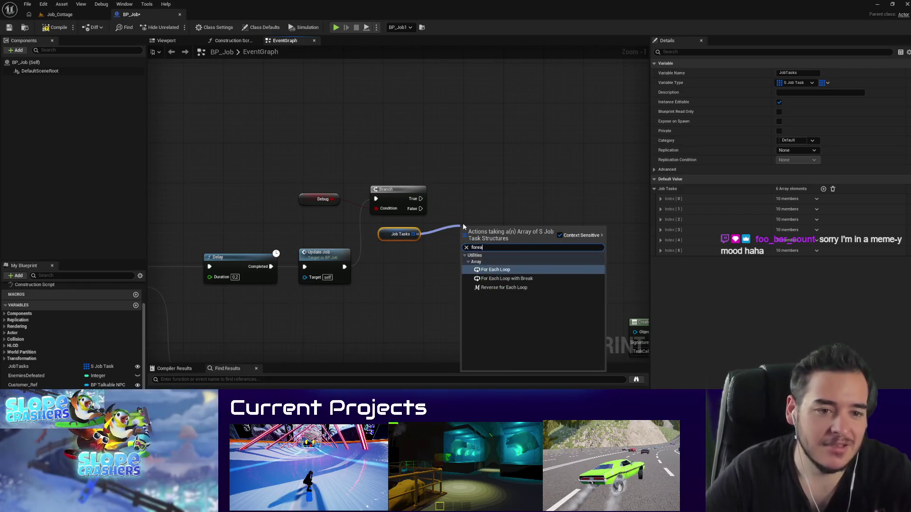
key(Return)
mouse_move(416, 199)
mouse_down()
mouse_move(464, 236)
mouse_move(497, 202)
mouse_move(509, 211)
mouse_move(489, 206)
mouse_move(480, 251)
mouse_up()
text(break)
click(525, 284)
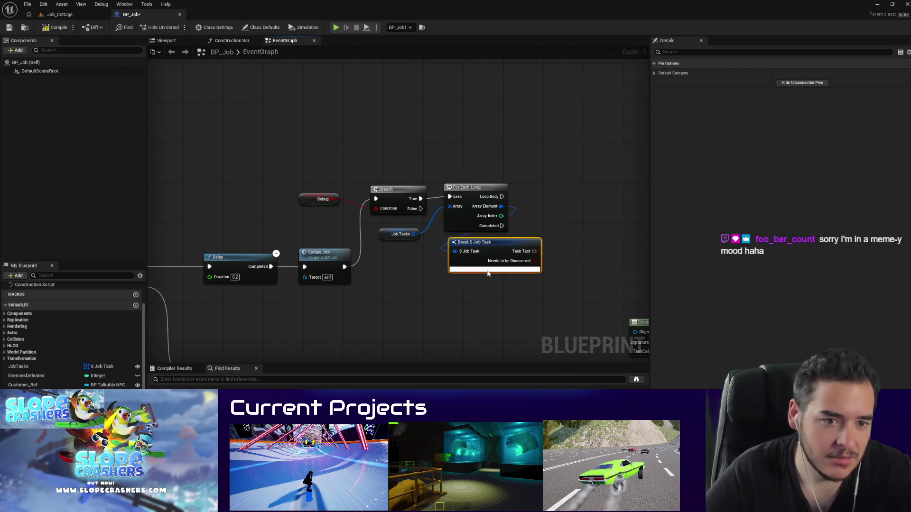
click(529, 279)
scroll(577, 263, down, 5)
scroll(496, 188, up, 4)
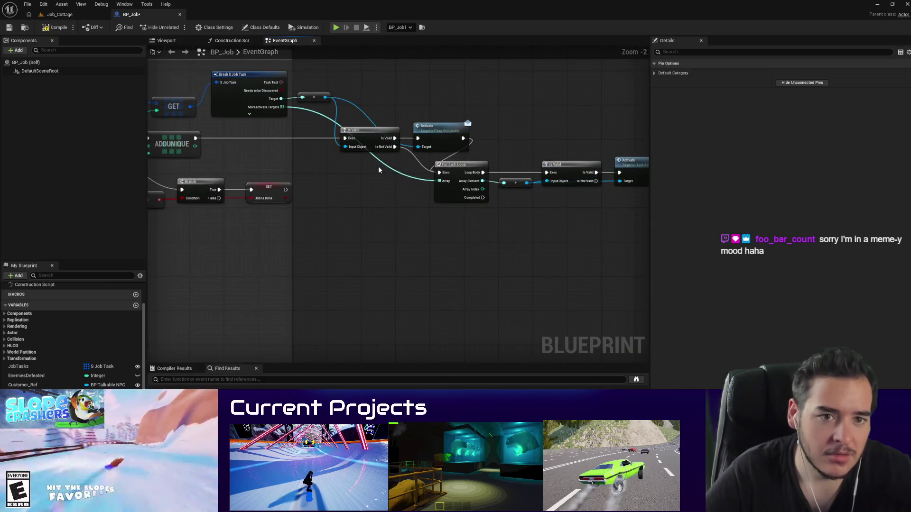
Step: Move the existing Break S Job Task chain and feed it the loop's Array Element
click(449, 138)
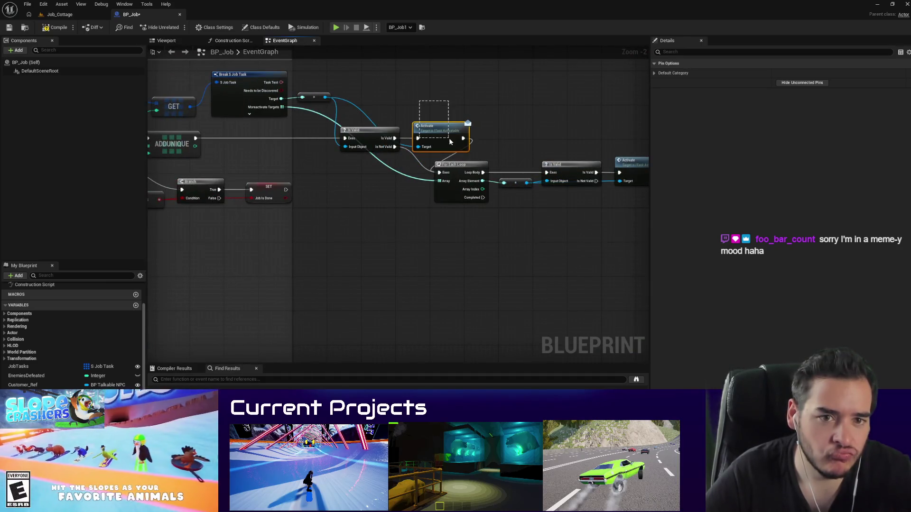
drag(447, 143, 363, 116)
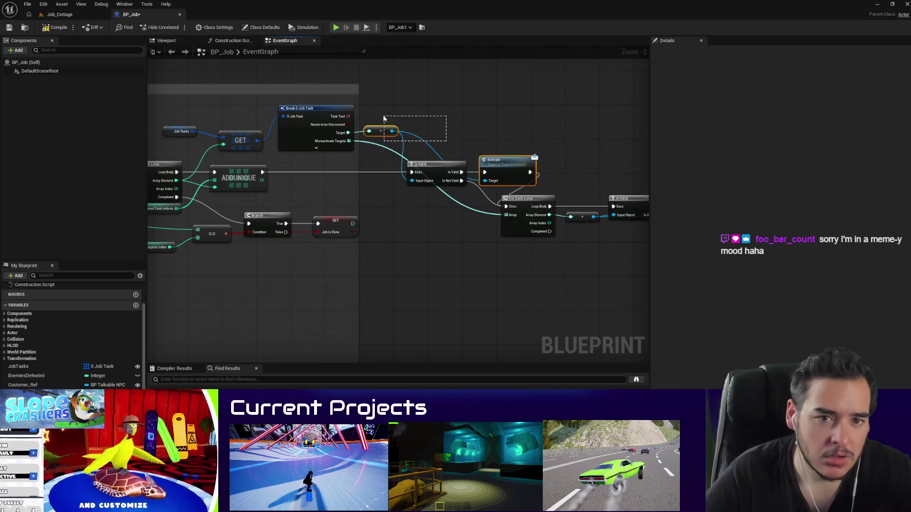
mouse_move(539, 264)
mouse_down()
mouse_move(224, 157)
mouse_move(529, 144)
mouse_up()
click(468, 137)
scroll(459, 172, down, 2)
scroll(516, 209, down, 4)
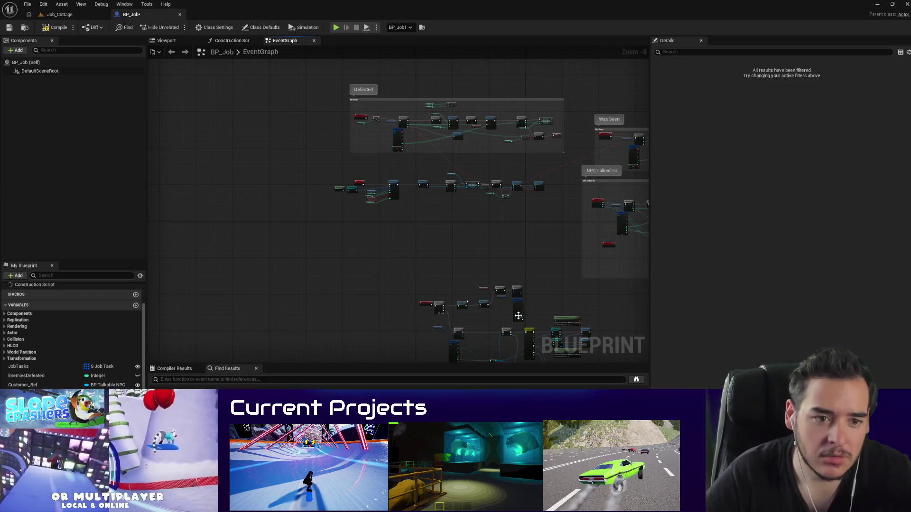
scroll(518, 316, up, 6)
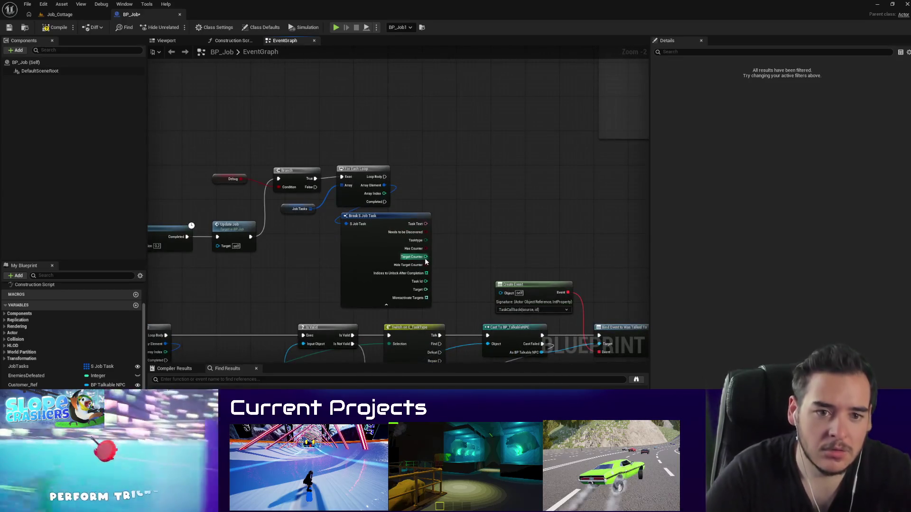
key(Delete)
key(ctrl+z)
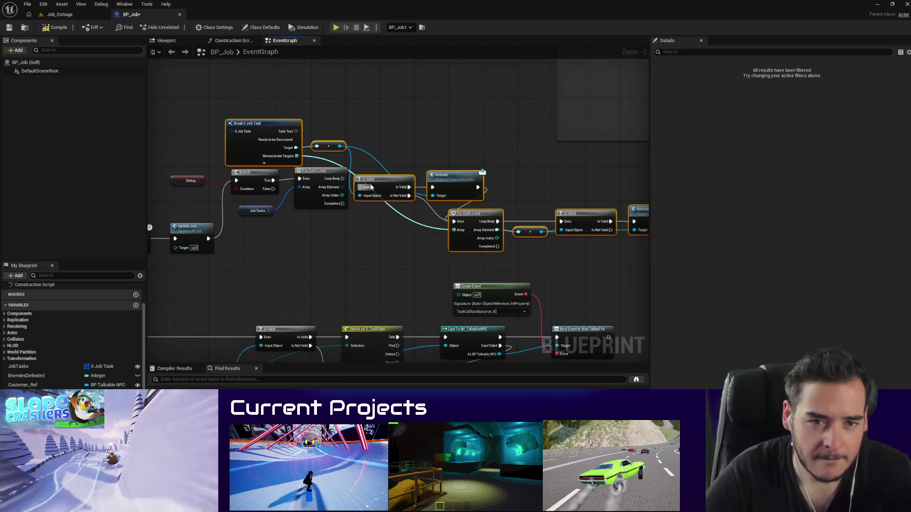
drag(393, 187, 550, 231)
drag(342, 187, 389, 174)
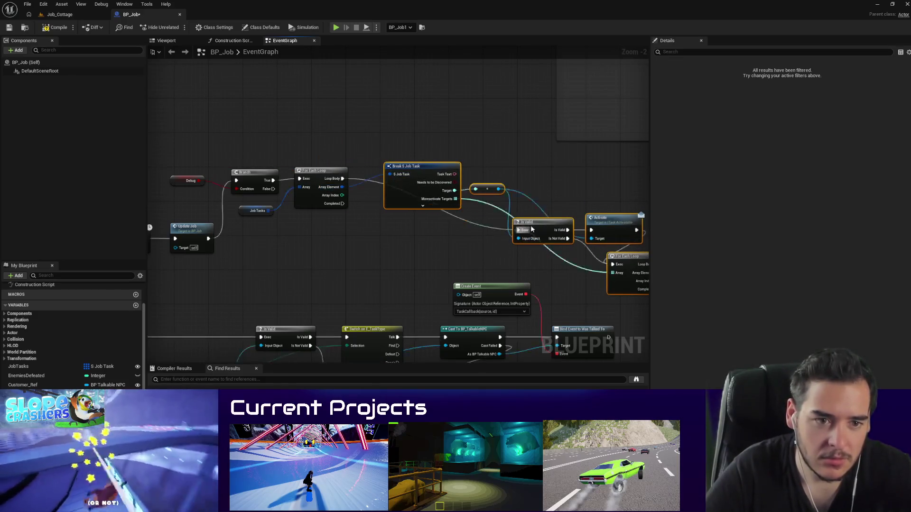
drag(531, 230, 318, 216)
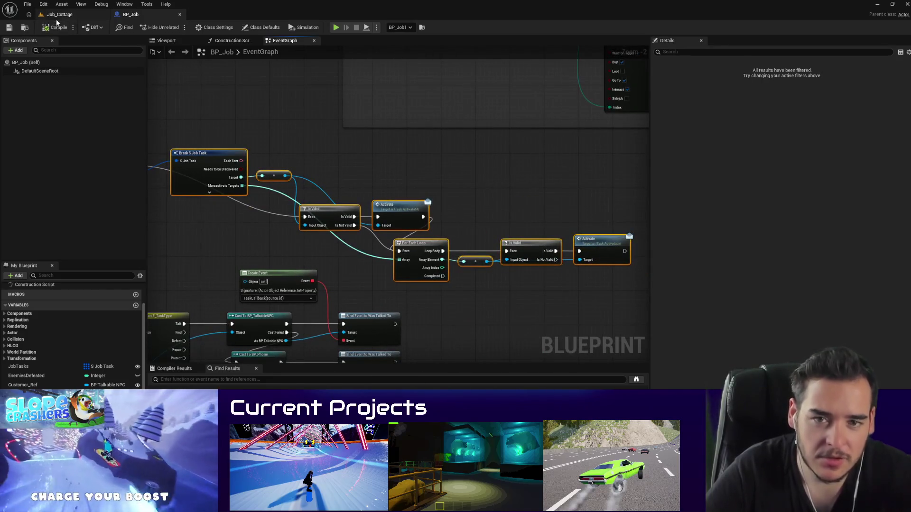
Step: Play-test Job_Cottage, walking through the cottage into the red bedroom
click(58, 15)
click(177, 27)
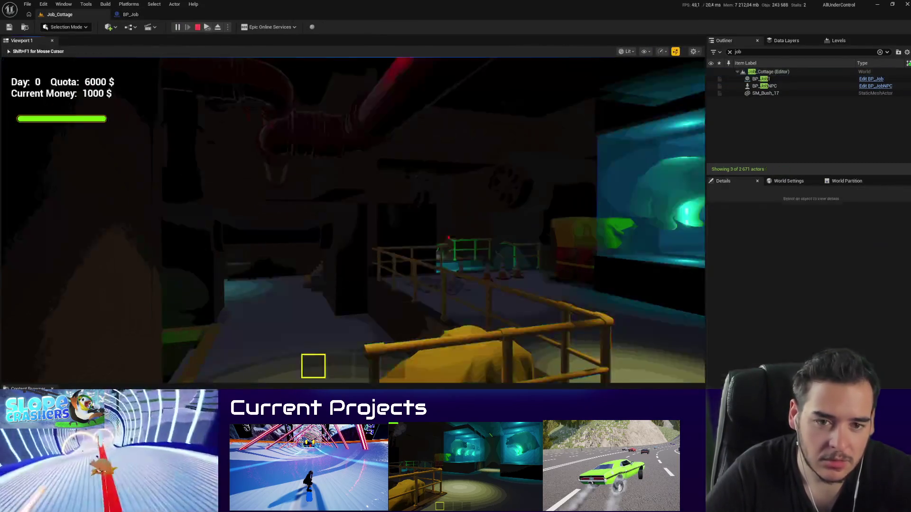
key(Escape)
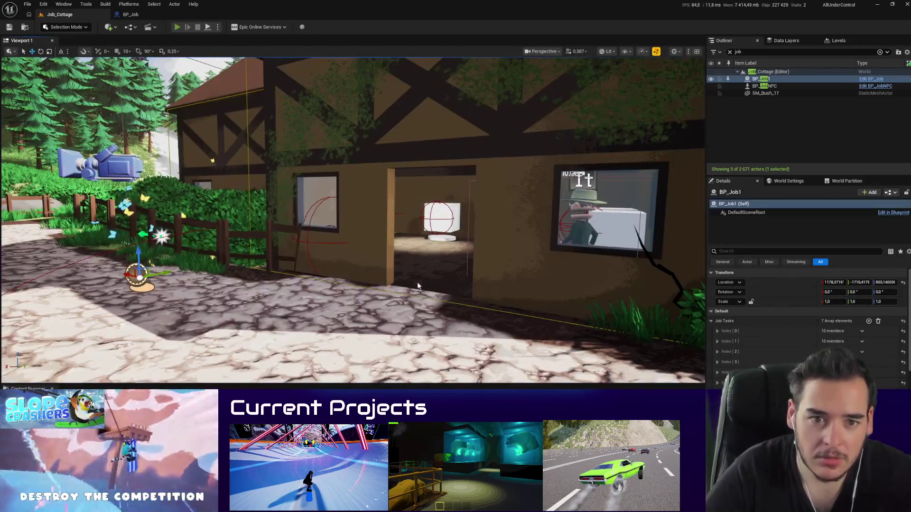
key(alt+p)
key(w)
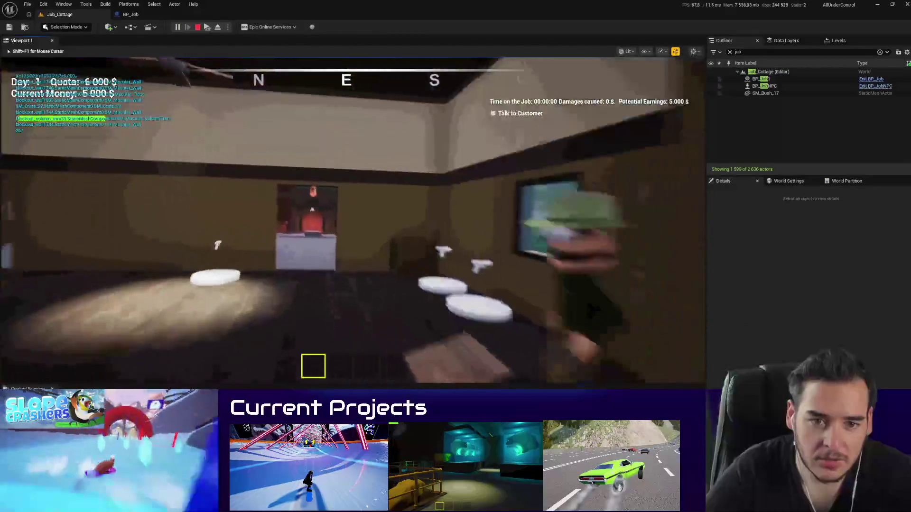
key(w)
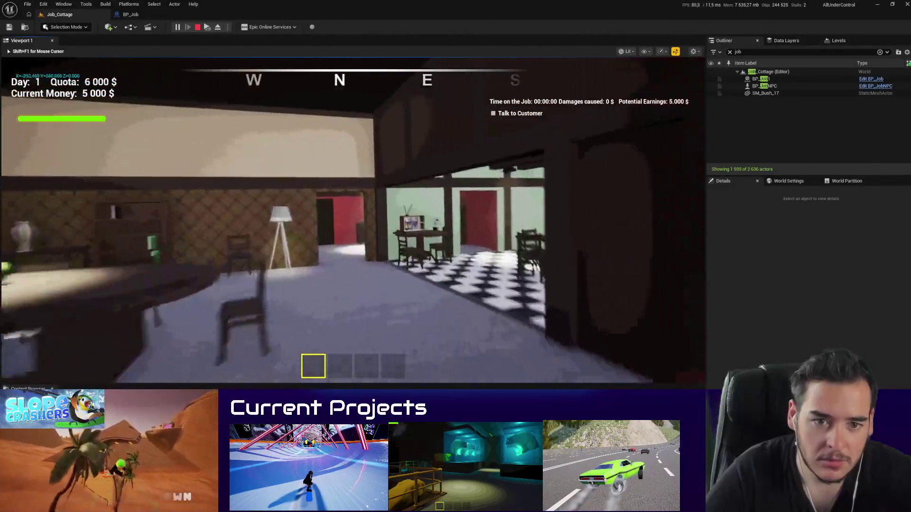
key(w)
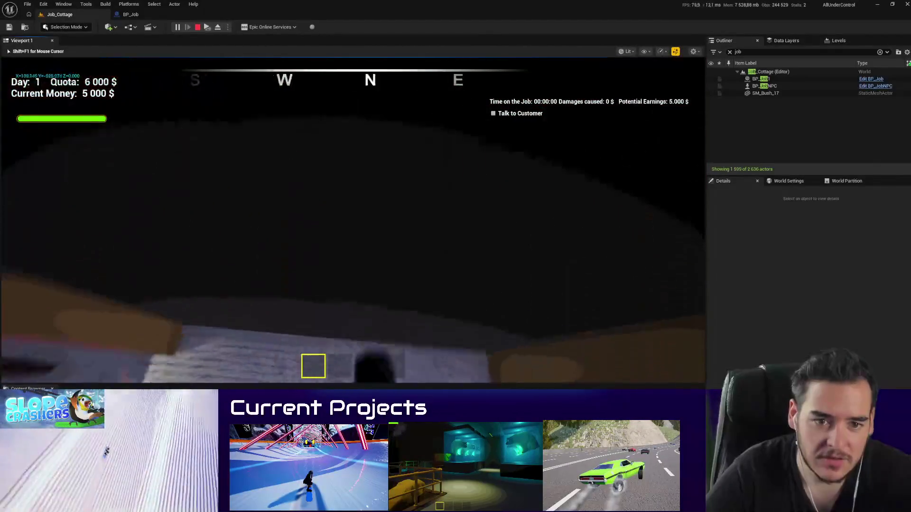
key(Escape)
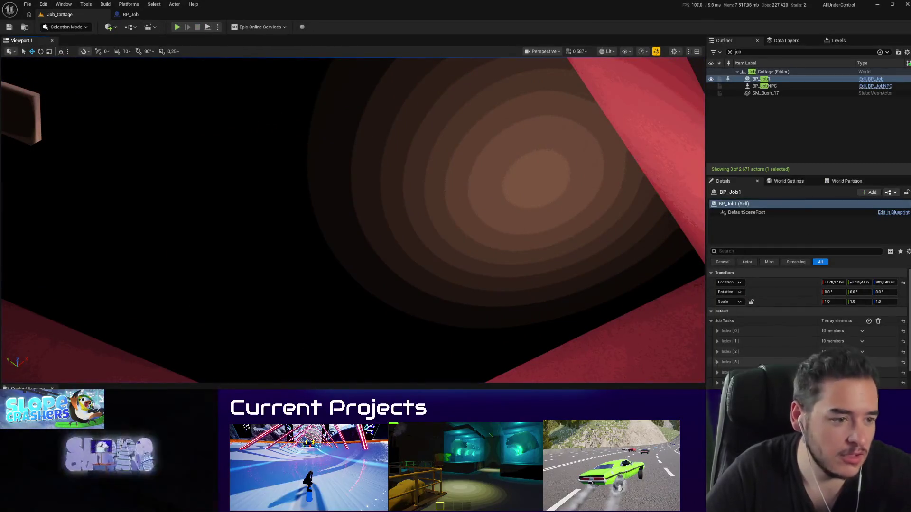
Step: Move the editor camera to the bedroom doorway and play the level again
key(s)
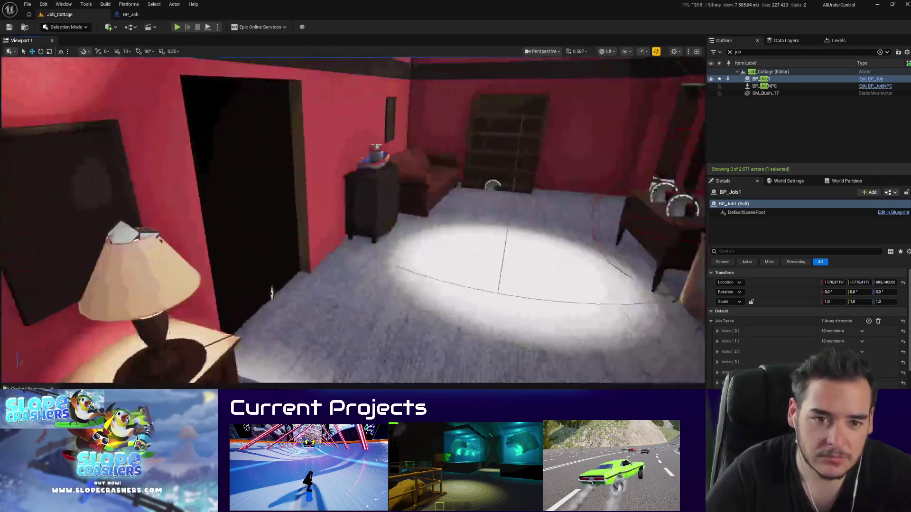
drag(335, 163, 294, 142)
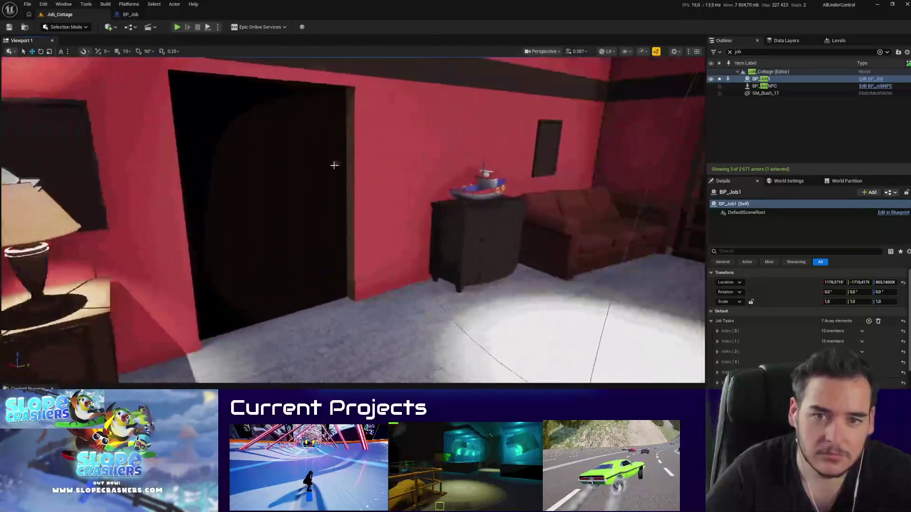
key(alt+p)
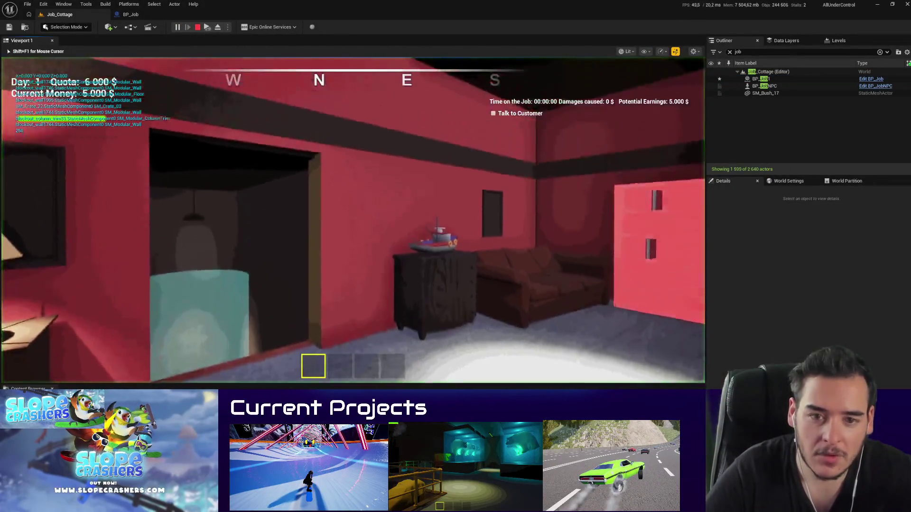
key(s)
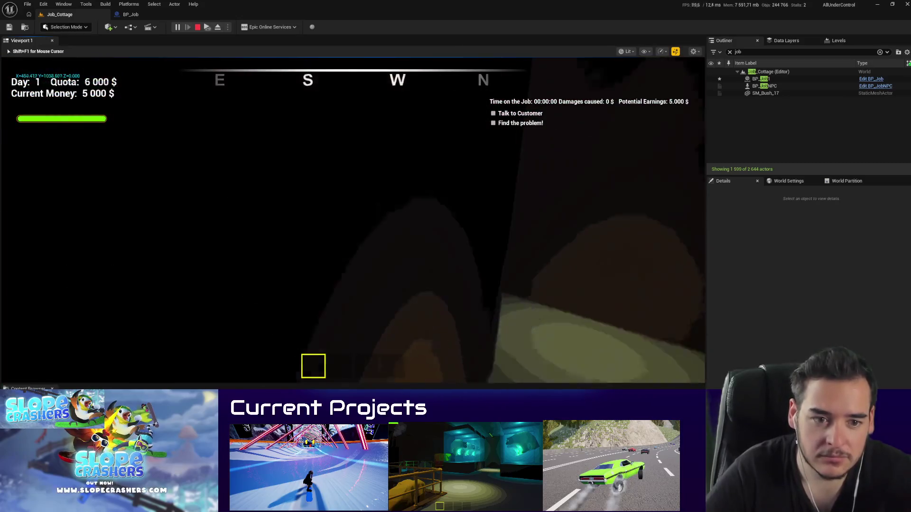
key(shift+F1)
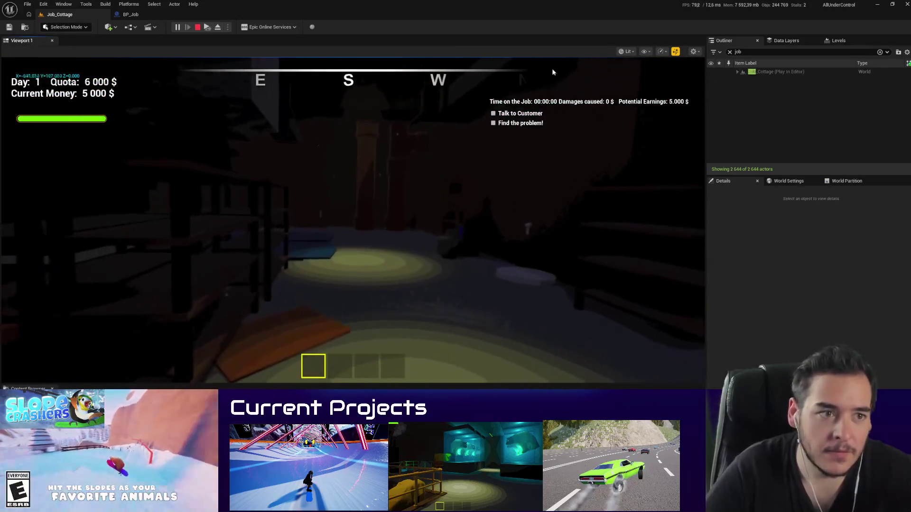
Step: Filter the Outliner for gremlins, then walk on until Find the problem! completes
click(729, 51)
text(reml)
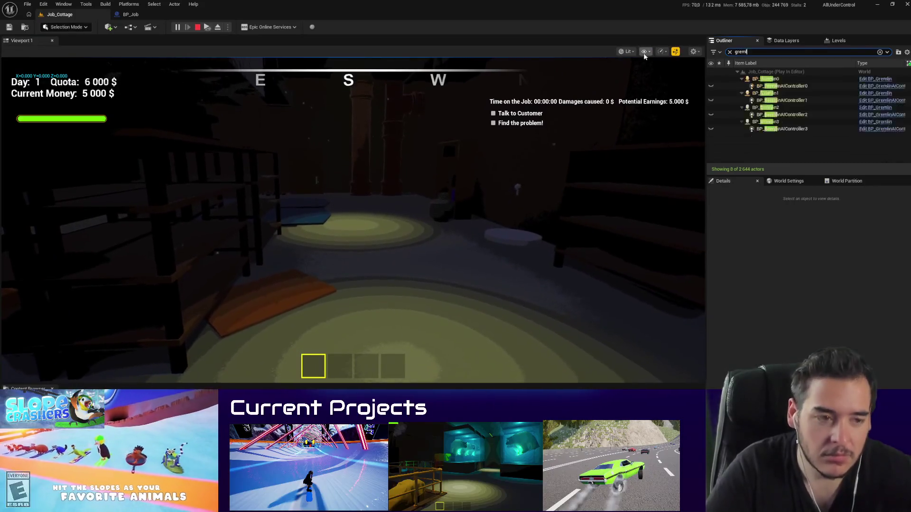
click(524, 133)
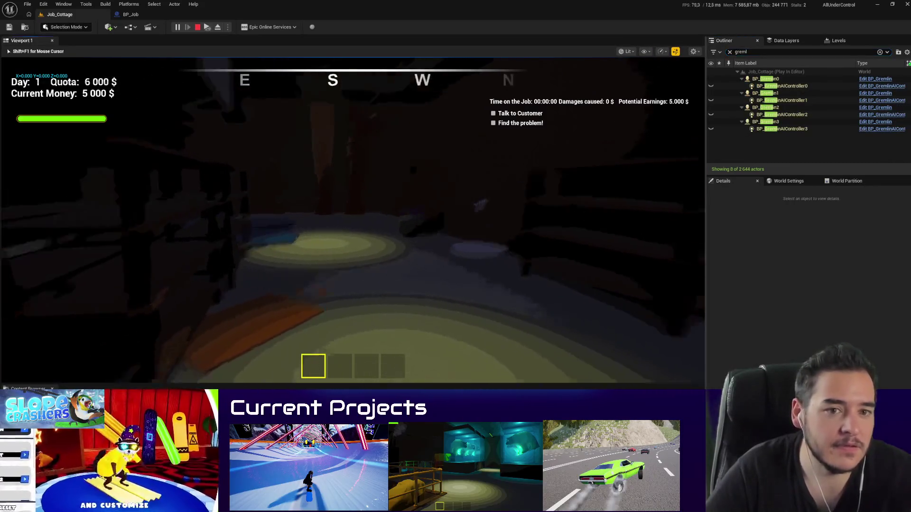
key(w)
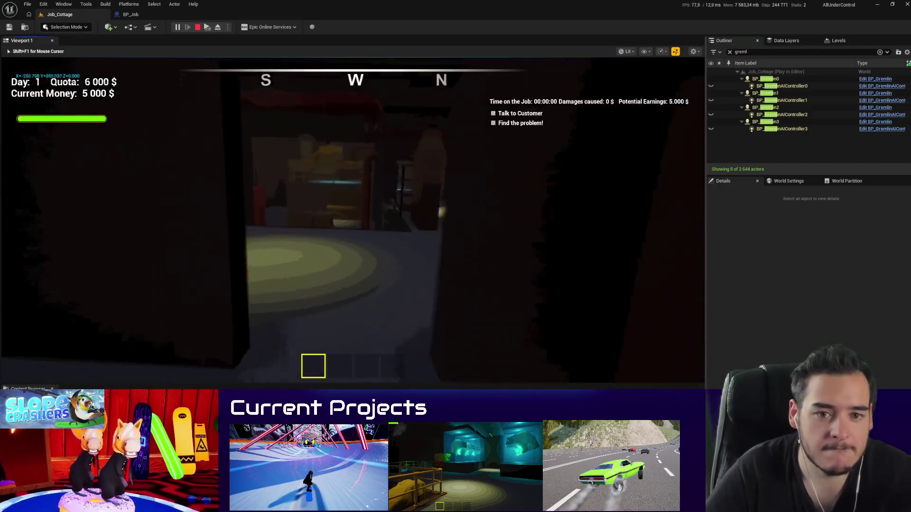
key(w)
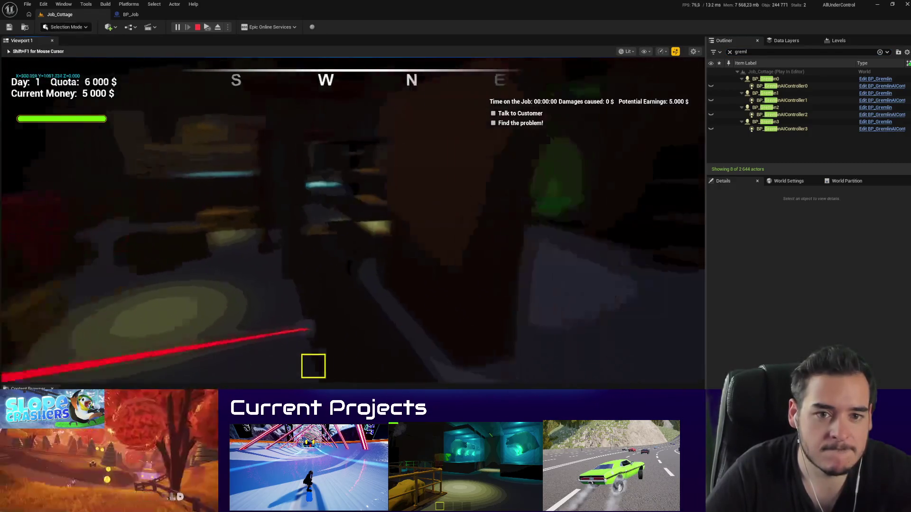
key(w)
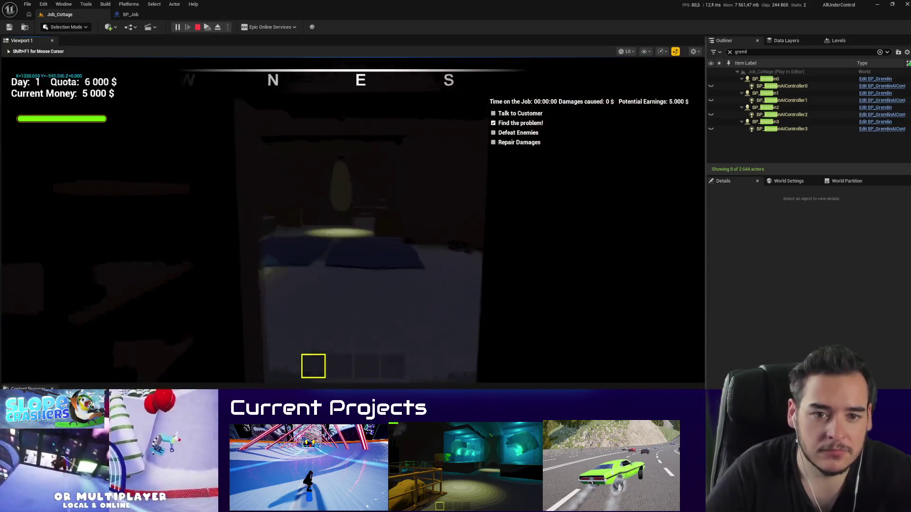
key(w)
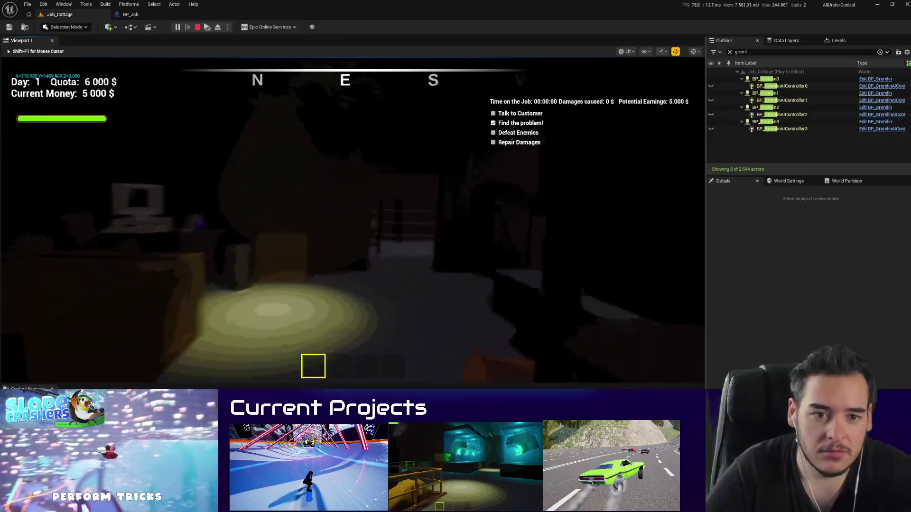
key(w)
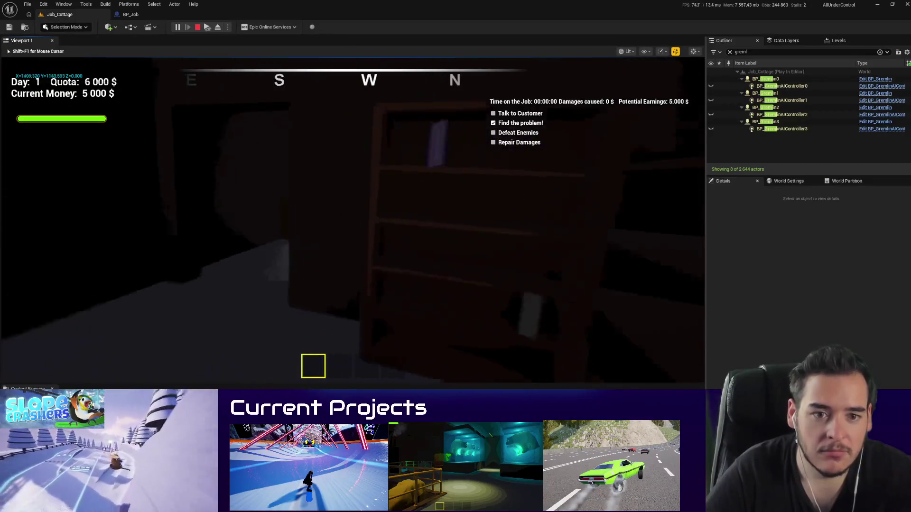
key(w)
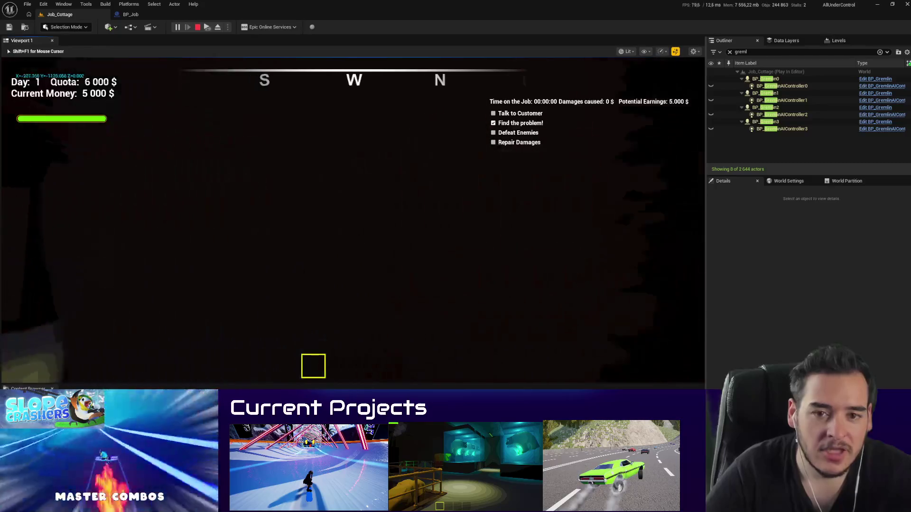
key(w)
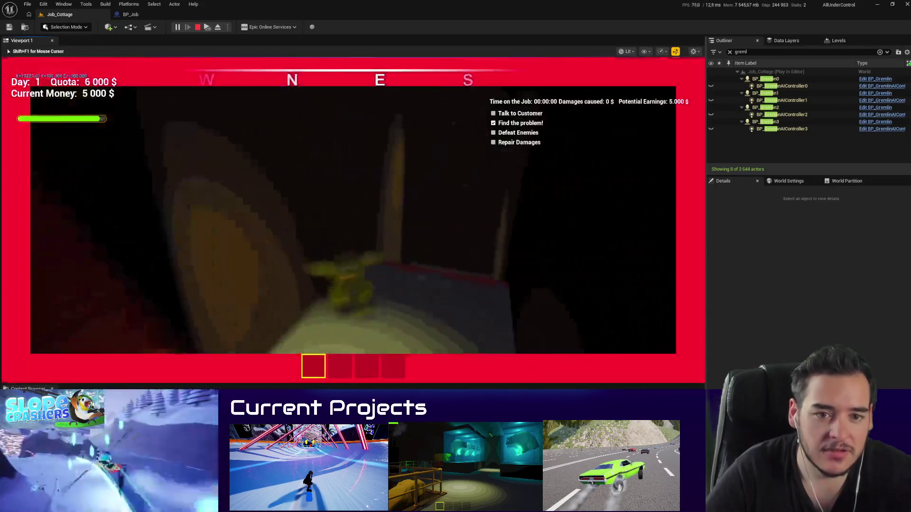
key(w)
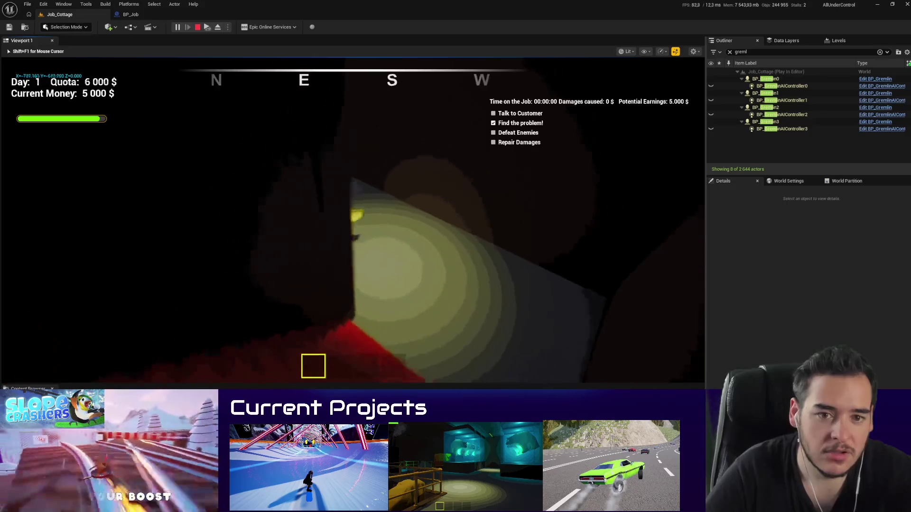
key(w)
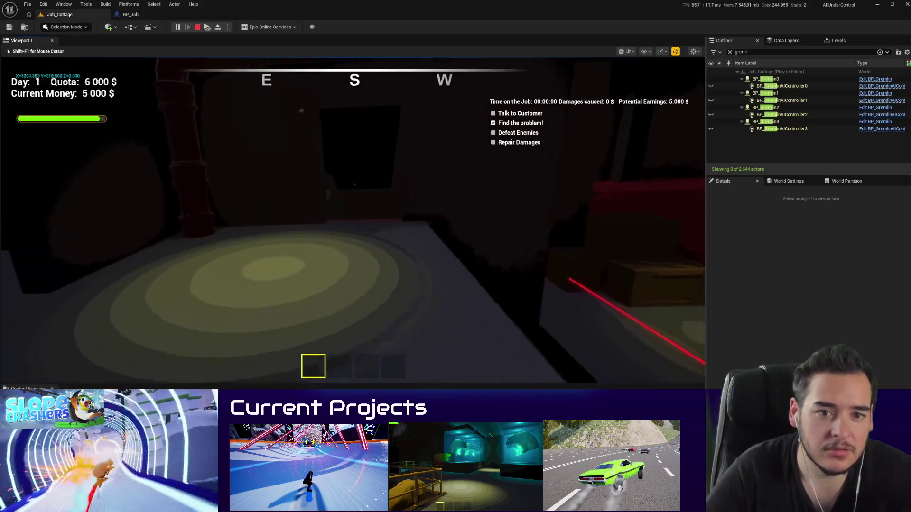
key(w)
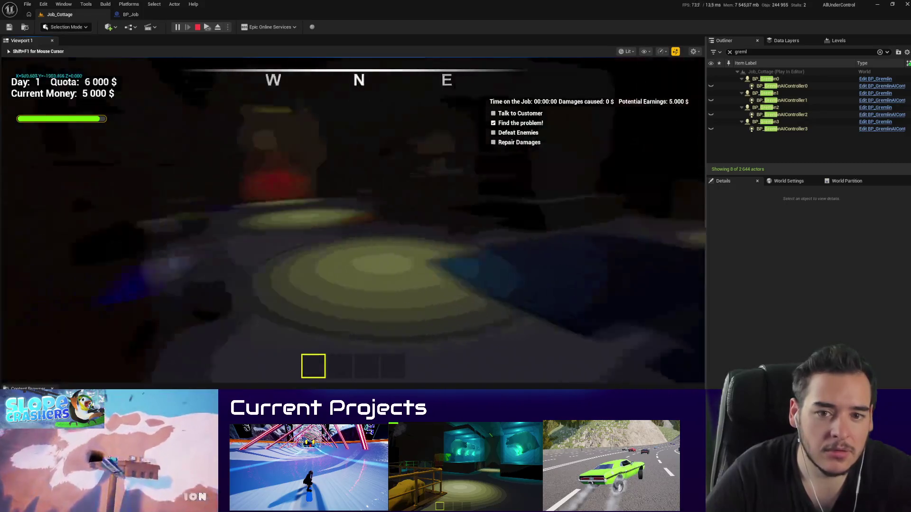
key(w)
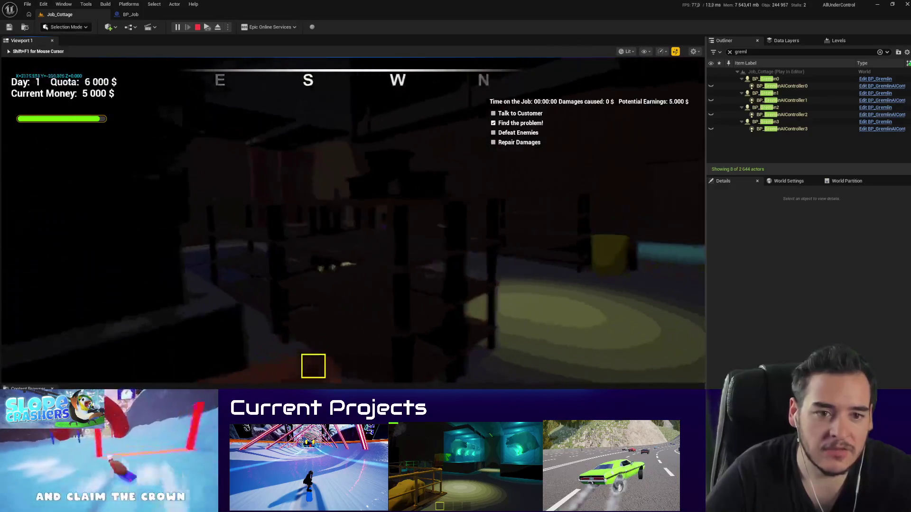
key(w)
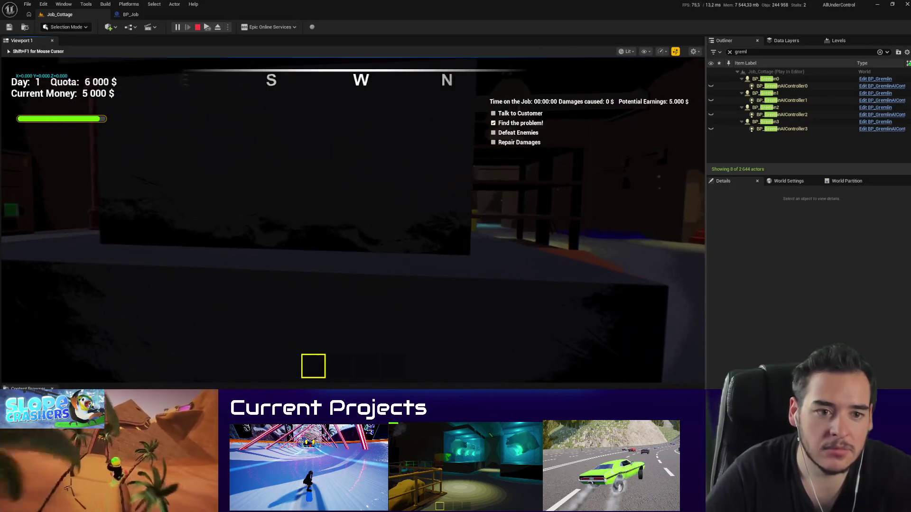
key(w)
key(w)
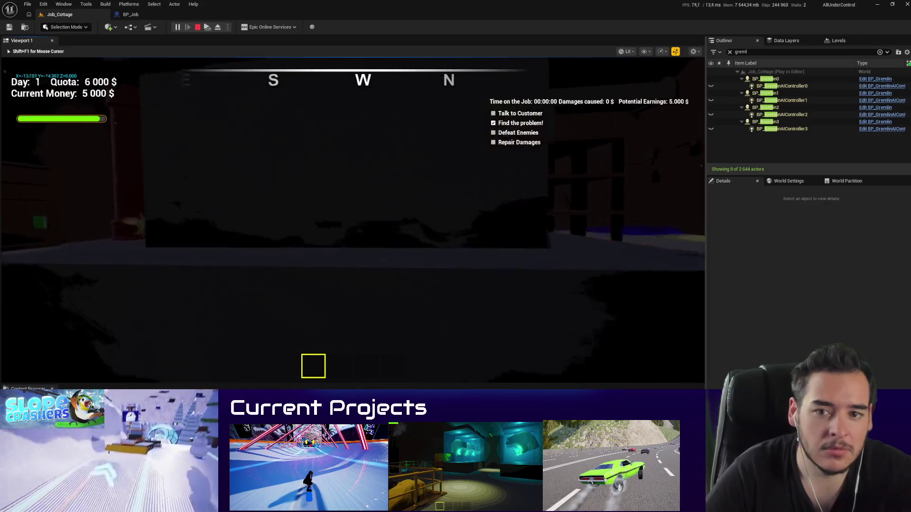
key(s)
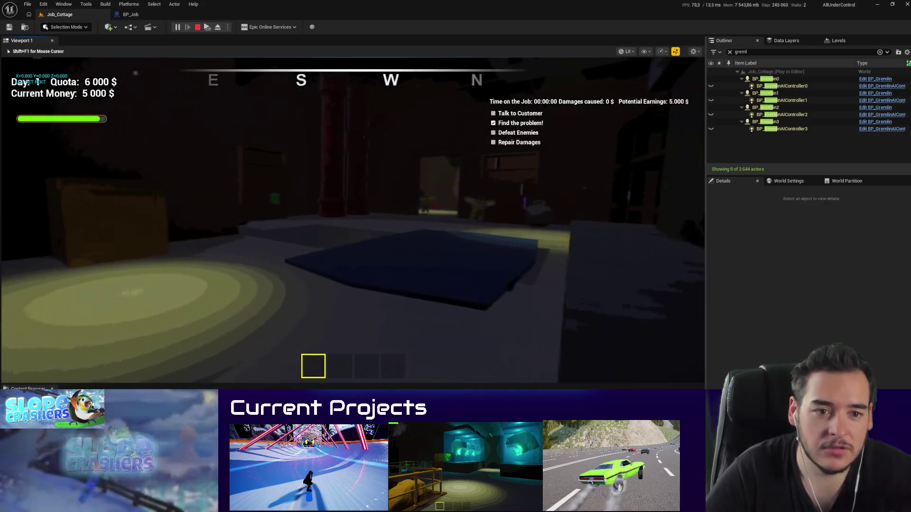
key(d)
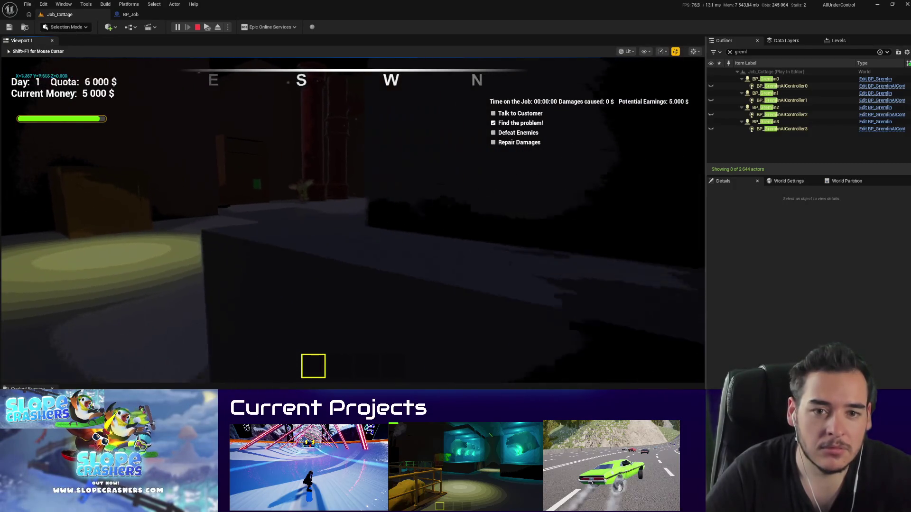
key(d)
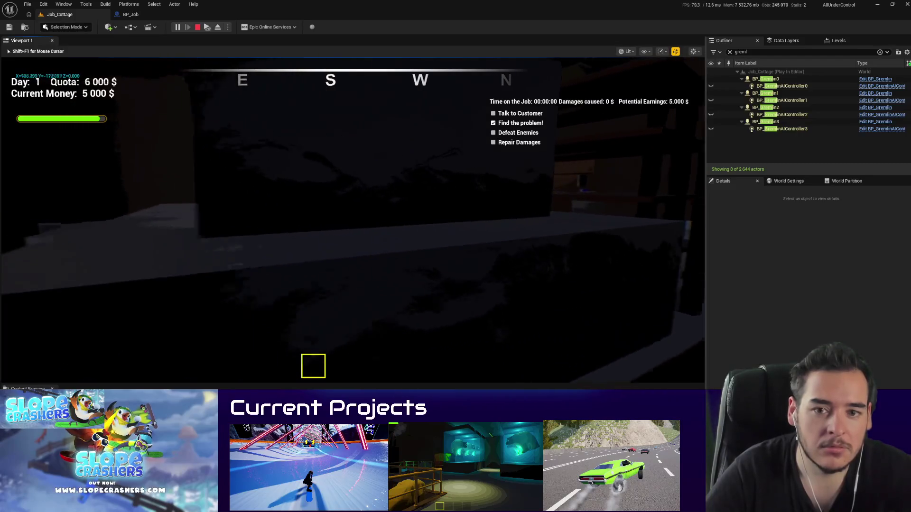
key(w)
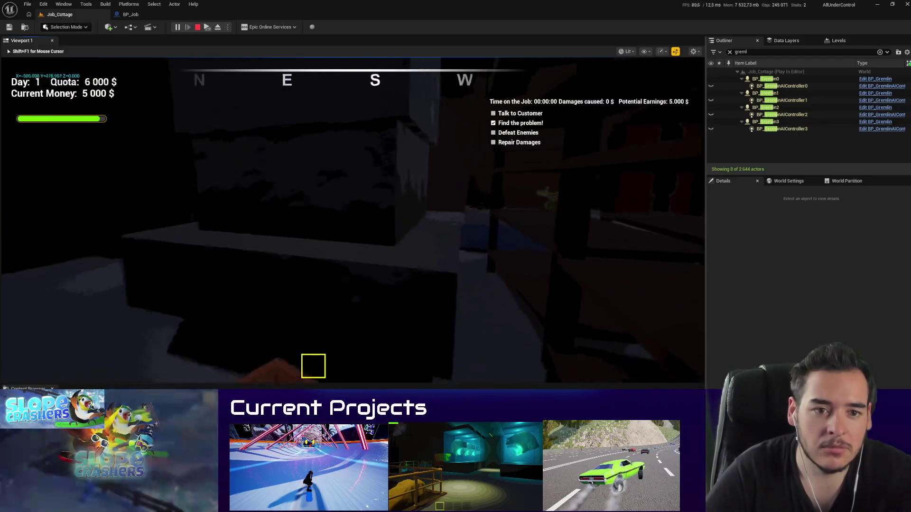
key(w)
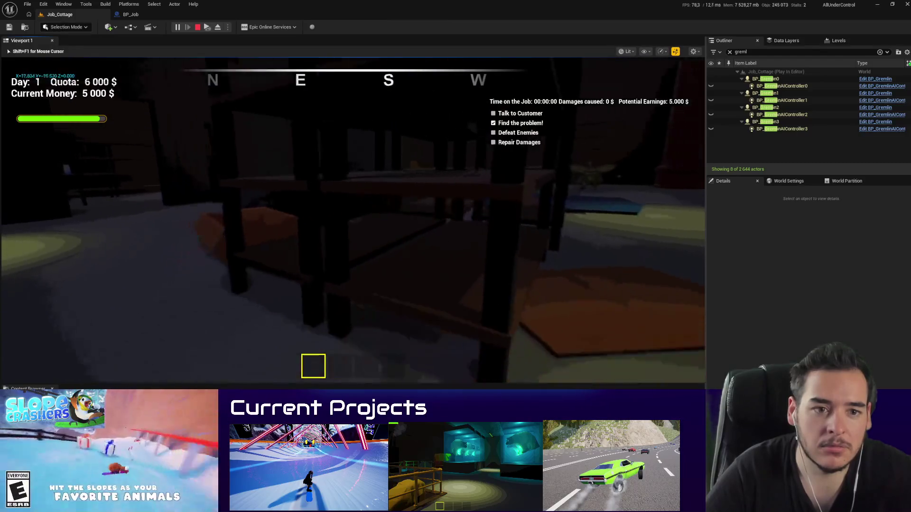
key(s)
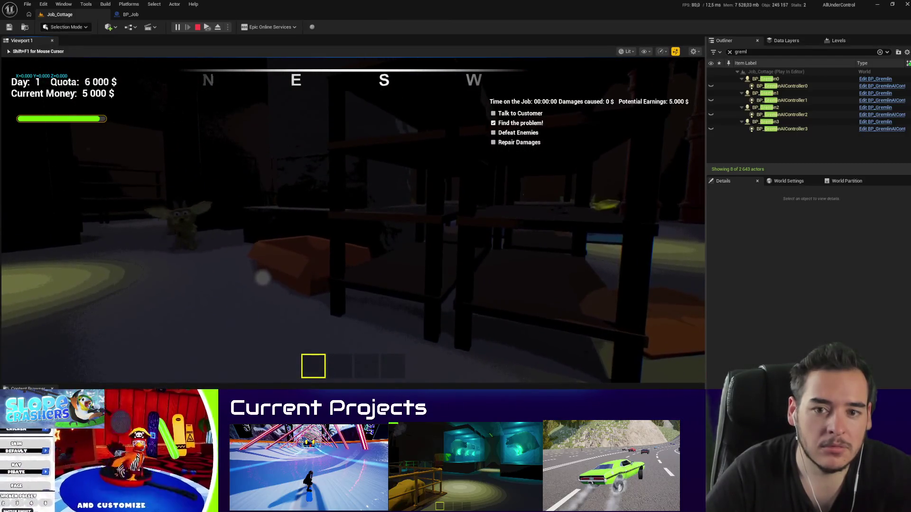
key(w)
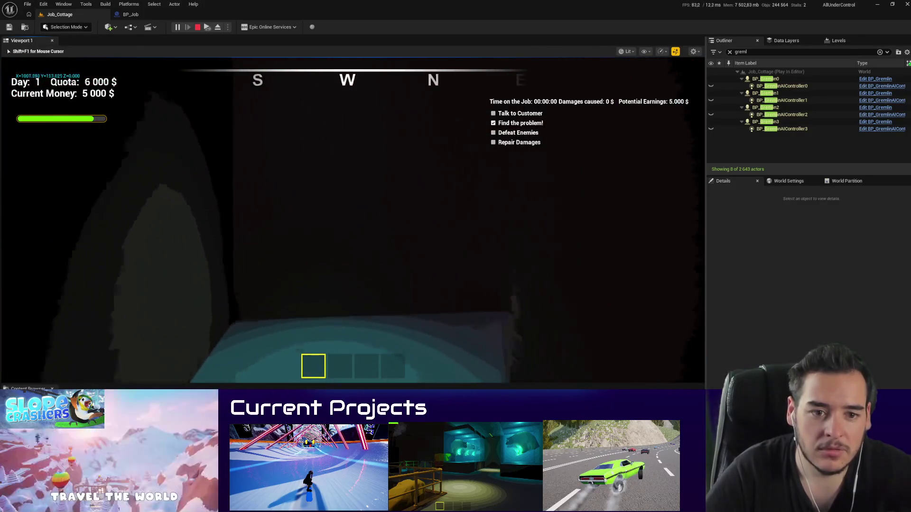
key(w)
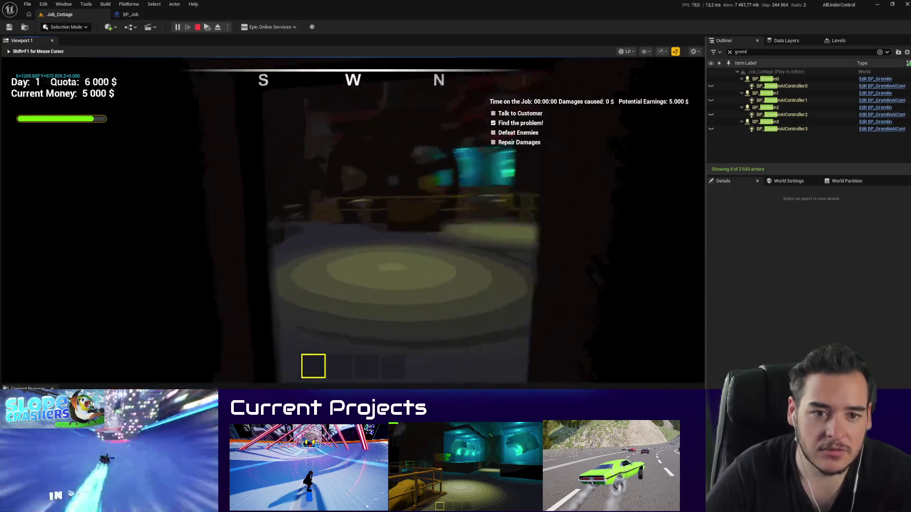
key(w)
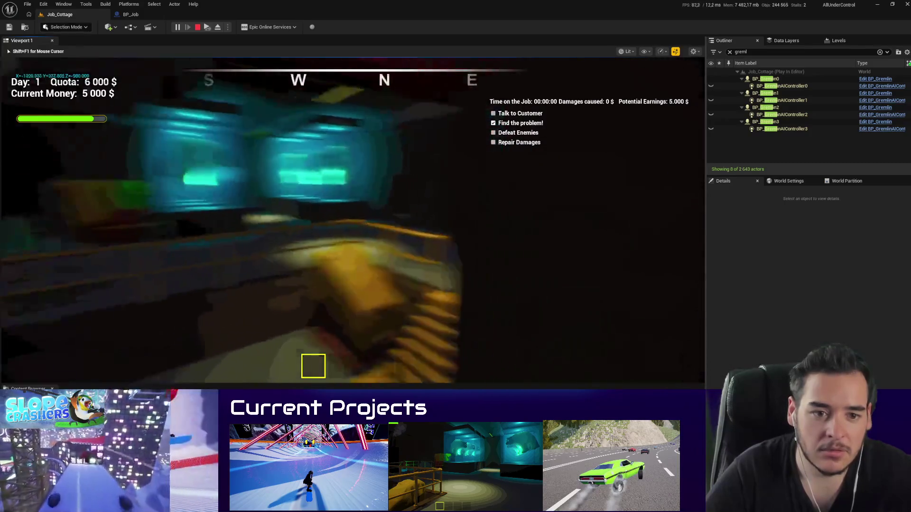
key(w)
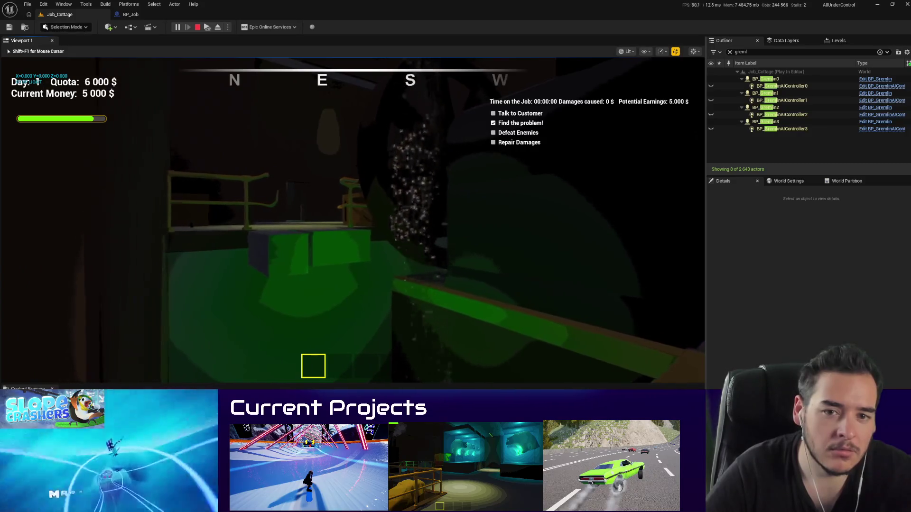
key(a)
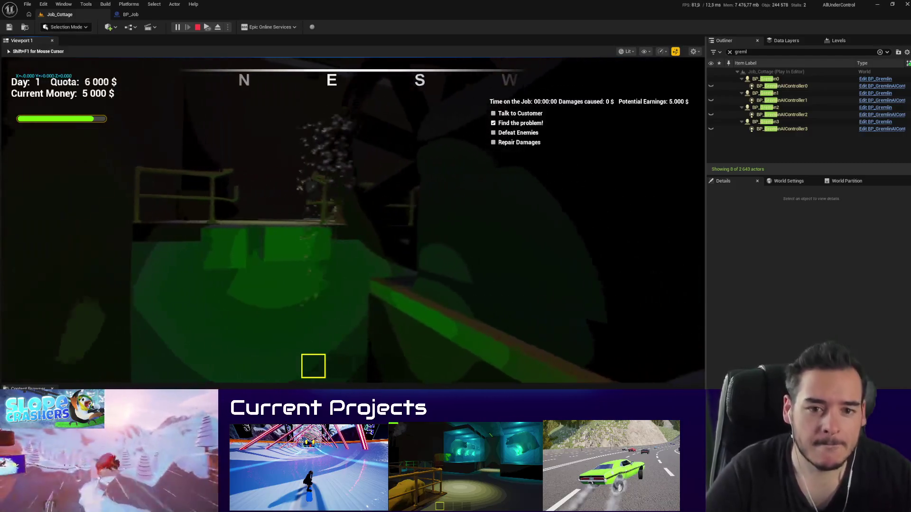
key(w)
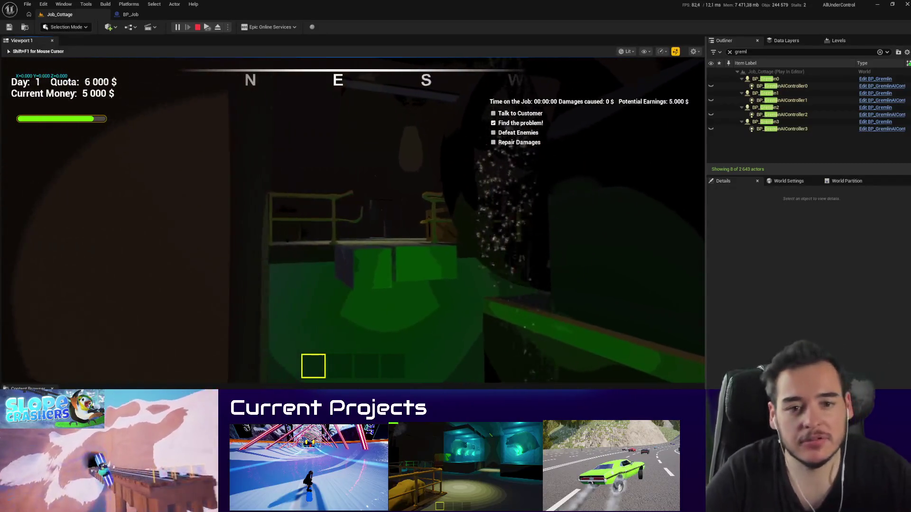
key(s)
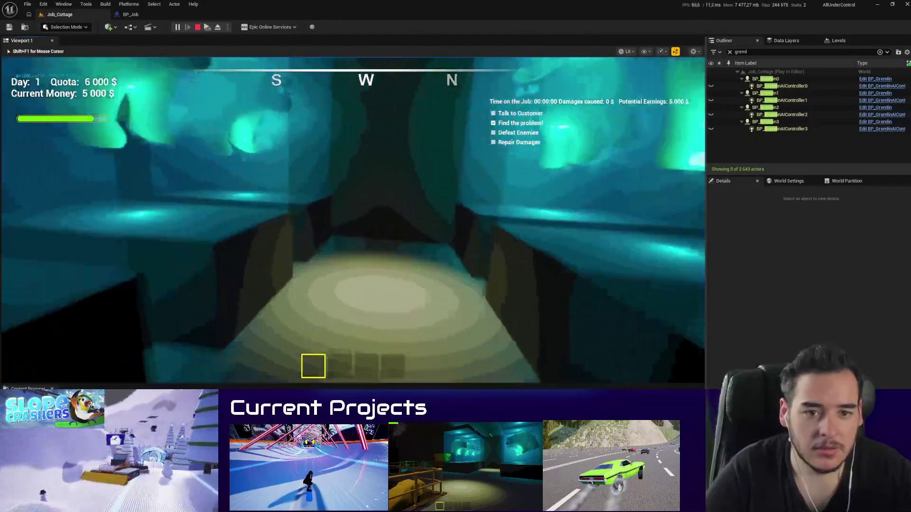
key(w)
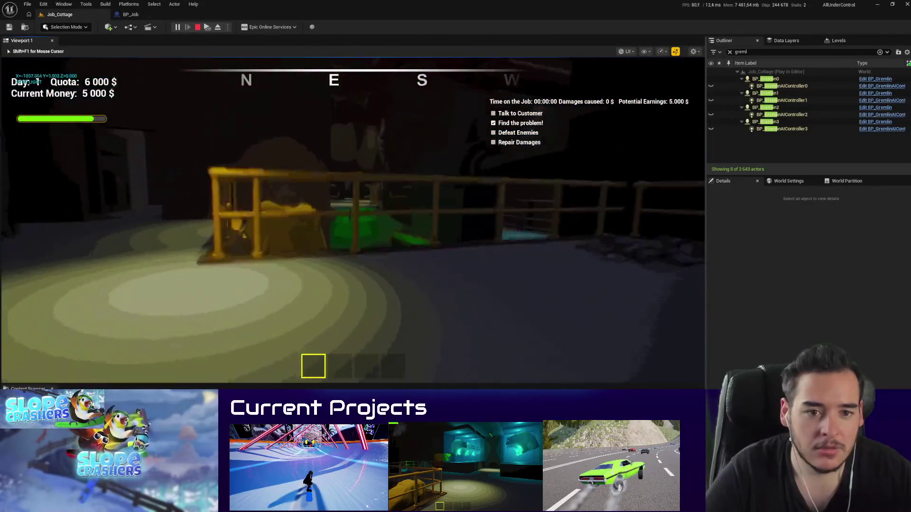
key(w)
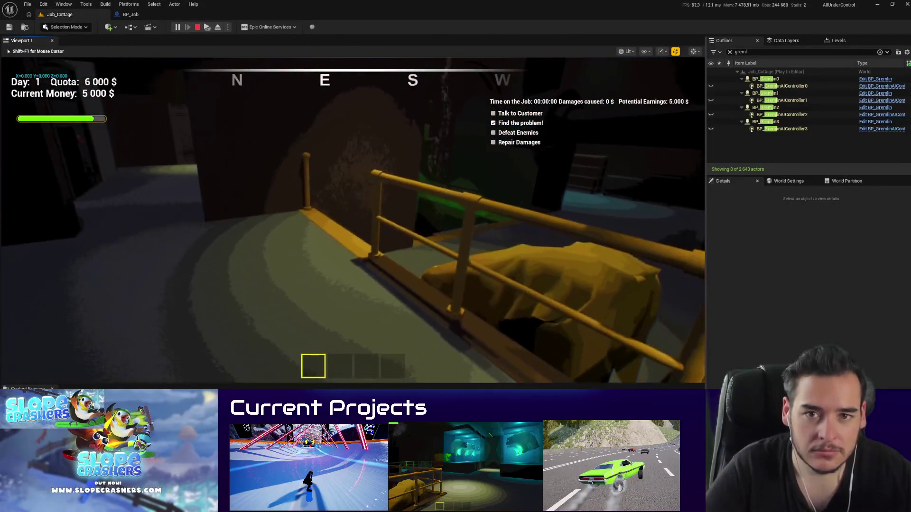
Step: Eject from the player, fly past the railing toward the teal room, and stop play
click(217, 29)
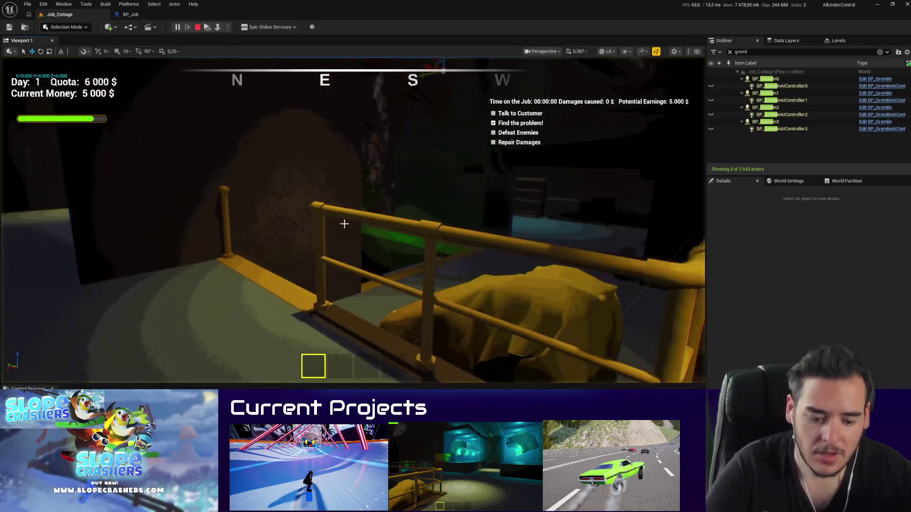
key(w)
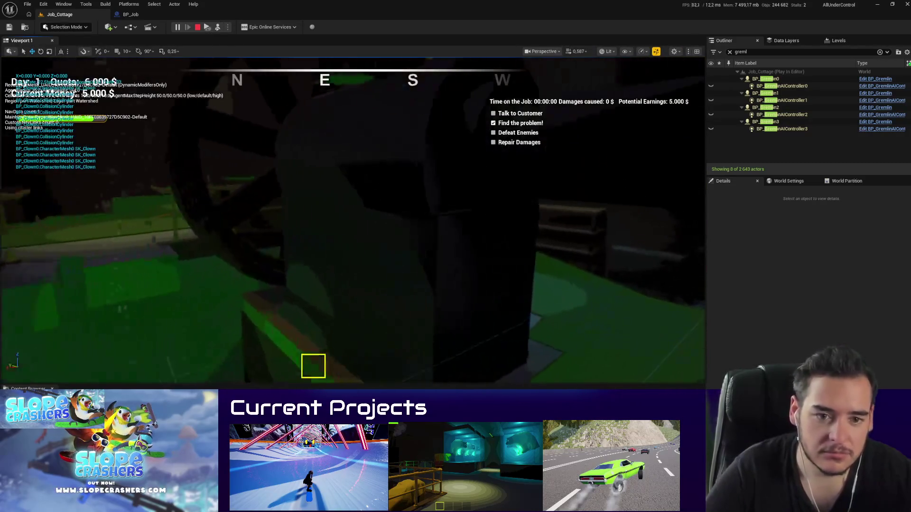
key(w)
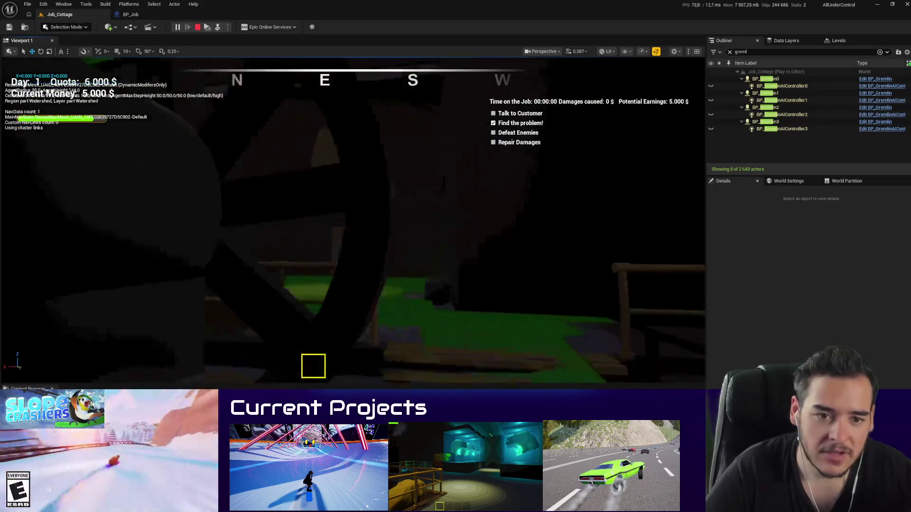
key(w)
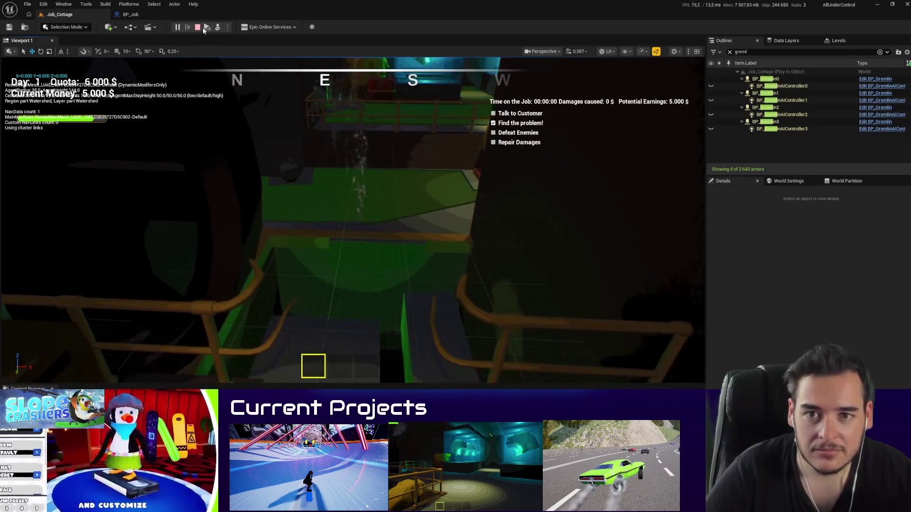
key(Escape)
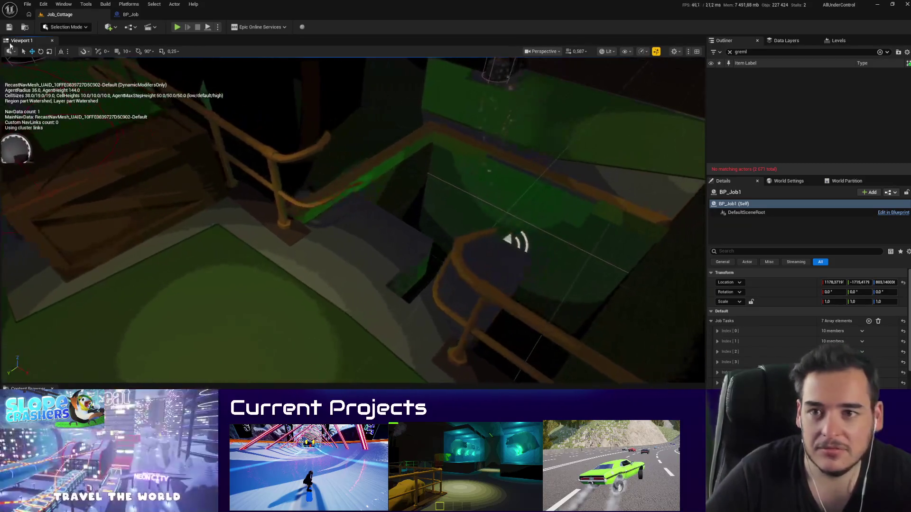
click(64, 4)
key(Escape)
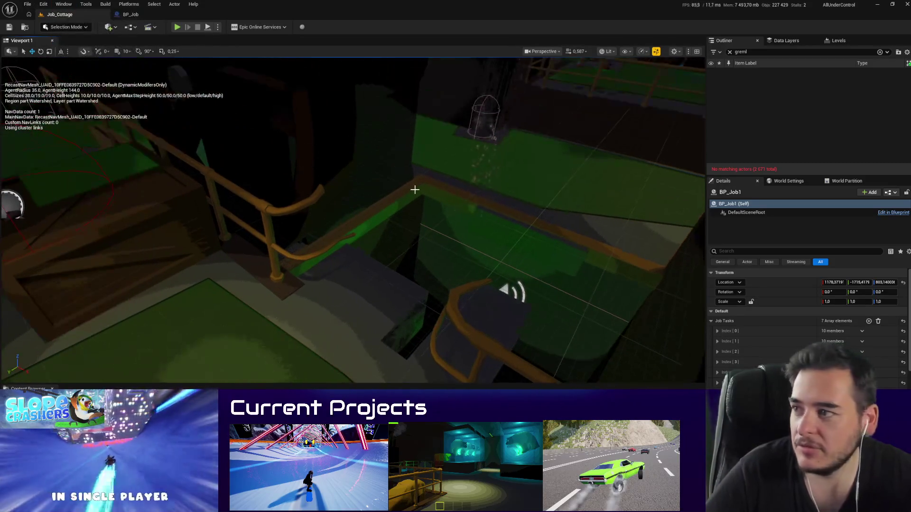
Step: Widen the viewport and open Place Actors from the Window menu
drag(705, 125, 728, 125)
click(86, 5)
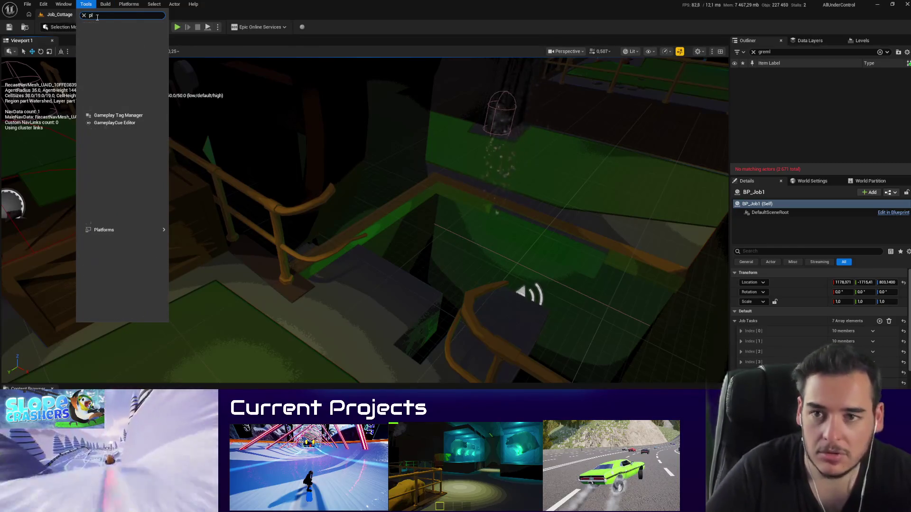
click(65, 5)
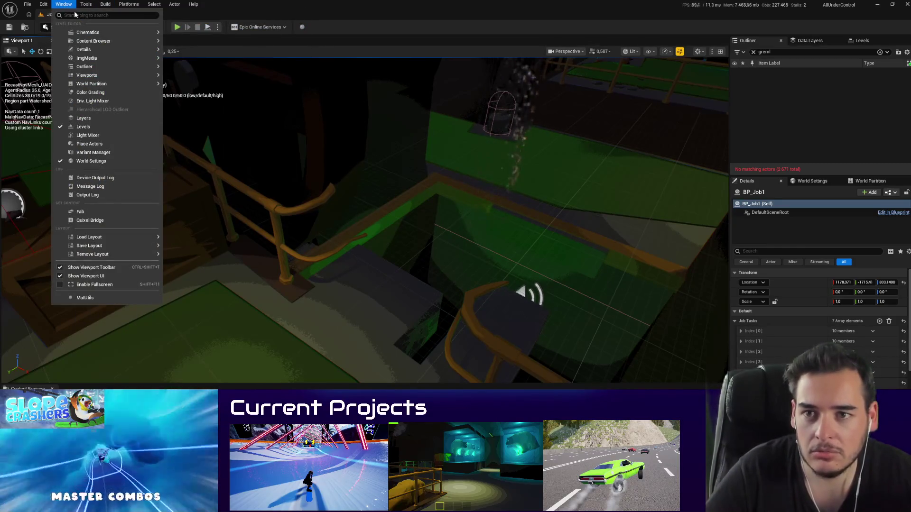
text(pla)
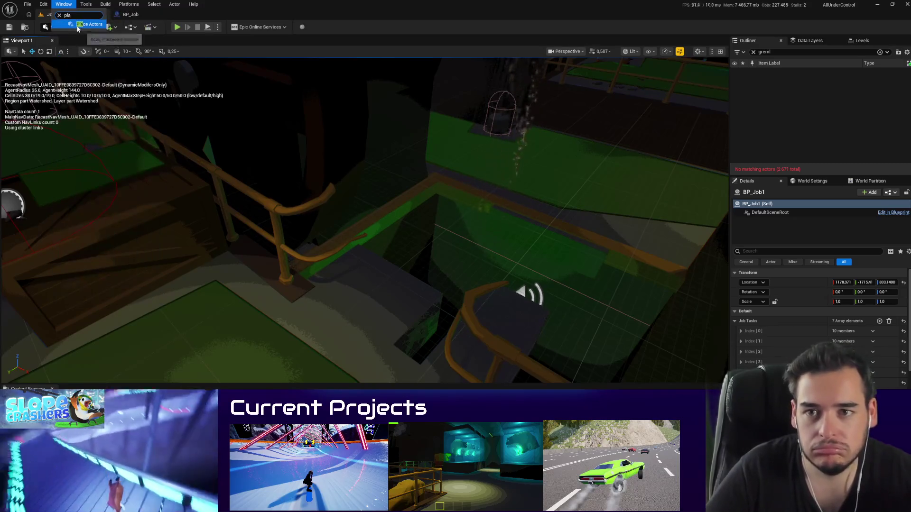
click(77, 26)
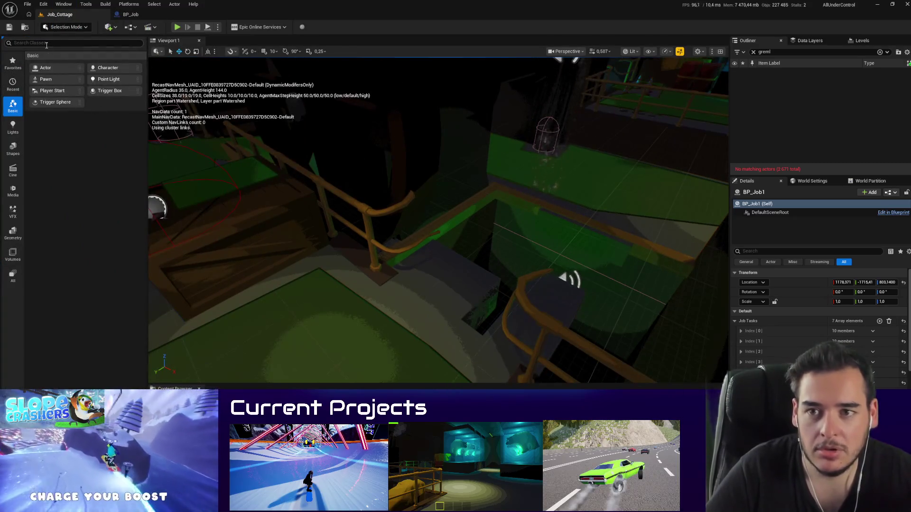
Step: Search 'prox', drop a Nav Link Proxy on the floor by the gap, and move it near the railing
text(prox)
mouse_move(54, 71)
mouse_down()
mouse_move(54, 83)
mouse_move(172, 155)
mouse_up()
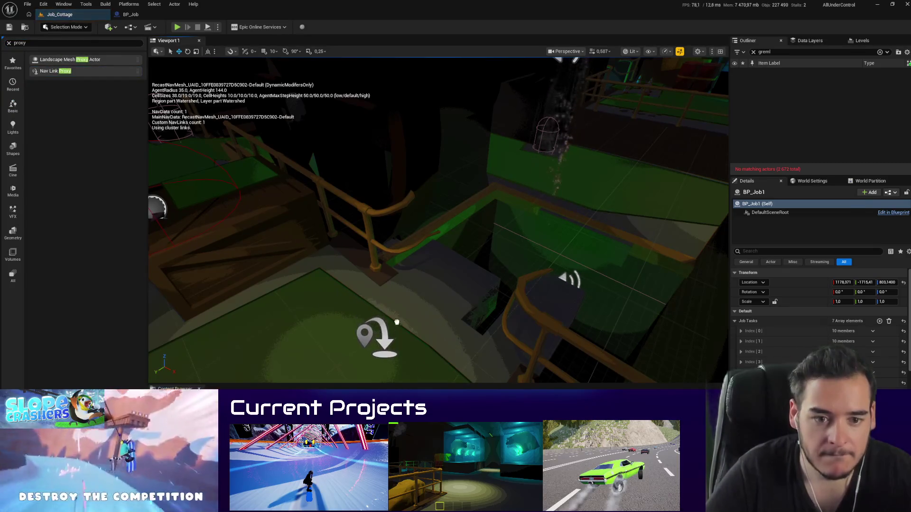
drag(397, 322, 397, 322)
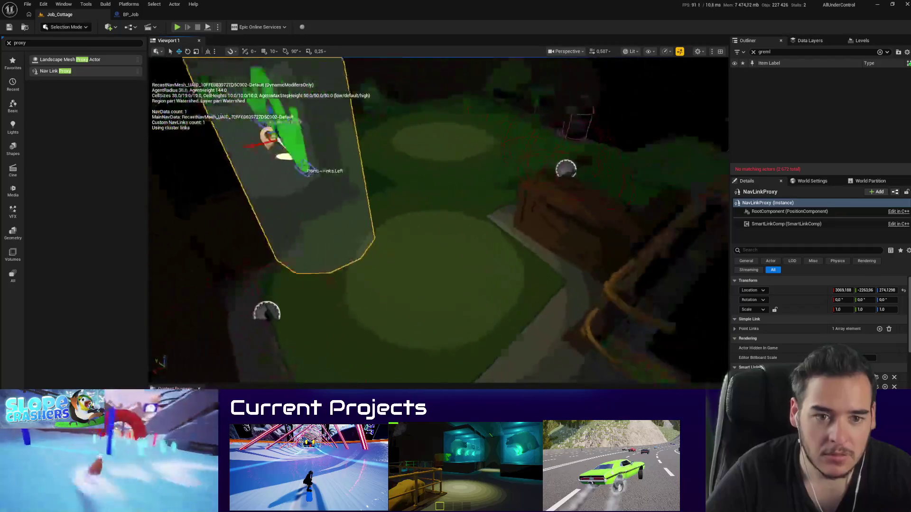
key(f)
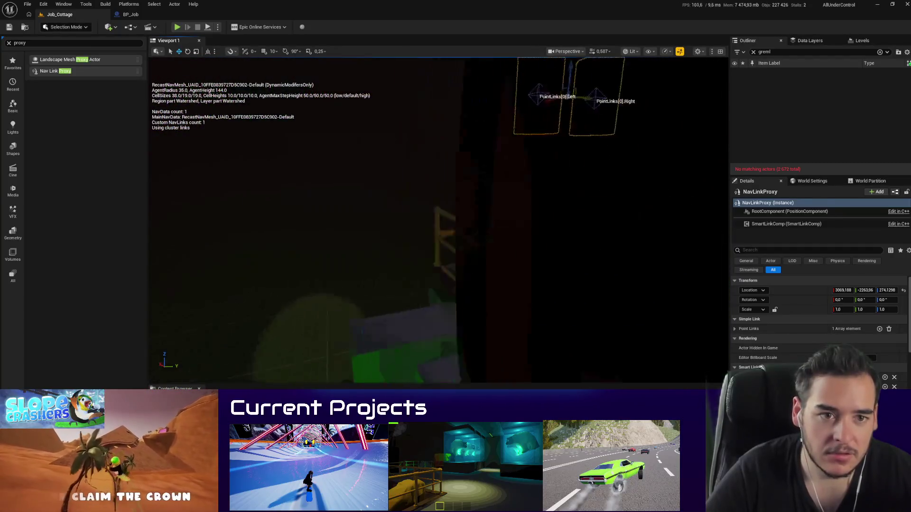
drag(575, 116, 497, 221)
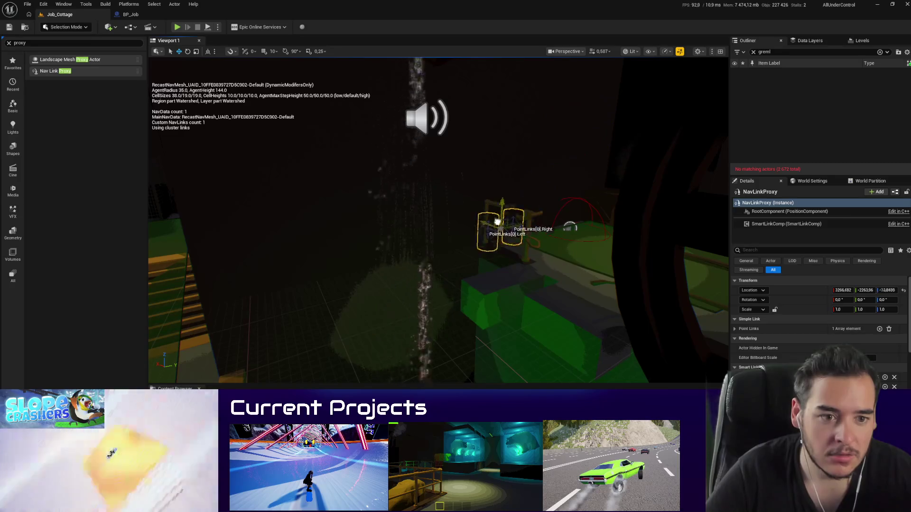
Step: Shift the proxy along Y and raise it slightly so its link points bridge the two ledges
key(f)
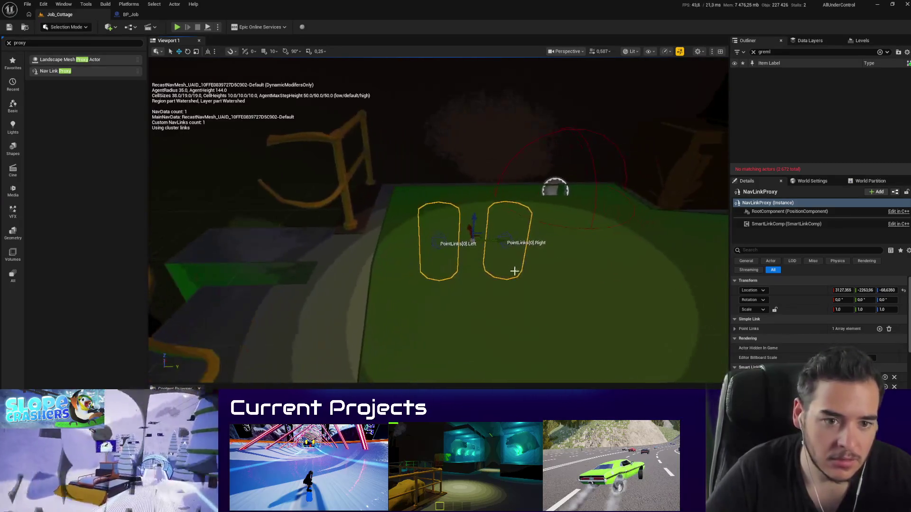
drag(480, 239, 501, 246)
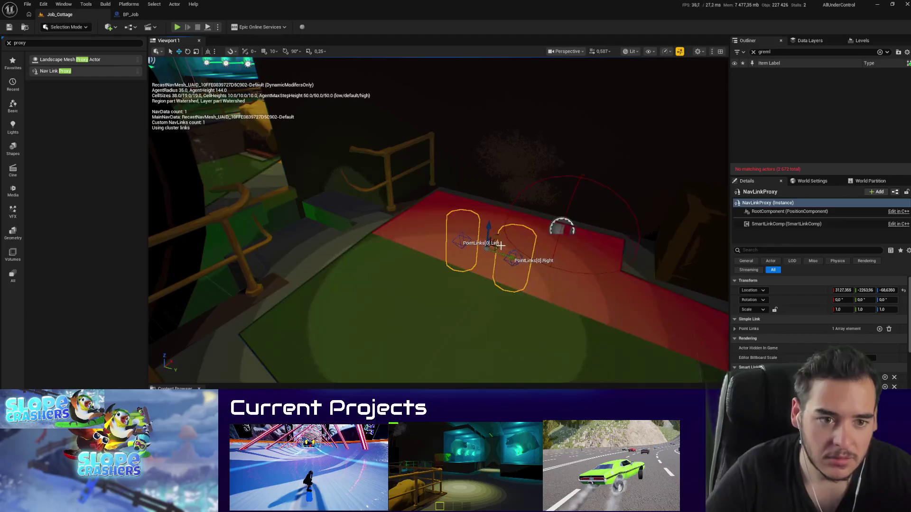
drag(349, 260, 325, 270)
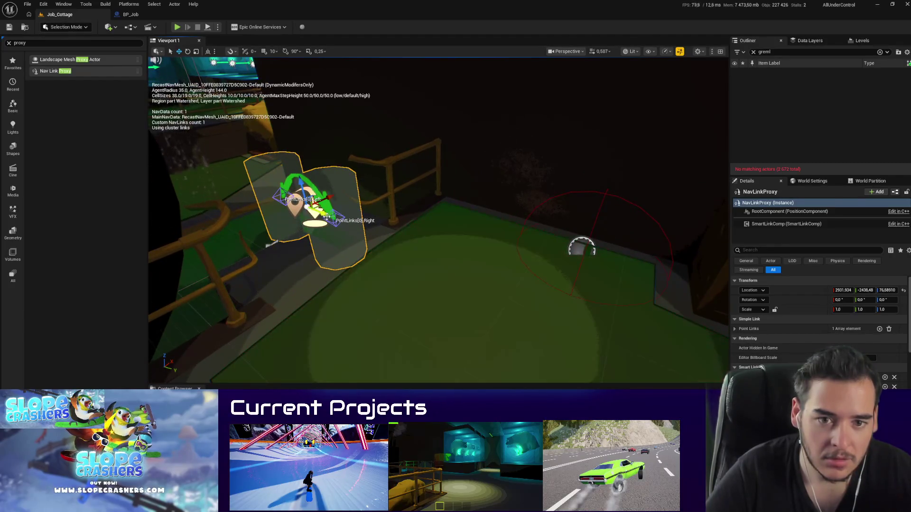
drag(355, 244, 356, 241)
key(f)
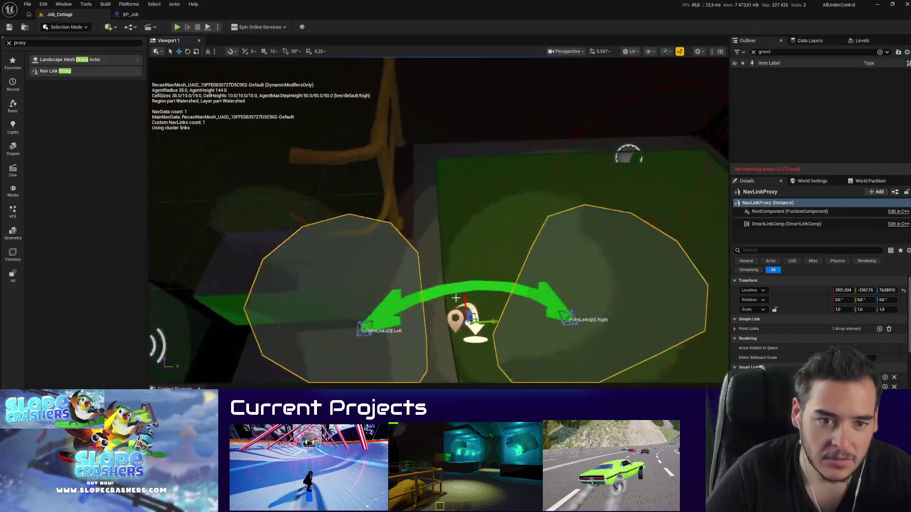
drag(540, 238, 631, 240)
drag(505, 285, 451, 270)
drag(256, 209, 268, 230)
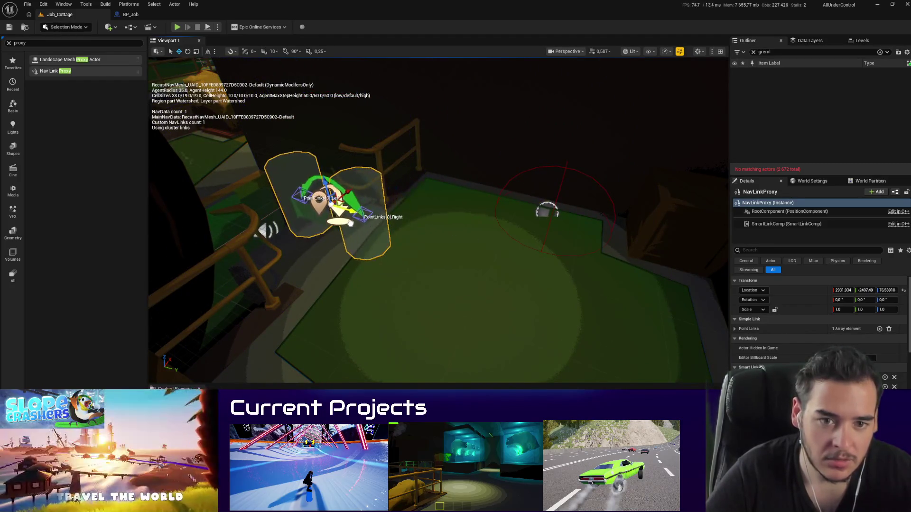
mouse_move(342, 228)
mouse_down()
mouse_move(346, 244)
mouse_move(284, 240)
mouse_move(634, 257)
mouse_up()
mouse_move(341, 260)
mouse_down()
mouse_move(404, 244)
mouse_move(358, 289)
mouse_up()
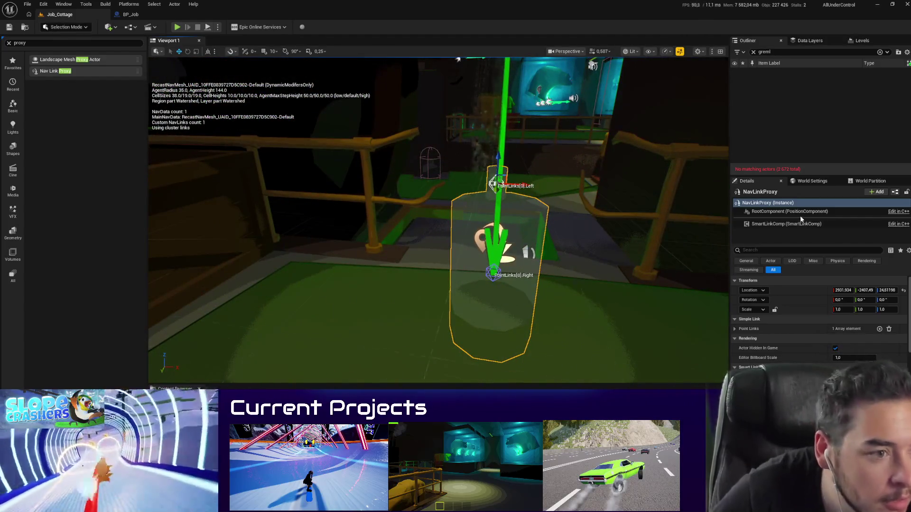
Step: Fly around the viewport to inspect the green link arc and both link points
scroll(761, 367, down, 1)
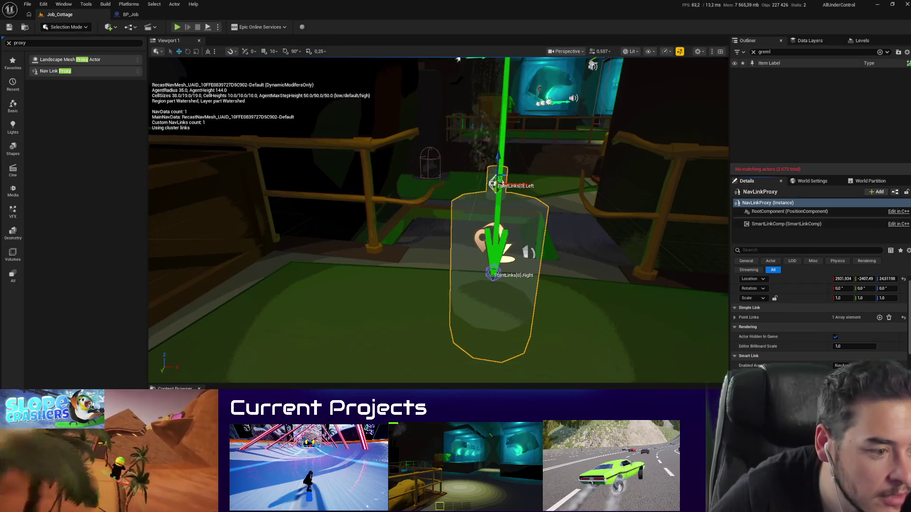
key(Down)
key(Down)
key(Down)
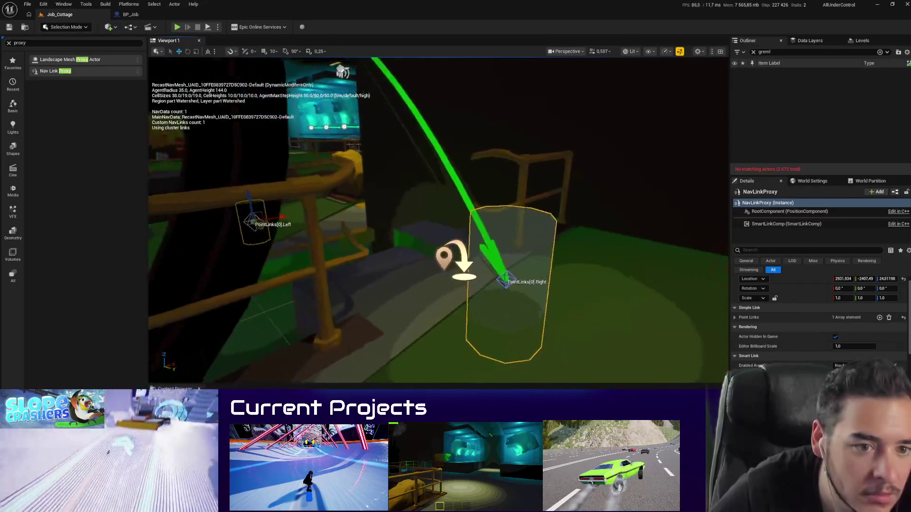
key(Down)
key(Down)
key(Down)
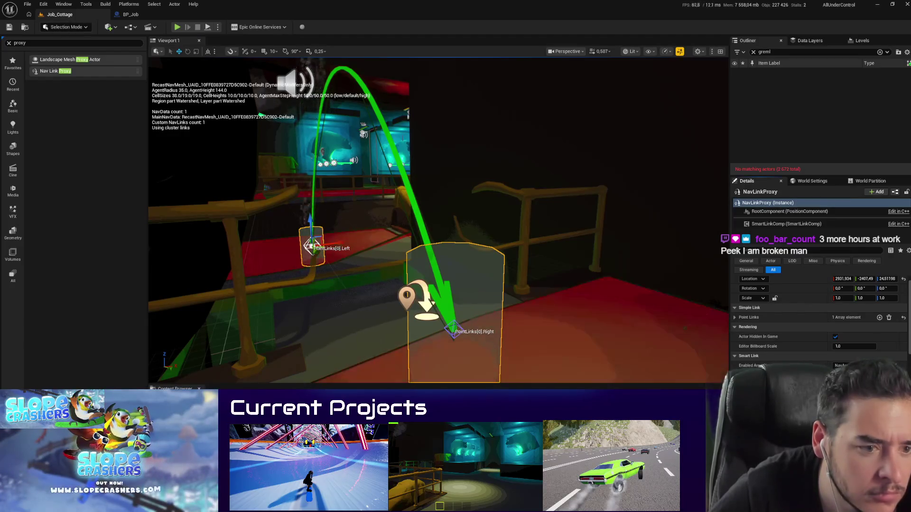
key(Left)
key(Left)
key(Left)
key(Left)
key(Left)
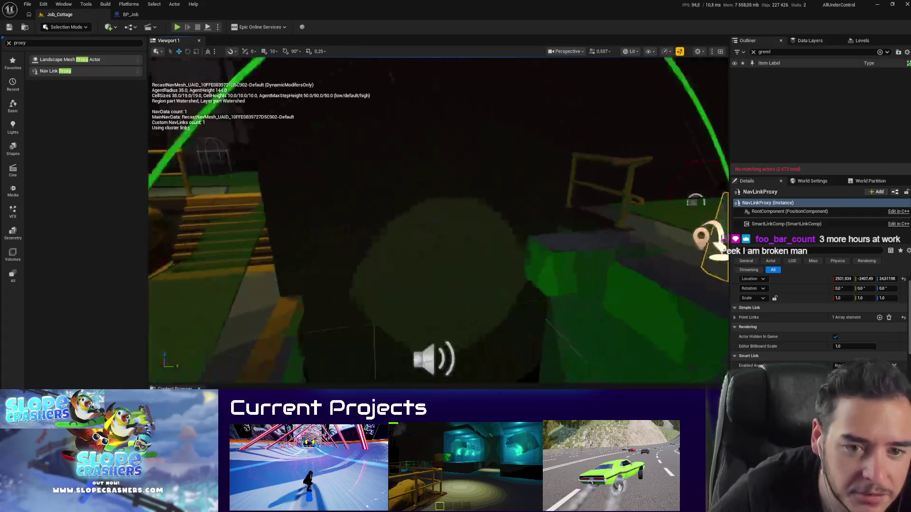
key(Left)
key(Left)
key(Left)
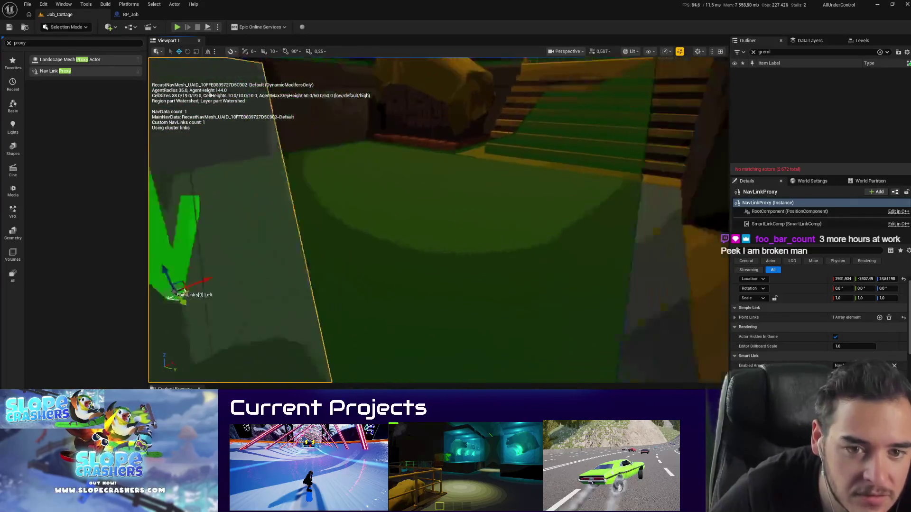
key(Left)
key(Left)
key(Left)
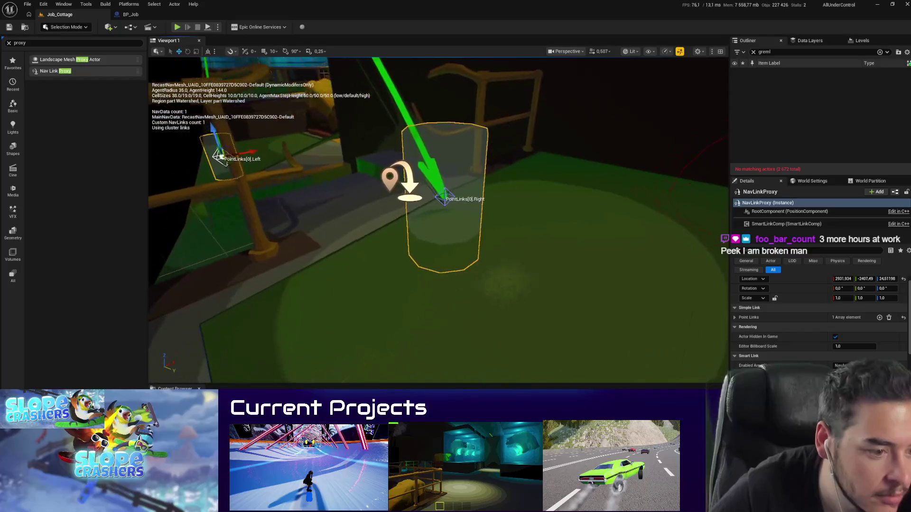
key(Left)
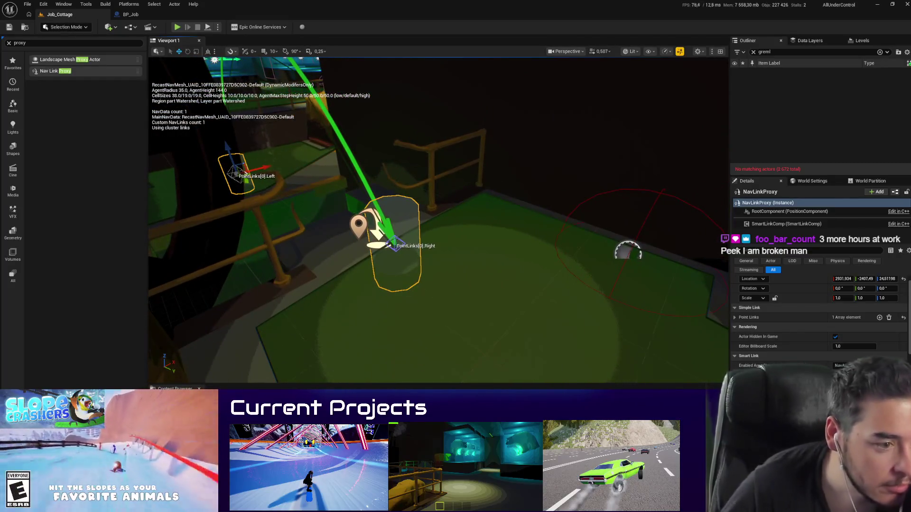
Step: Widen the Outliner and Details panels, then reframe the Nav Link Proxy across the gap
mouse_move(728, 367)
mouse_down()
mouse_move(606, 367)
mouse_move(679, 356)
mouse_up()
drag(451, 153, 436, 114)
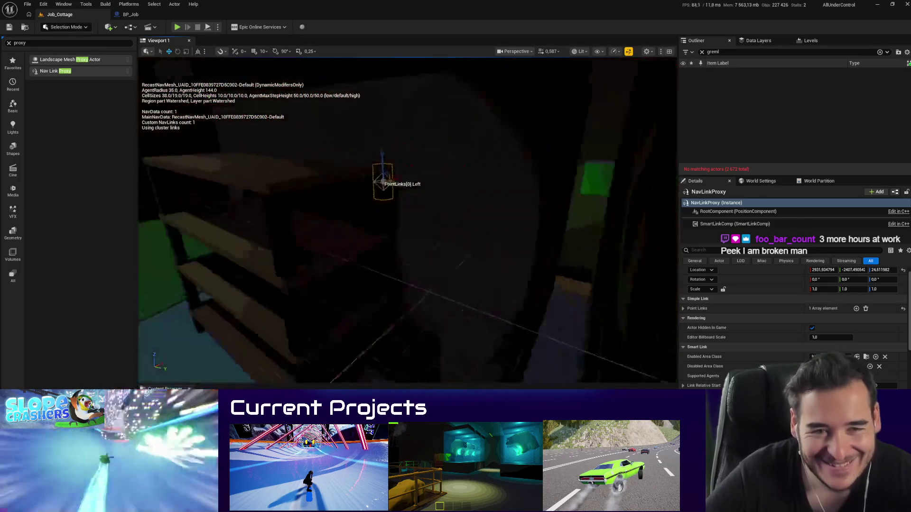
key(f)
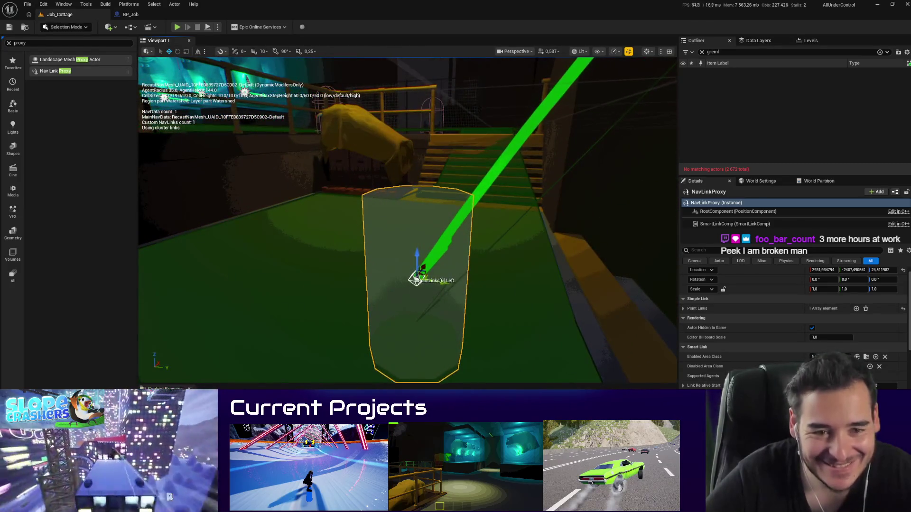
mouse_move(524, 275)
mouse_down()
mouse_move(484, 190)
mouse_move(575, 249)
mouse_move(474, 228)
mouse_move(457, 298)
mouse_up()
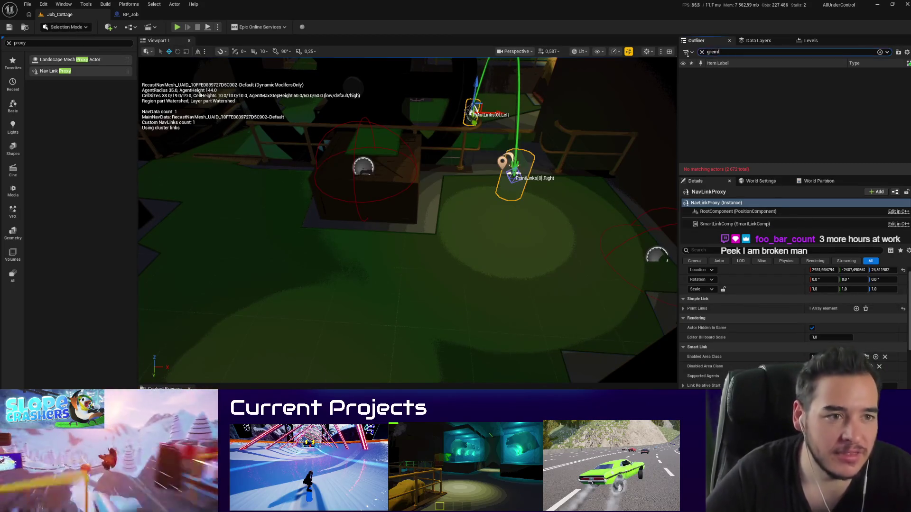
Step: Filter the Outliner for 'job', select BP_Job, then move and rotate the gremlin onto the green floor
text(job)
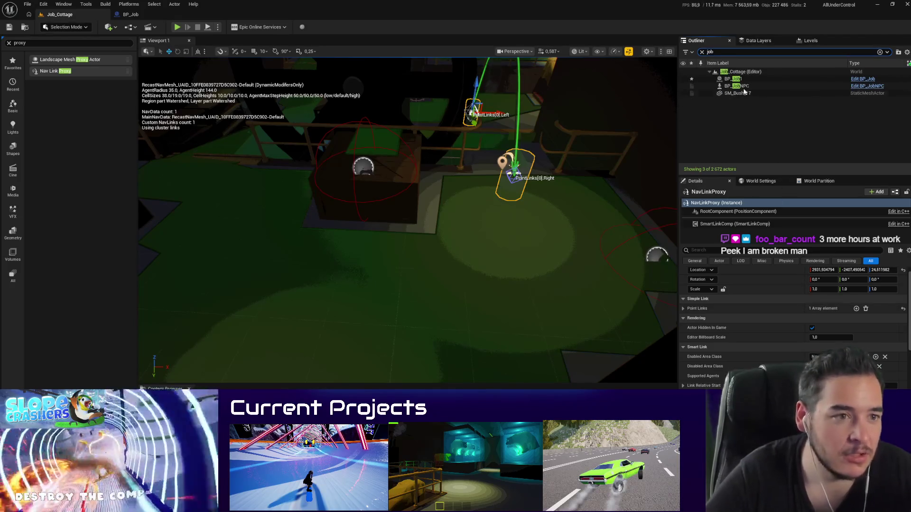
click(734, 79)
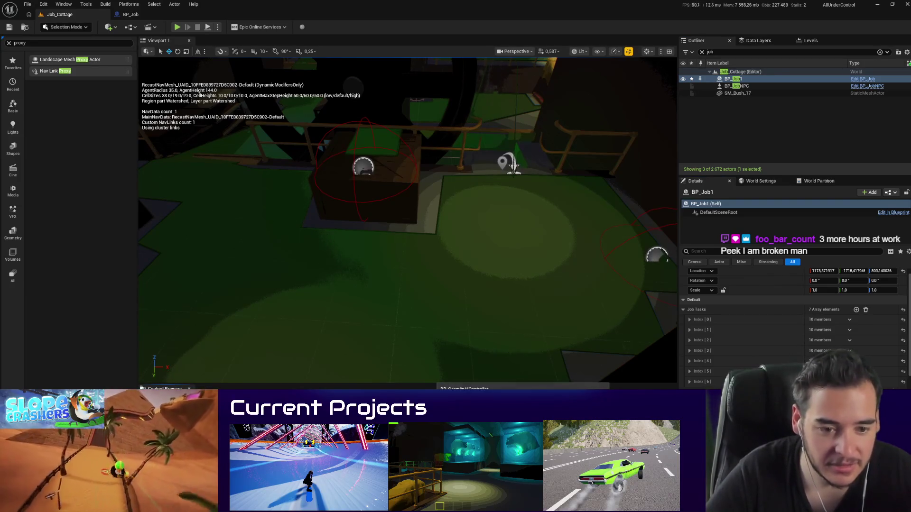
click(431, 280)
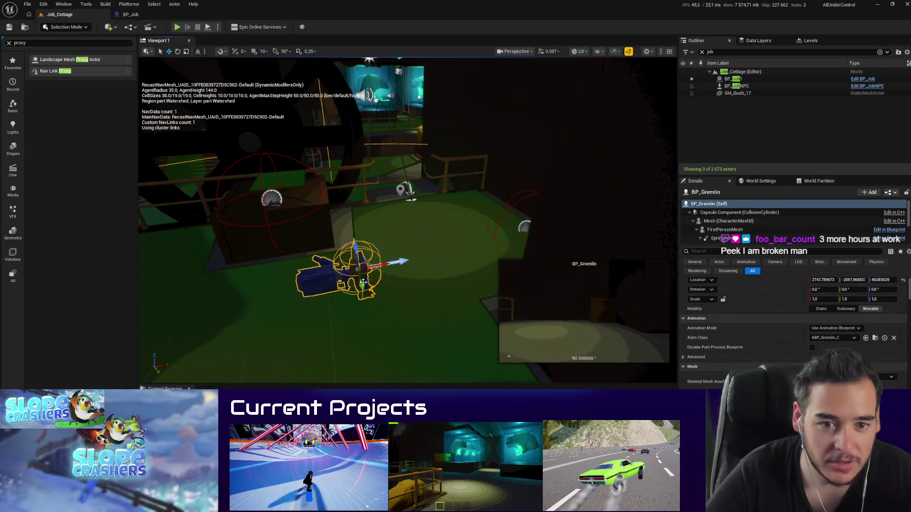
mouse_move(370, 274)
mouse_down()
mouse_move(409, 237)
mouse_move(430, 265)
mouse_up()
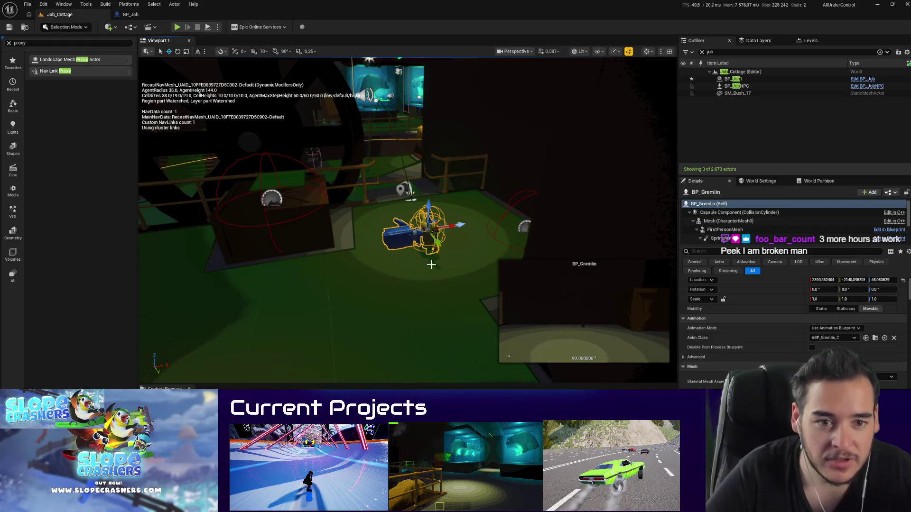
drag(463, 224, 432, 211)
Step: Duplicate a crate beside the gremlin and view the gremlin up close
drag(413, 307, 360, 220)
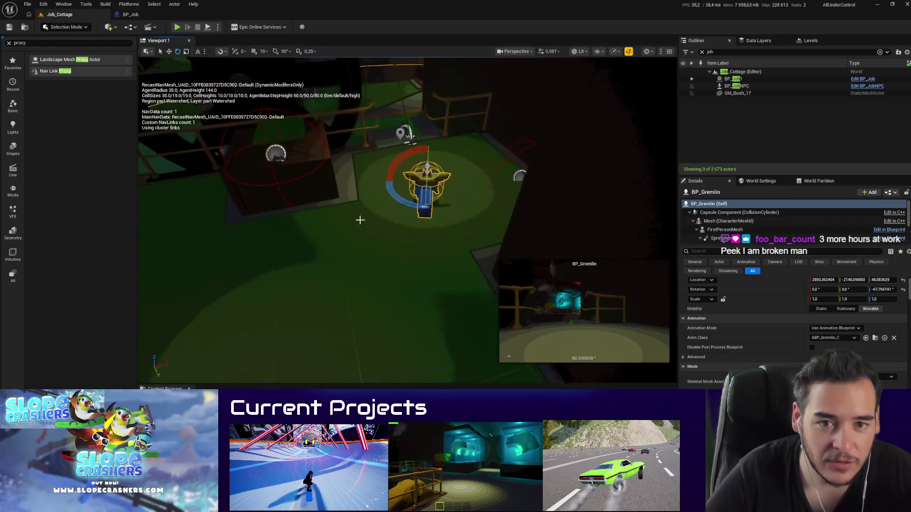
click(315, 206)
mouse_move(301, 185)
mouse_down()
mouse_move(386, 285)
mouse_move(371, 284)
mouse_move(377, 293)
mouse_move(498, 322)
mouse_up()
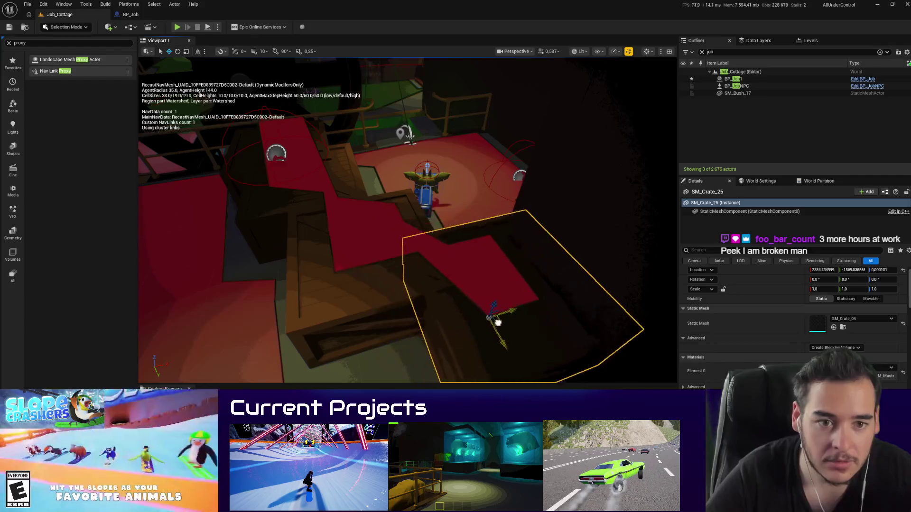
scroll(497, 322, up, 5)
drag(280, 147, 256, 138)
drag(418, 257, 418, 257)
key(alt+p)
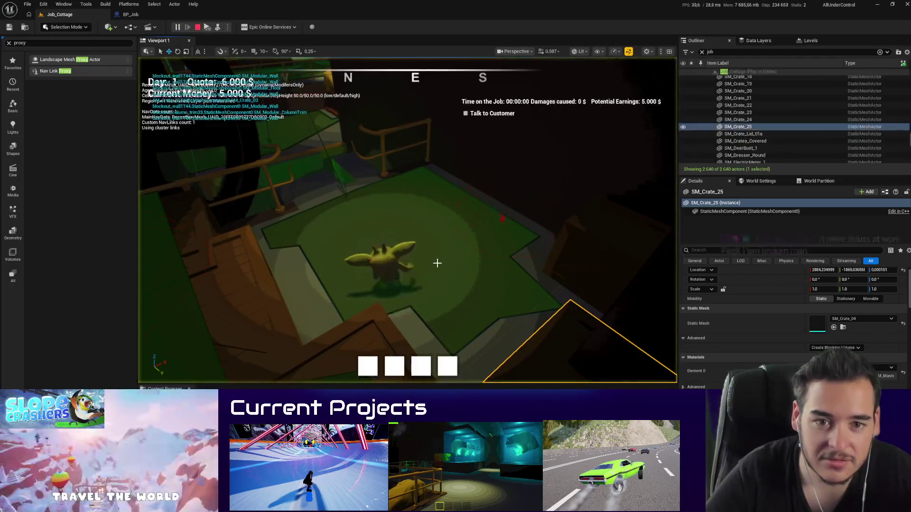
key(w)
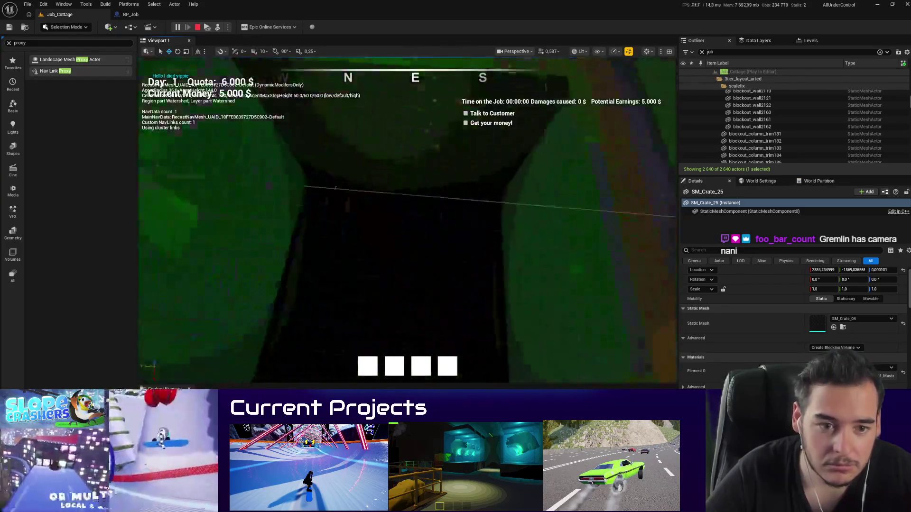
key(shift+F1)
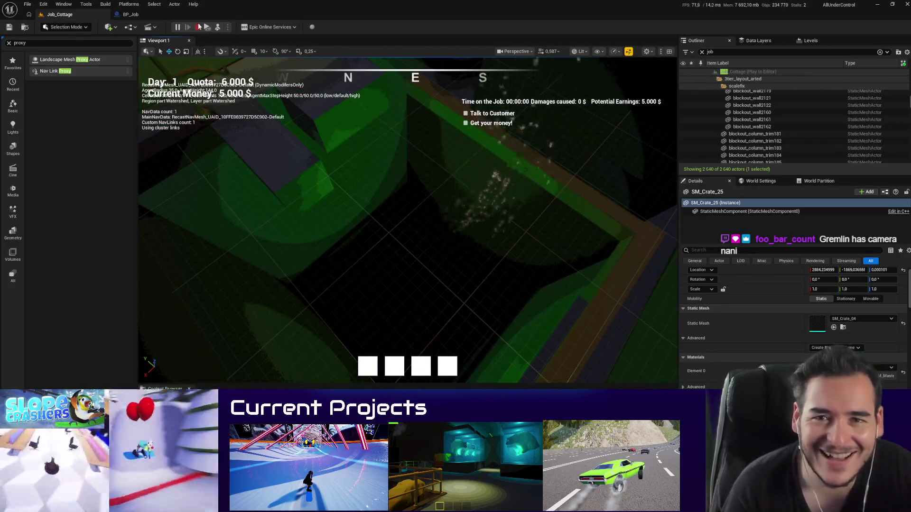
click(198, 27)
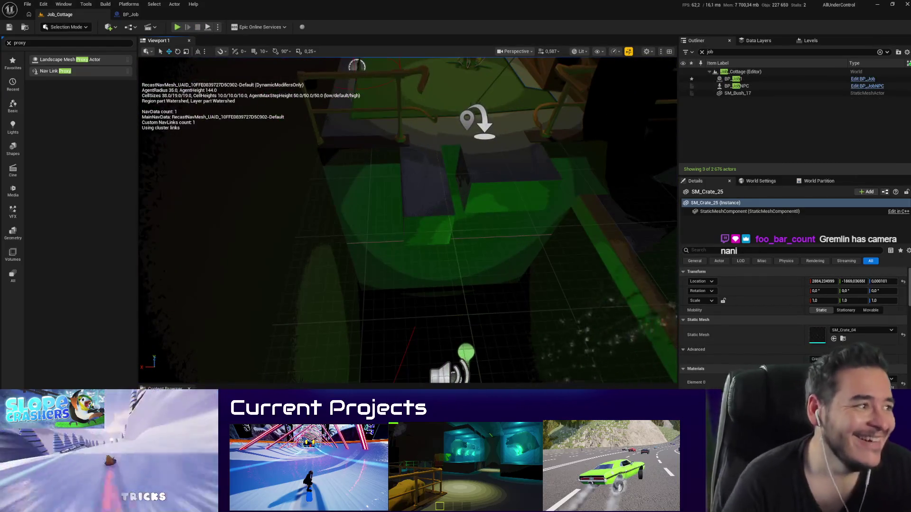